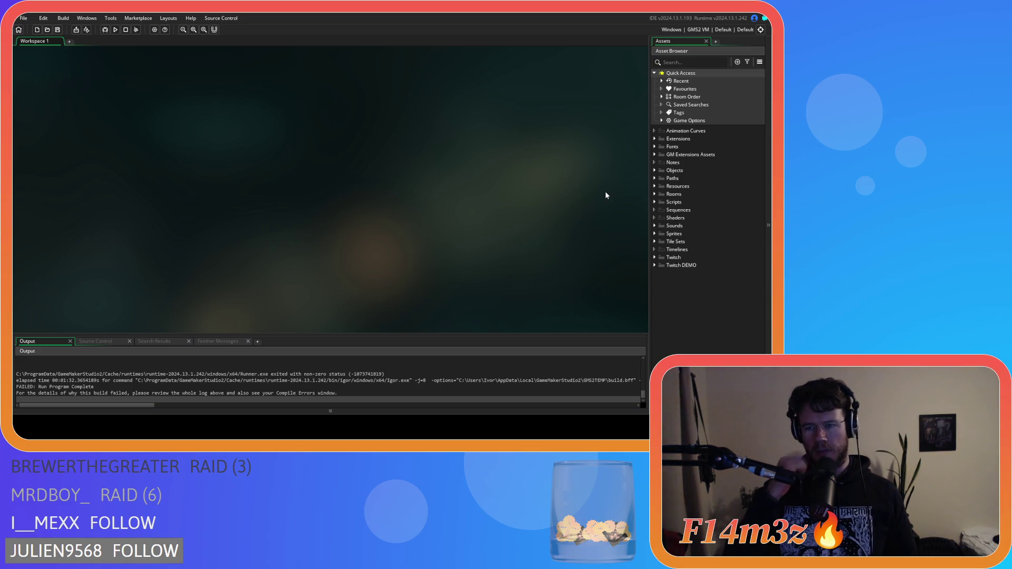
Open sc_death from Scripts > Death in the code editor, then select the Death folder
{"action": "left_click", "coordinate": [654, 202]}
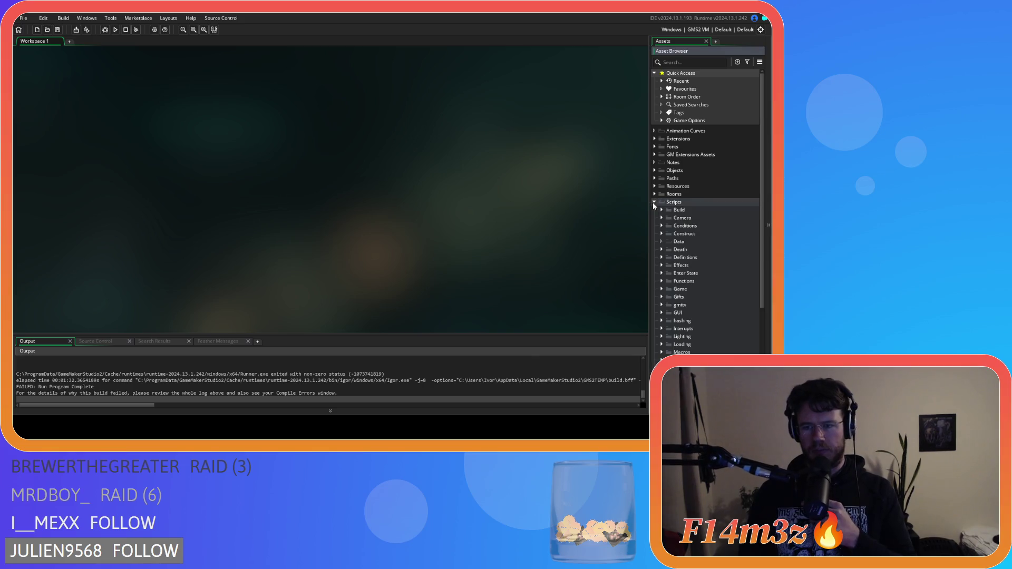
{"action": "left_click", "coordinate": [662, 249]}
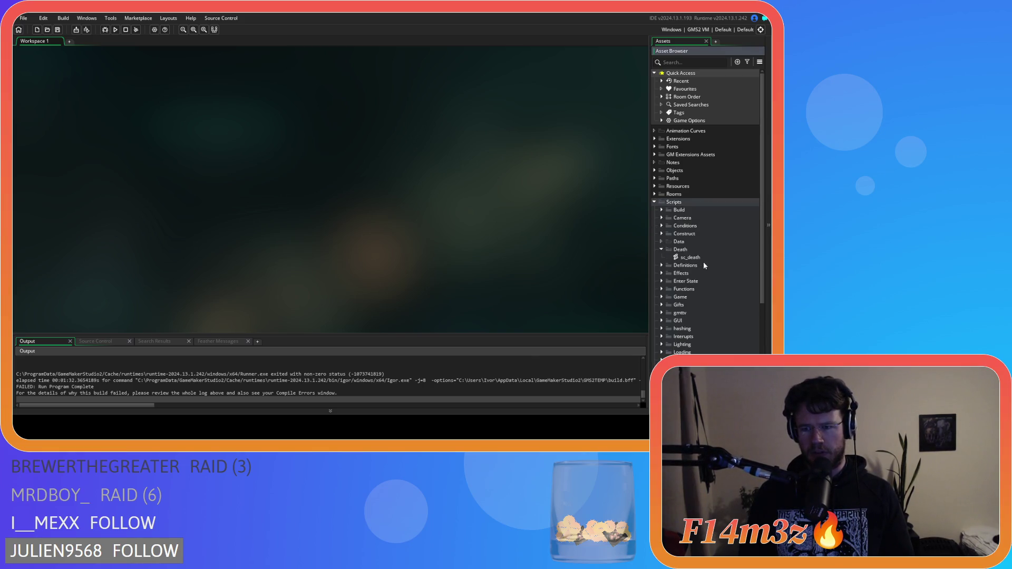
{"action": "double_click", "coordinate": [690, 257]}
{"action": "left_click", "coordinate": [249, 163]}
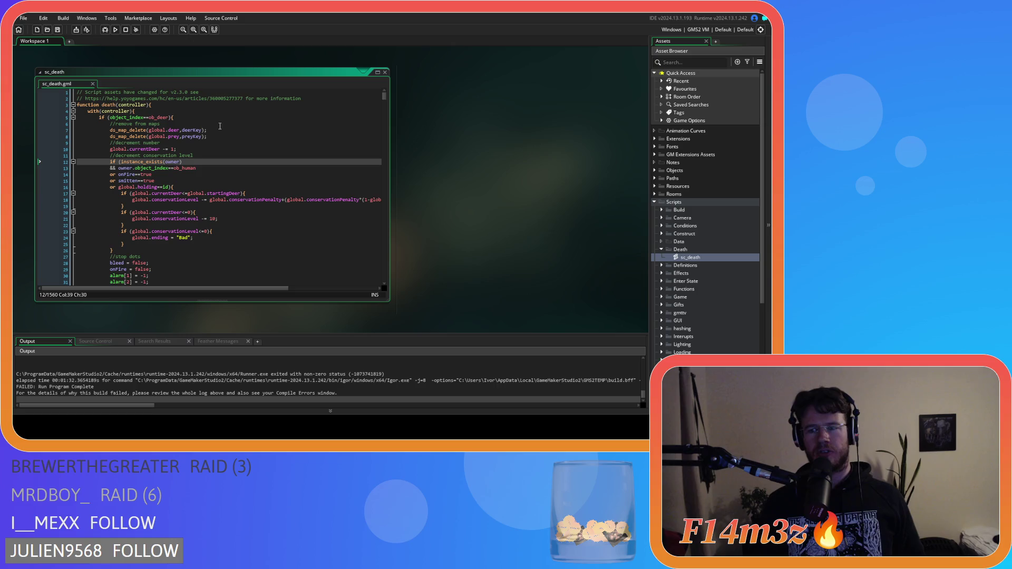
{"action": "left_click", "coordinate": [686, 251]}
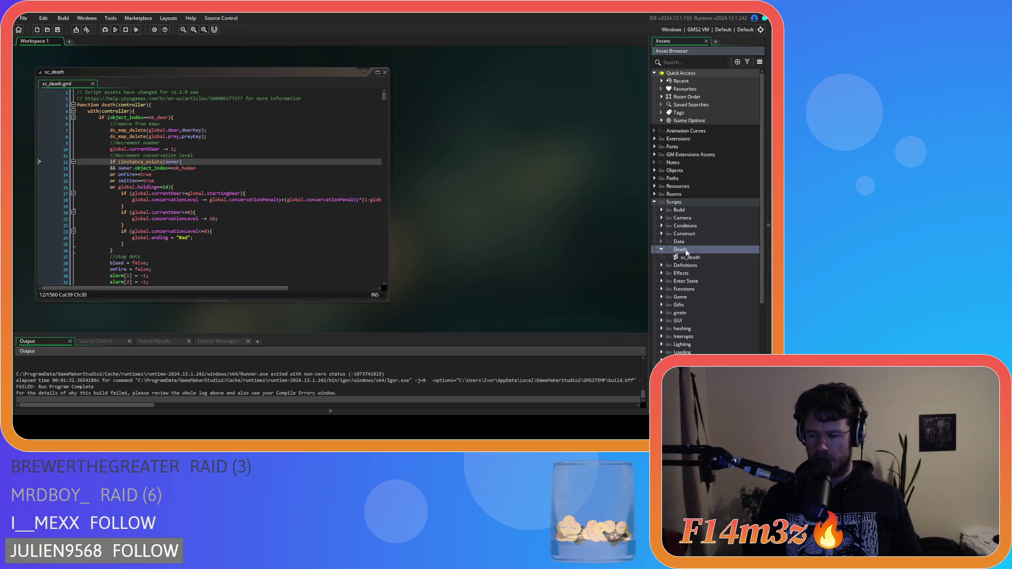
Create script sc_deathDeer in the Death folder and drop 'sc_' from its function name
{"action": "right_click", "coordinate": [686, 251]}
{"action": "mouse_move", "coordinate": [703, 255]}
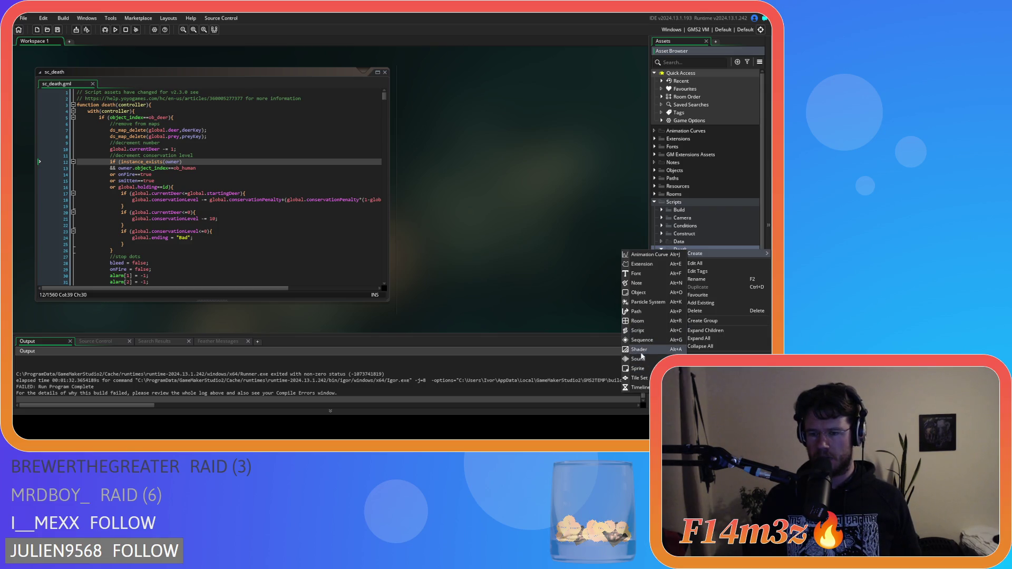
{"action": "left_click", "coordinate": [660, 332]}
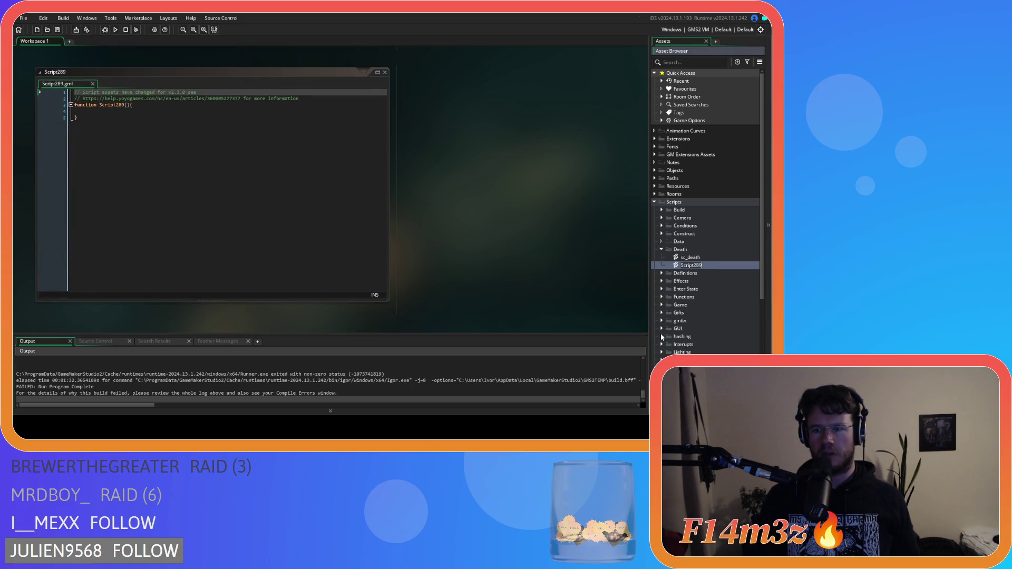
{"action": "type", "text": "sc"}
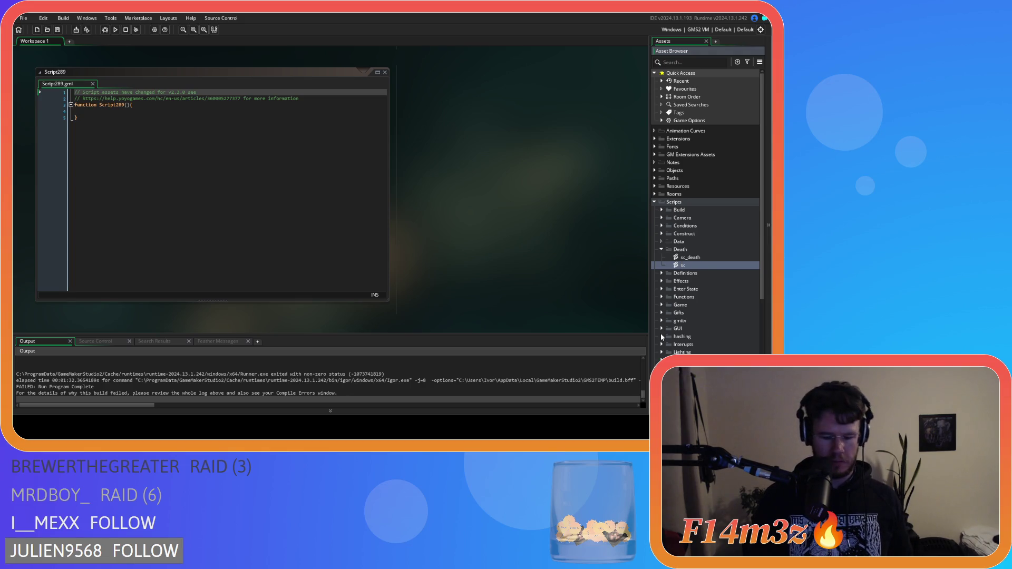
{"action": "type", "text": "_deathDeer"}
{"action": "key", "text": "Return"}
{"action": "key", "text": "BackSpace"}
{"action": "key", "text": "BackSpace"}
{"action": "key", "text": "BackSpace"}
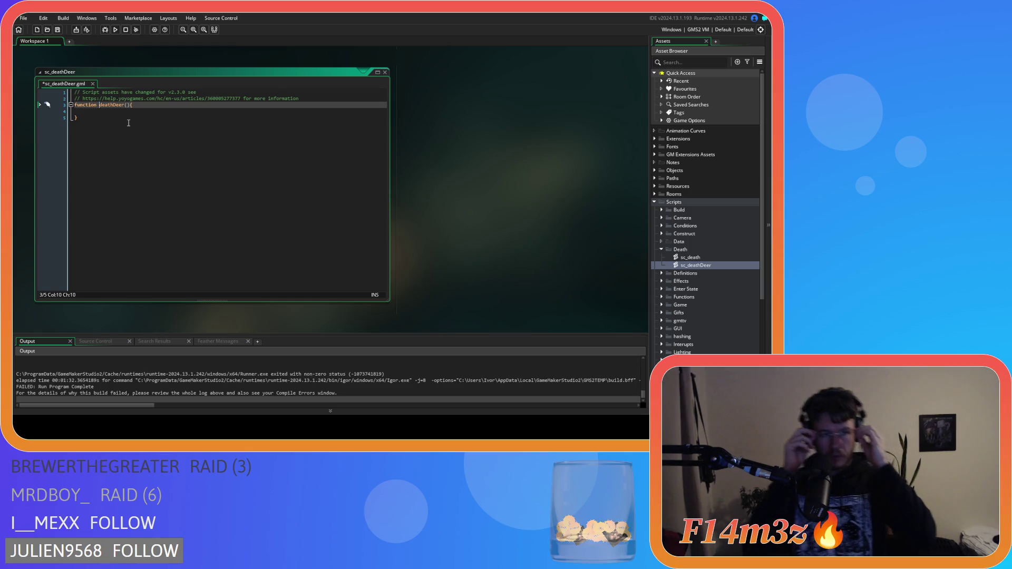
{"action": "left_click", "coordinate": [128, 123]}
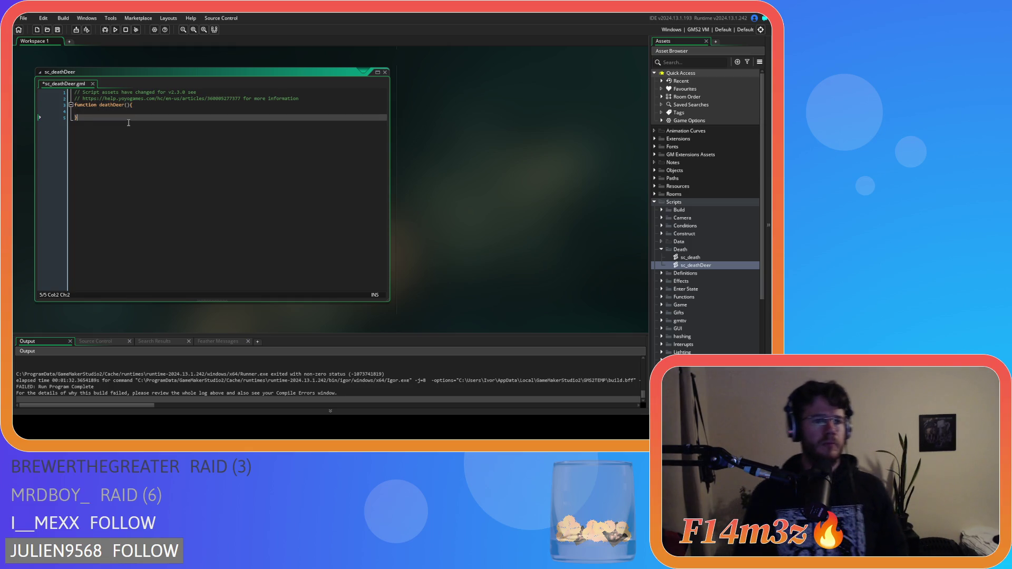
Give deathDeer a controller parameter and an empty with(controller){ } block, then close sc_deathDeer
{"action": "left_click", "coordinate": [129, 105]}
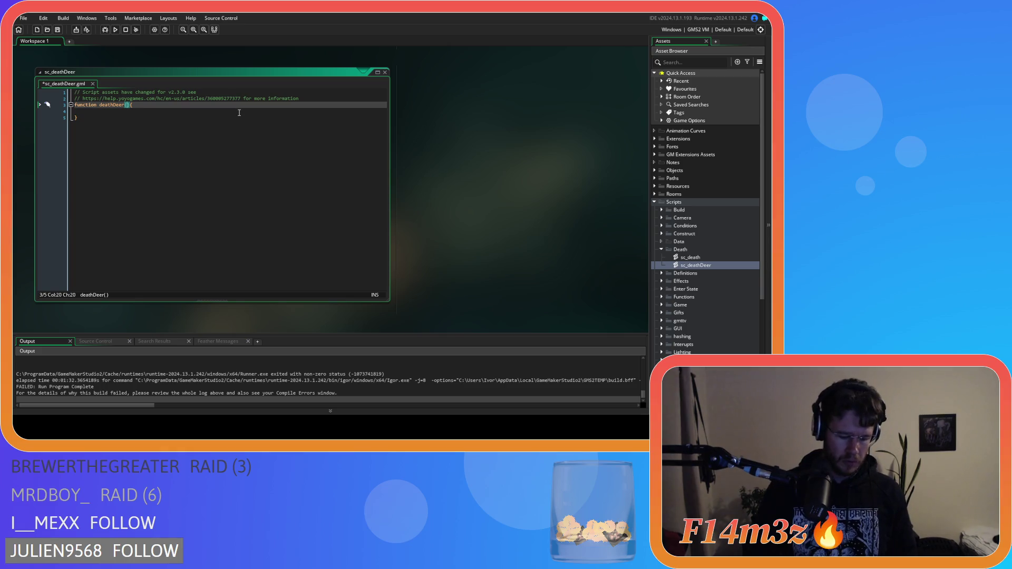
{"action": "type", "text": "controller"}
{"action": "key", "text": "End"}
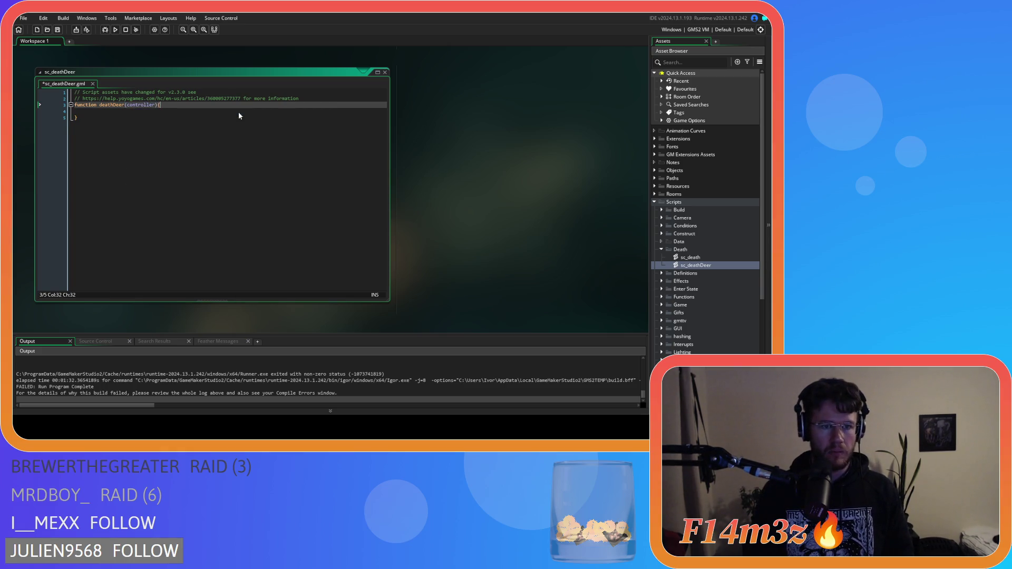
{"action": "key", "text": "Return"}
{"action": "type", "text": "with("}
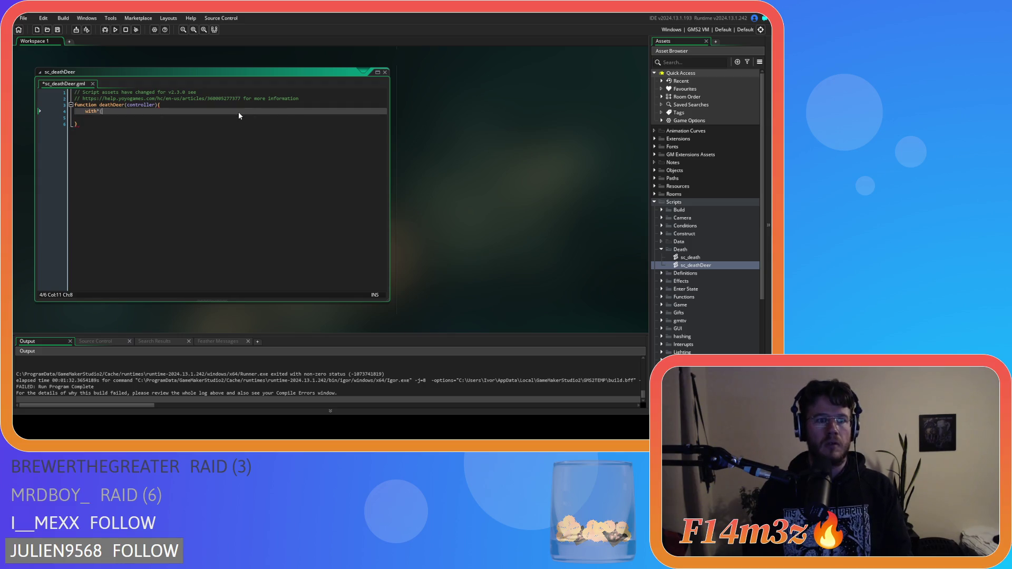
{"action": "key", "text": "BackSpace"}
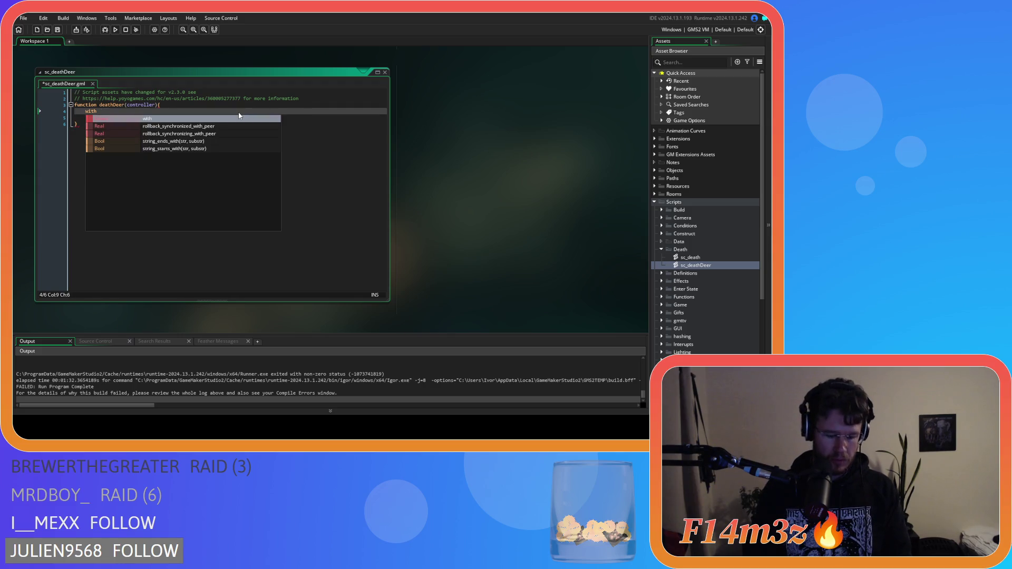
{"action": "type", "text": "(controller){"}
{"action": "key", "text": "Return"}
{"action": "key", "text": "Return"}
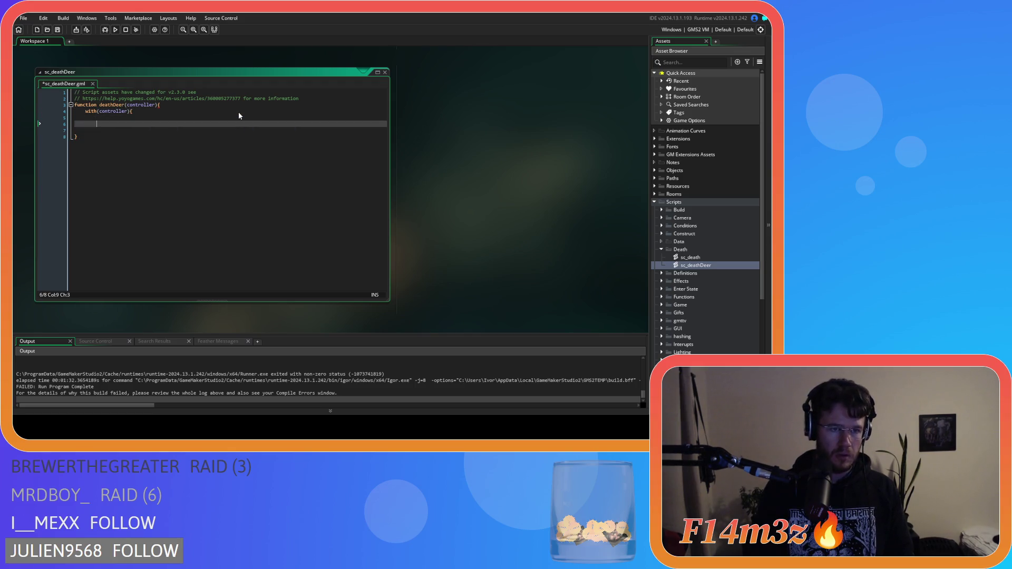
{"action": "key", "text": "BackSpace"}
{"action": "key", "text": "BackSpace"}
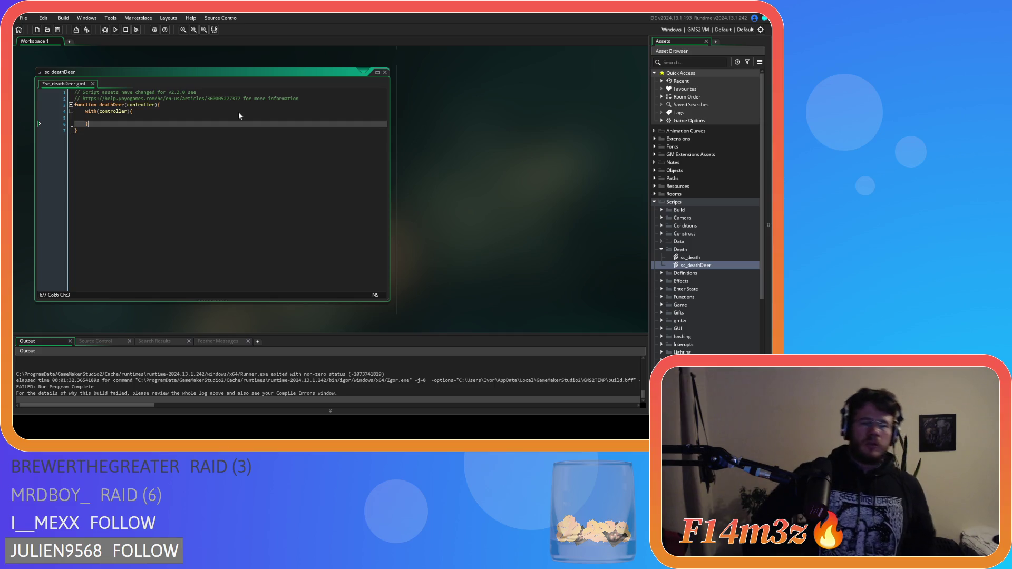
{"action": "left_click", "coordinate": [227, 219]}
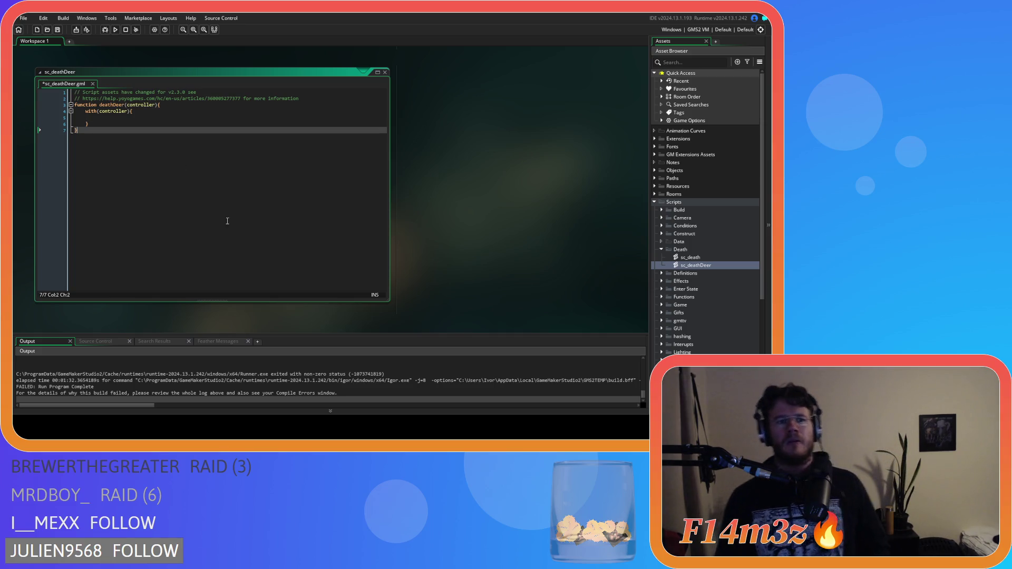
{"action": "left_click", "coordinate": [385, 73]}
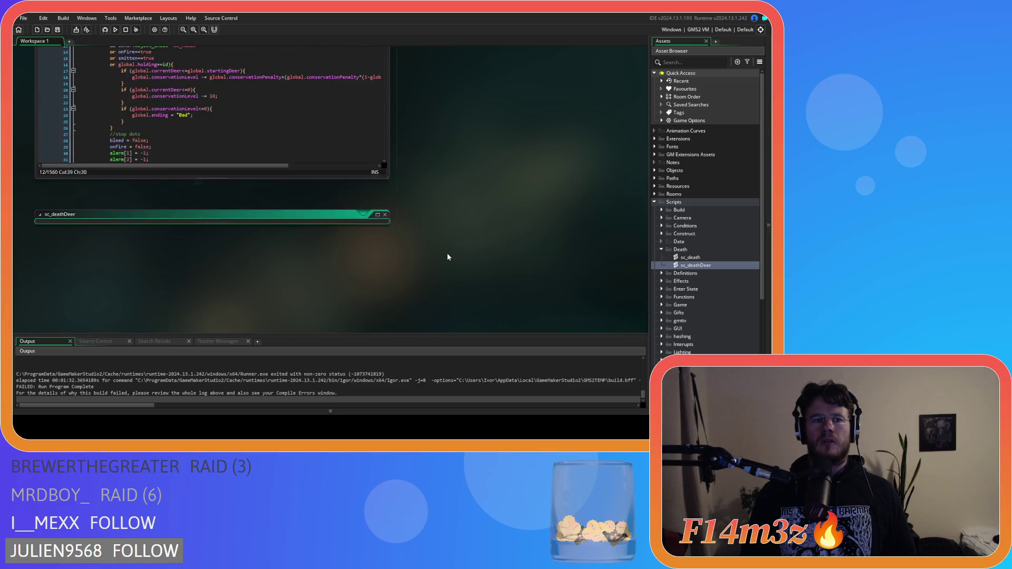
{"action": "left_click", "coordinate": [247, 213]}
{"action": "scroll", "coordinate": [268, 191], "scroll_direction": "down", "scroll_amount": 20}
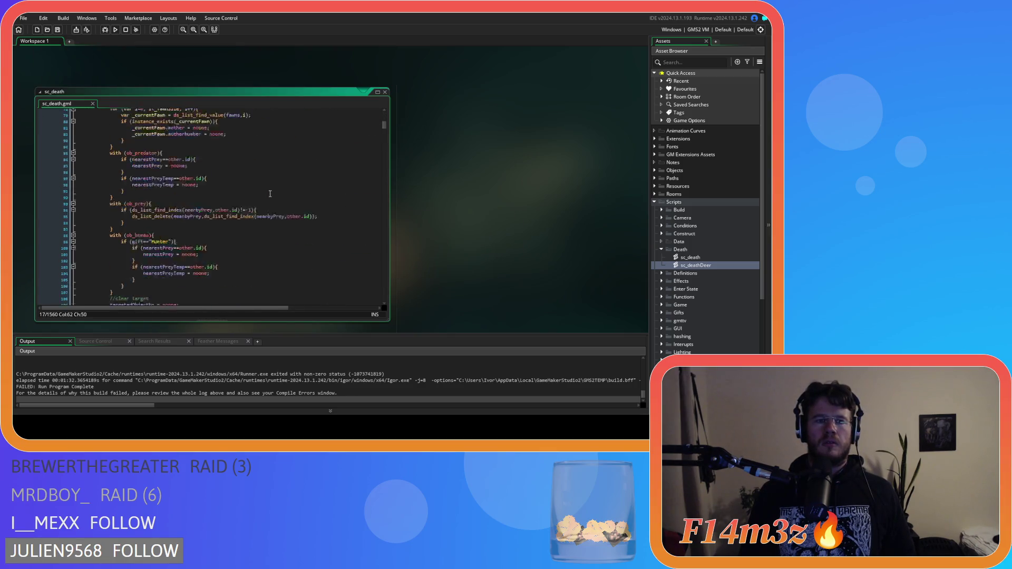
{"action": "scroll", "coordinate": [268, 191], "scroll_direction": "down", "scroll_amount": 15}
{"action": "scroll", "coordinate": [269, 192], "scroll_direction": "down", "scroll_amount": 10}
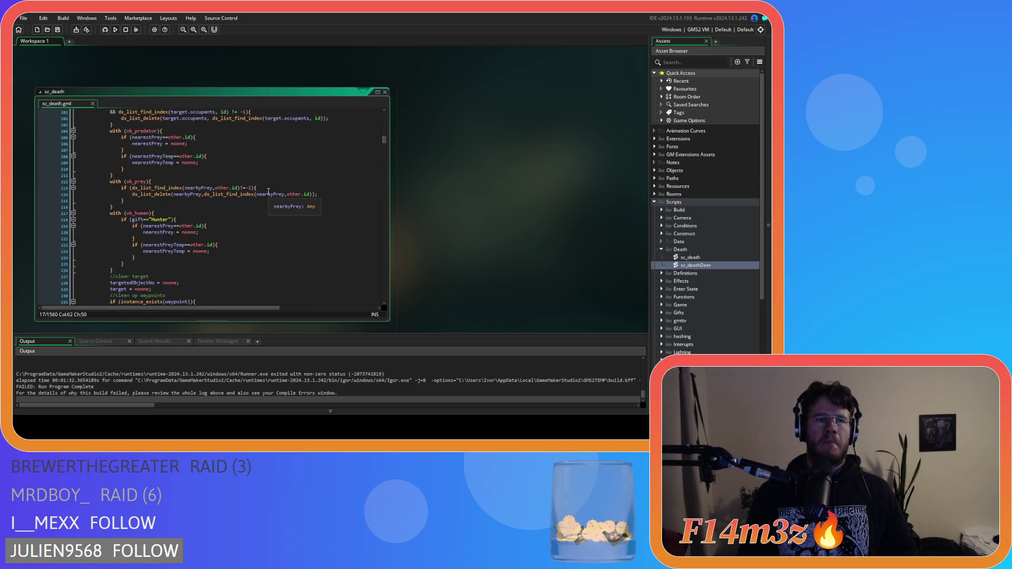
{"action": "scroll", "coordinate": [268, 192], "scroll_direction": "down", "scroll_amount": 20}
{"action": "scroll", "coordinate": [268, 192], "scroll_direction": "down", "scroll_amount": 20}
{"action": "scroll", "coordinate": [266, 192], "scroll_direction": "down", "scroll_amount": 20}
{"action": "scroll", "coordinate": [266, 191], "scroll_direction": "down", "scroll_amount": 14}
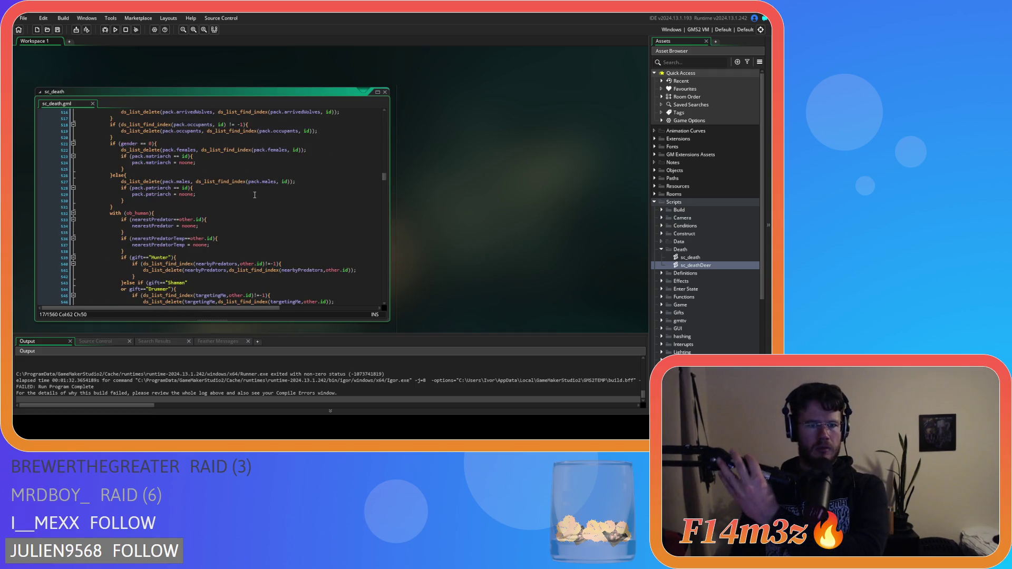
{"action": "scroll", "coordinate": [255, 195], "scroll_direction": "down", "scroll_amount": 16}
{"action": "scroll", "coordinate": [254, 195], "scroll_direction": "down", "scroll_amount": 9}
{"action": "scroll", "coordinate": [254, 195], "scroll_direction": "down", "scroll_amount": 19}
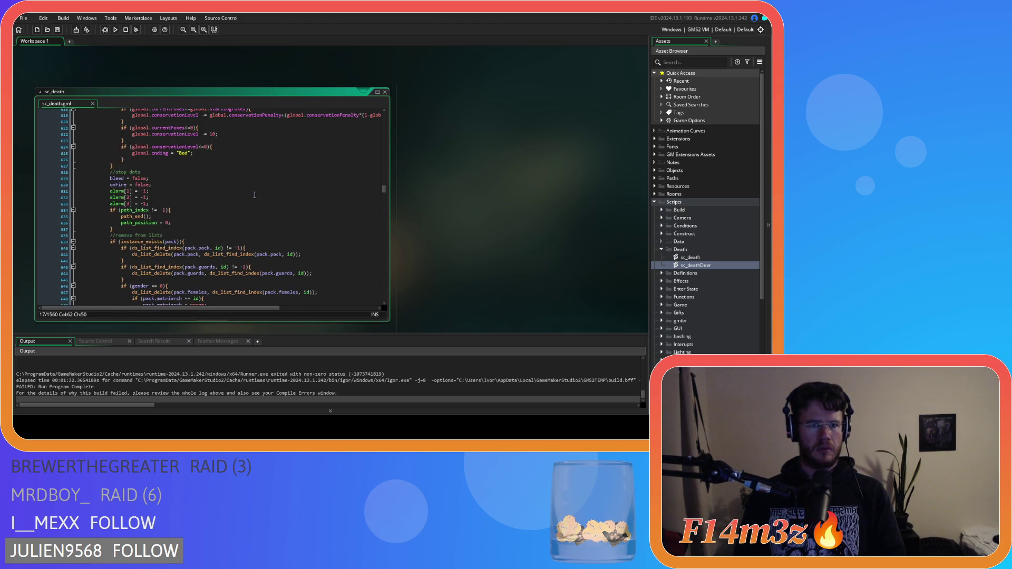
{"action": "scroll", "coordinate": [255, 195], "scroll_direction": "down", "scroll_amount": 18}
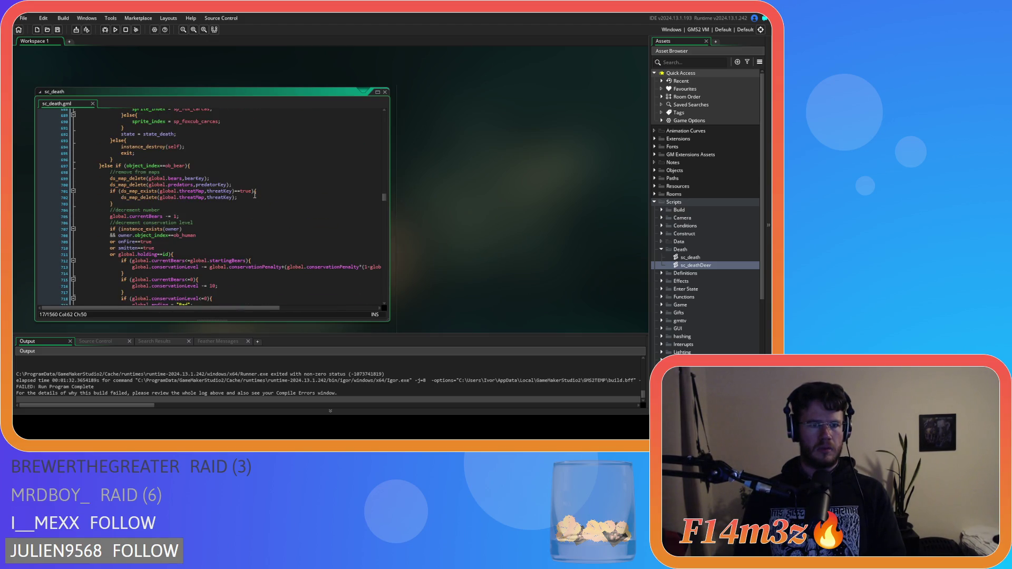
{"action": "scroll", "coordinate": [255, 195], "scroll_direction": "down", "scroll_amount": 20}
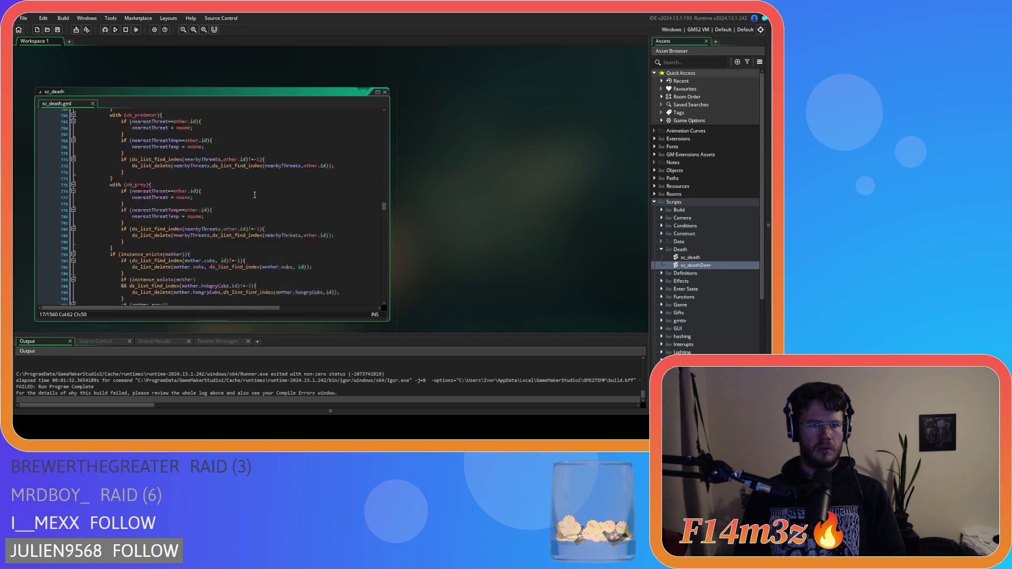
{"action": "scroll", "coordinate": [254, 195], "scroll_direction": "down", "scroll_amount": 20}
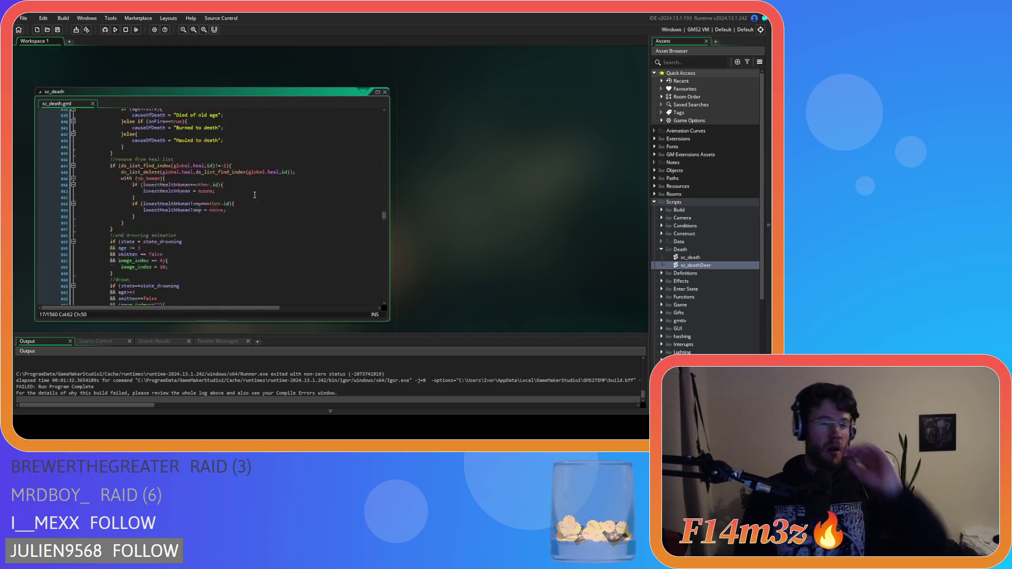
{"action": "scroll", "coordinate": [255, 195], "scroll_direction": "down", "scroll_amount": 4}
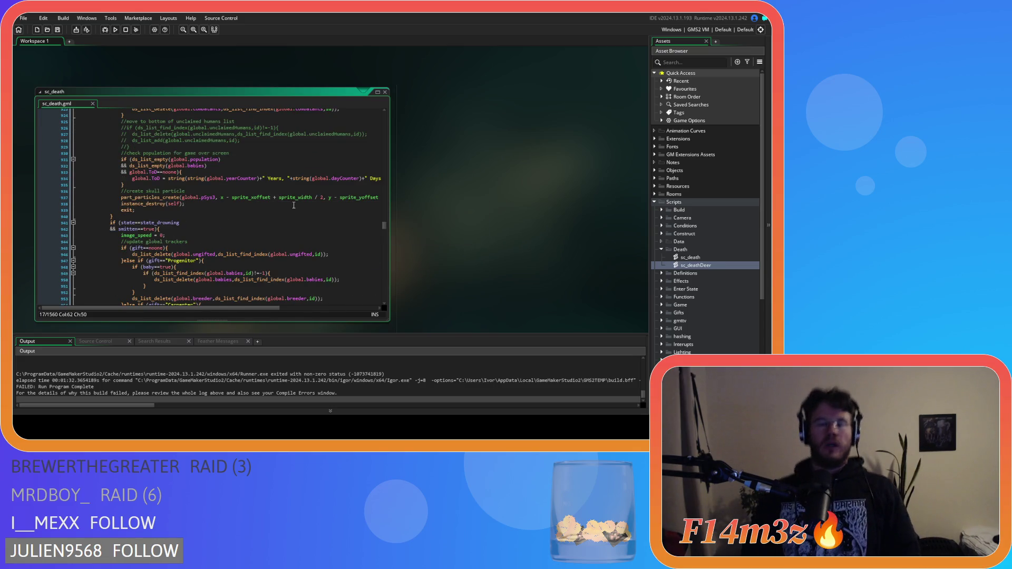
{"action": "scroll", "coordinate": [283, 208], "scroll_direction": "up", "scroll_amount": 20}
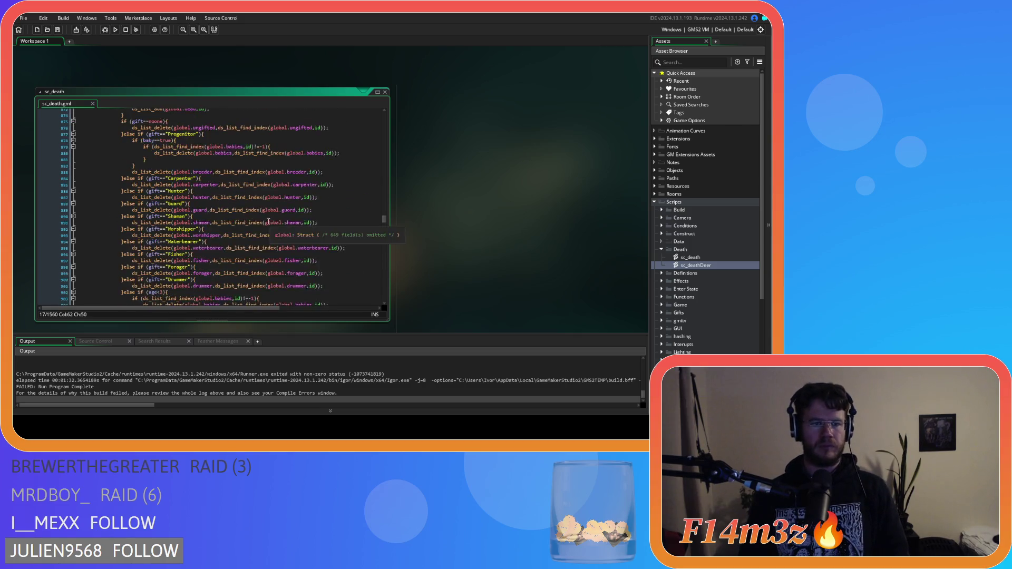
{"action": "scroll", "coordinate": [267, 225], "scroll_direction": "up", "scroll_amount": 7}
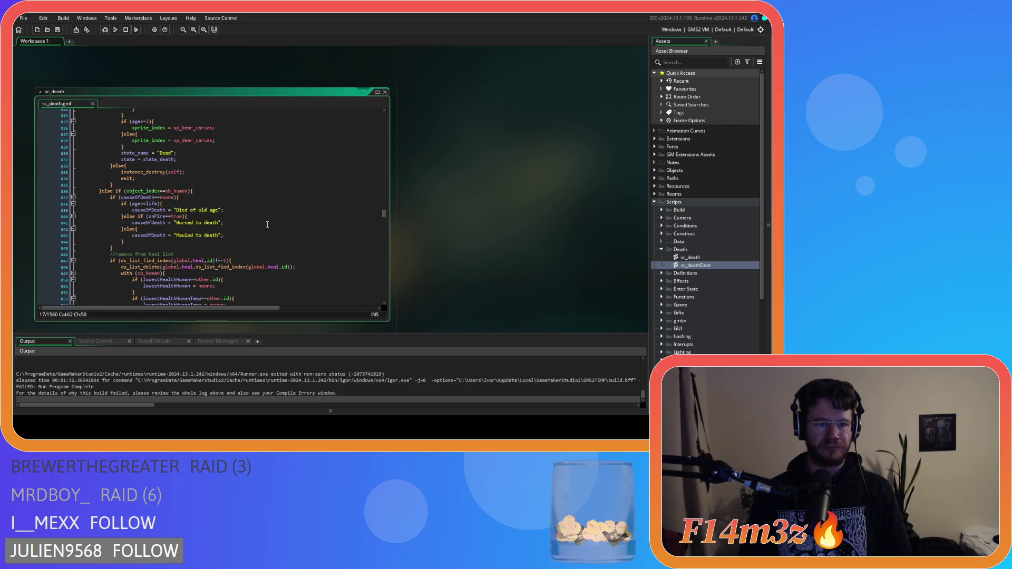
{"action": "scroll", "coordinate": [267, 225], "scroll_direction": "down", "scroll_amount": 12}
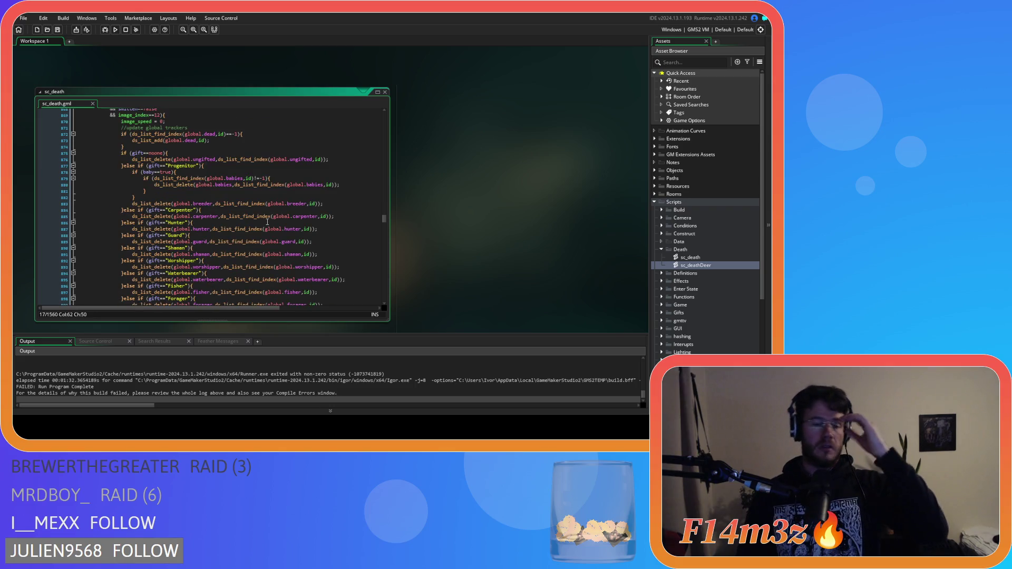
{"action": "scroll", "coordinate": [268, 222], "scroll_direction": "down", "scroll_amount": 20}
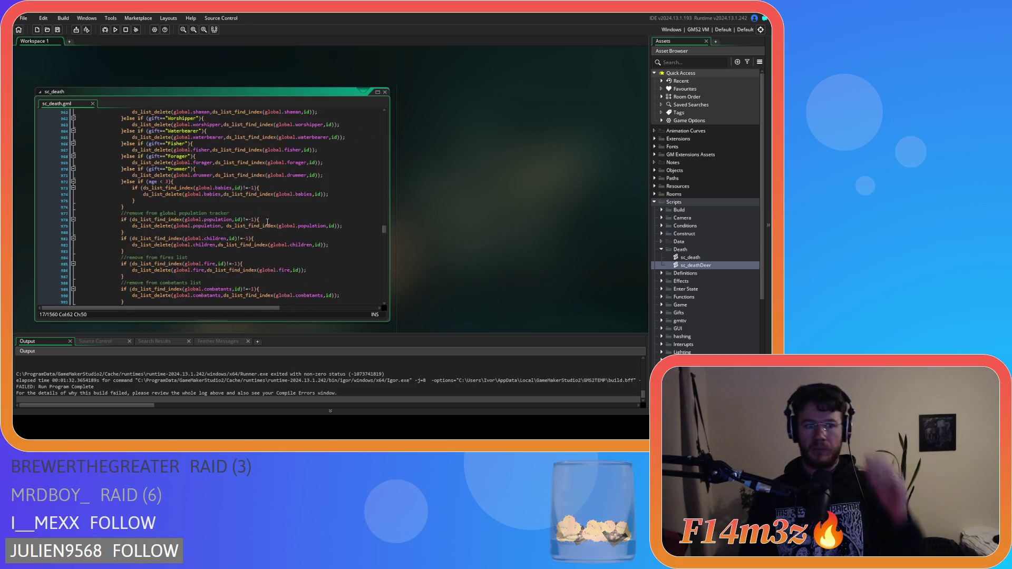
{"action": "scroll", "coordinate": [267, 221], "scroll_direction": "down", "scroll_amount": 20}
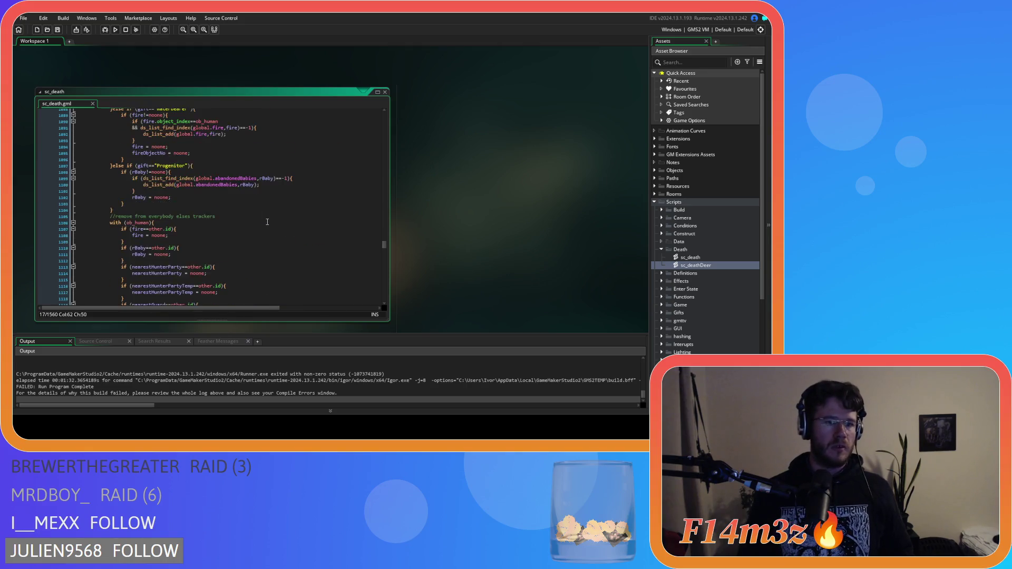
{"action": "scroll", "coordinate": [267, 222], "scroll_direction": "down", "scroll_amount": 20}
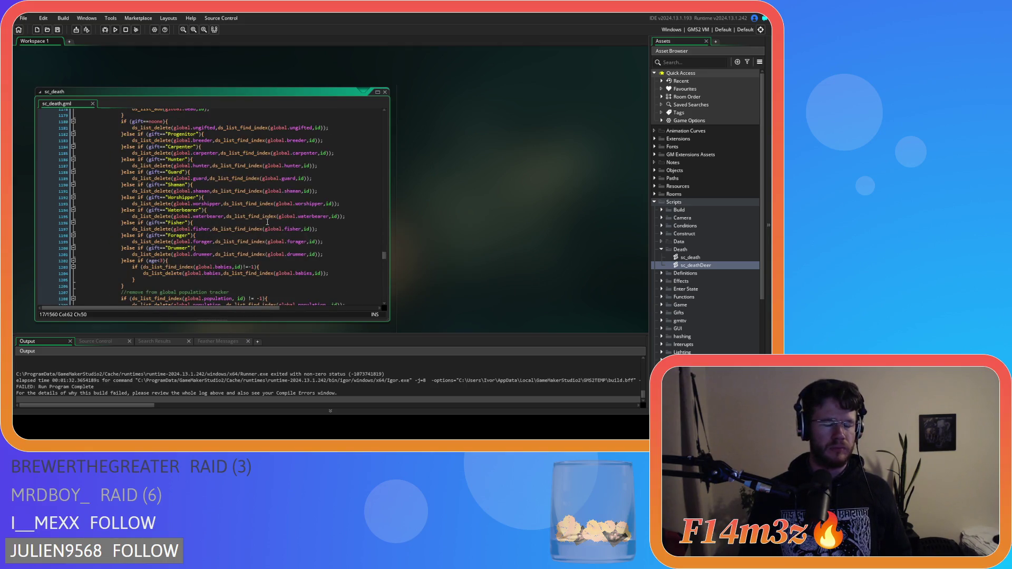
{"action": "scroll", "coordinate": [267, 222], "scroll_direction": "down", "scroll_amount": 20}
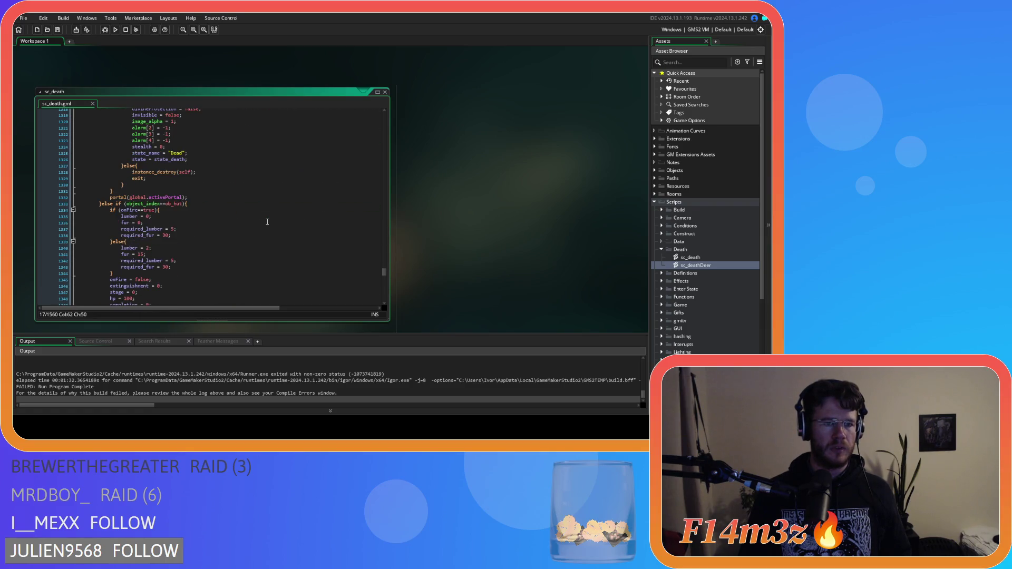
{"action": "scroll", "coordinate": [267, 222], "scroll_direction": "down", "scroll_amount": 3}
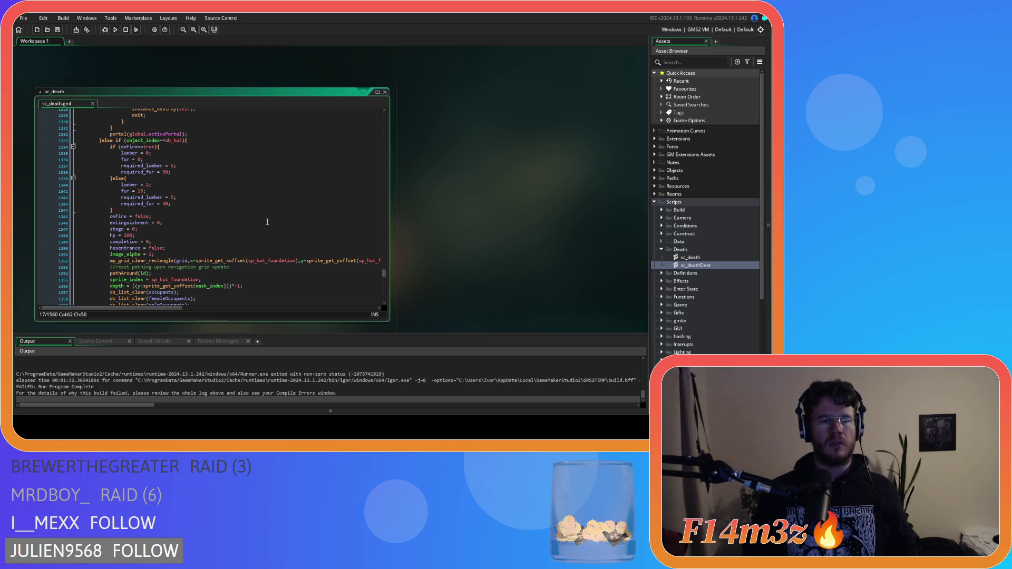
{"action": "scroll", "coordinate": [267, 222], "scroll_direction": "down", "scroll_amount": 9}
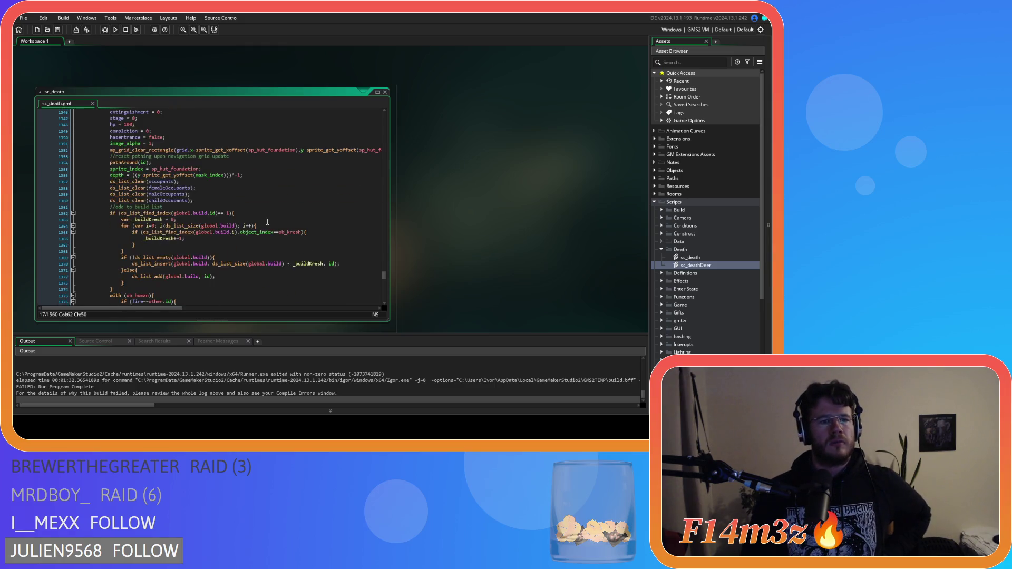
{"action": "scroll", "coordinate": [267, 222], "scroll_direction": "down", "scroll_amount": 9}
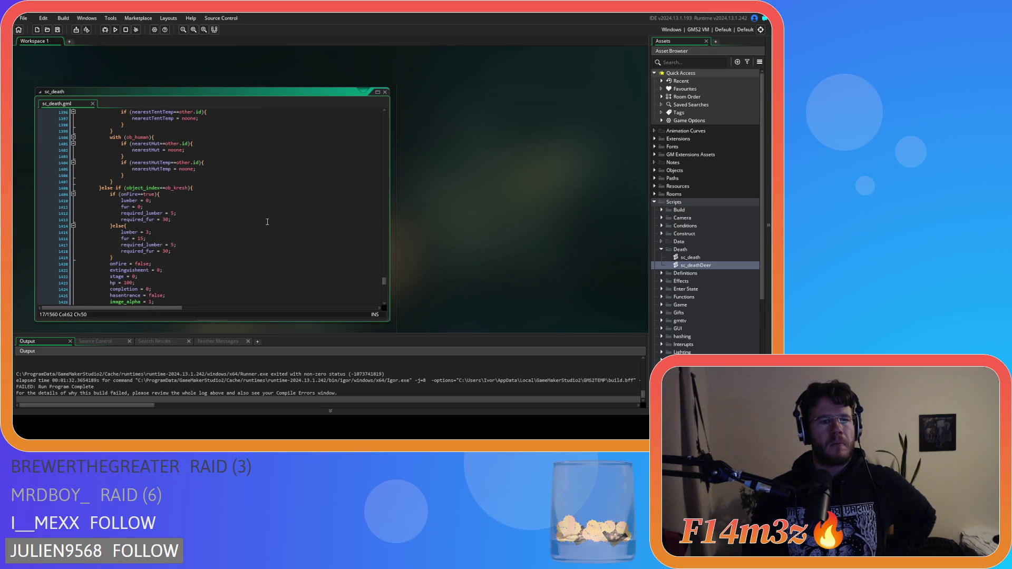
{"action": "scroll", "coordinate": [267, 222], "scroll_direction": "up", "scroll_amount": 19}
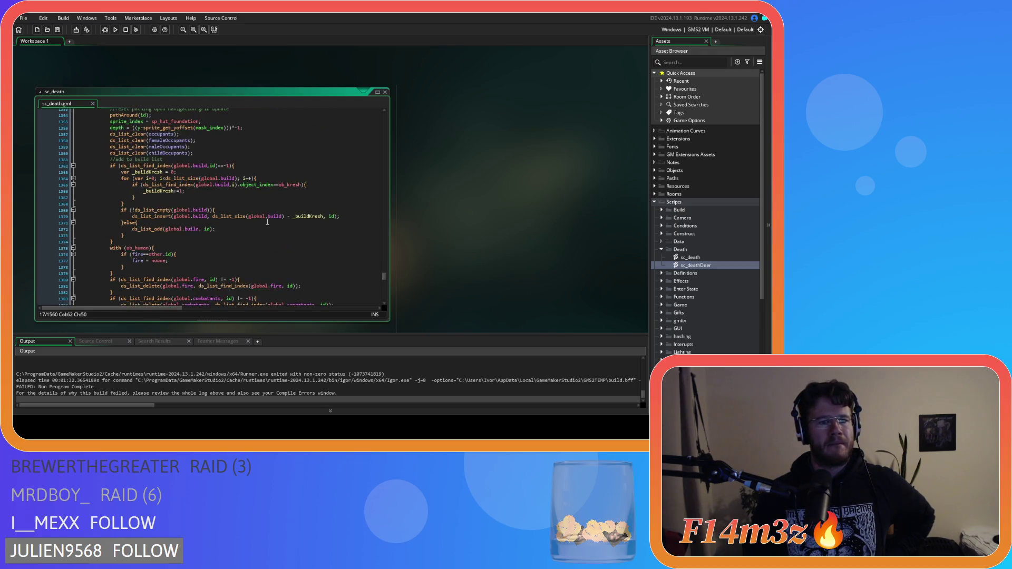
{"action": "scroll", "coordinate": [267, 222], "scroll_direction": "up", "scroll_amount": 2}
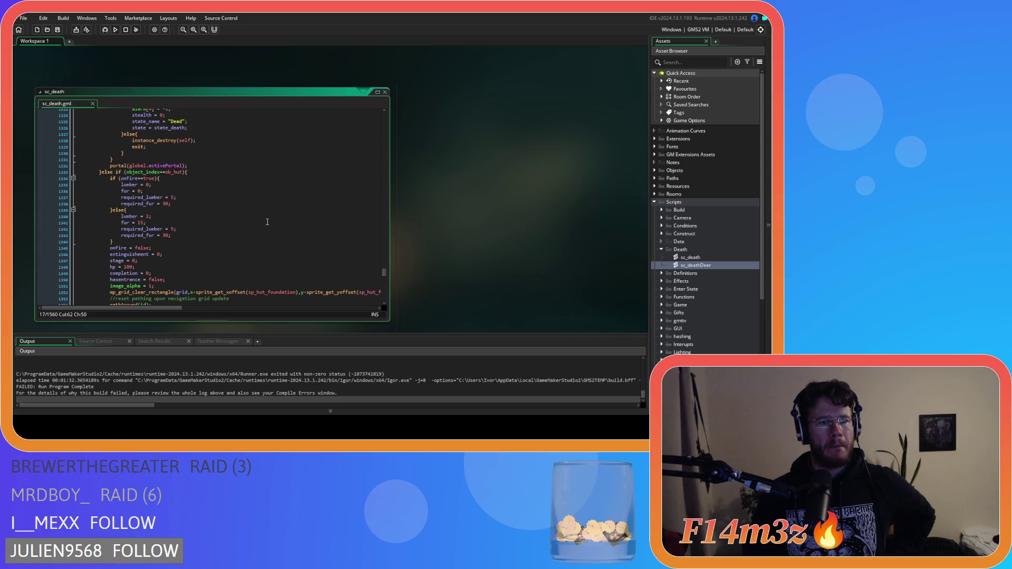
{"action": "scroll", "coordinate": [267, 222], "scroll_direction": "down", "scroll_amount": 19}
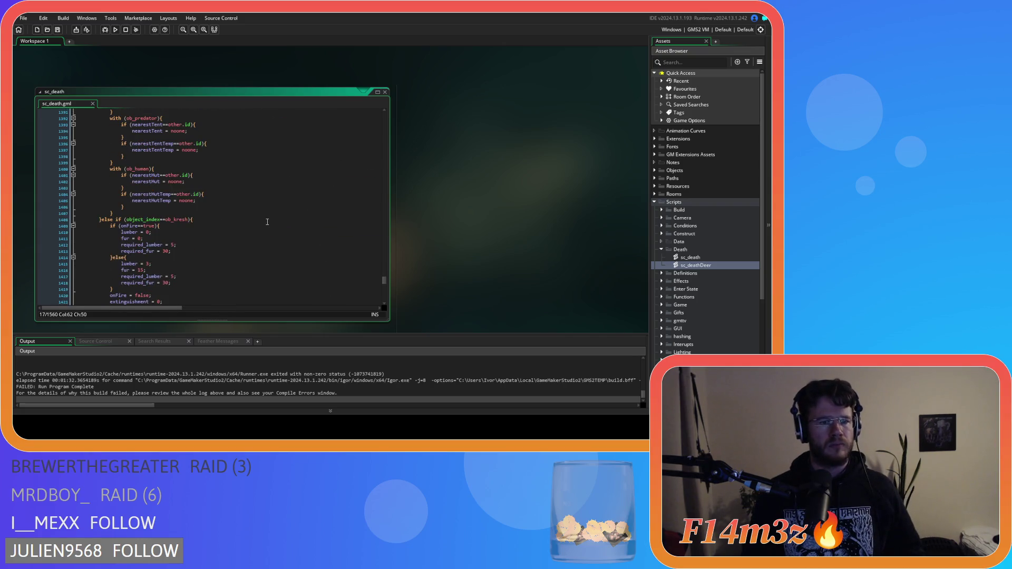
{"action": "scroll", "coordinate": [267, 222], "scroll_direction": "down", "scroll_amount": 20}
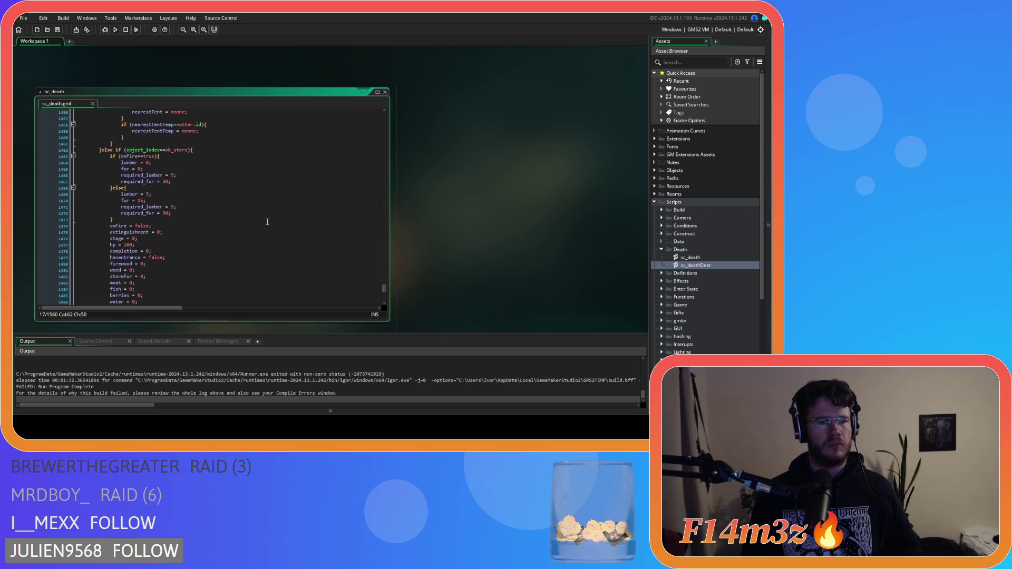
{"action": "scroll", "coordinate": [268, 222], "scroll_direction": "up", "scroll_amount": 2}
{"action": "scroll", "coordinate": [267, 222], "scroll_direction": "down", "scroll_amount": 14}
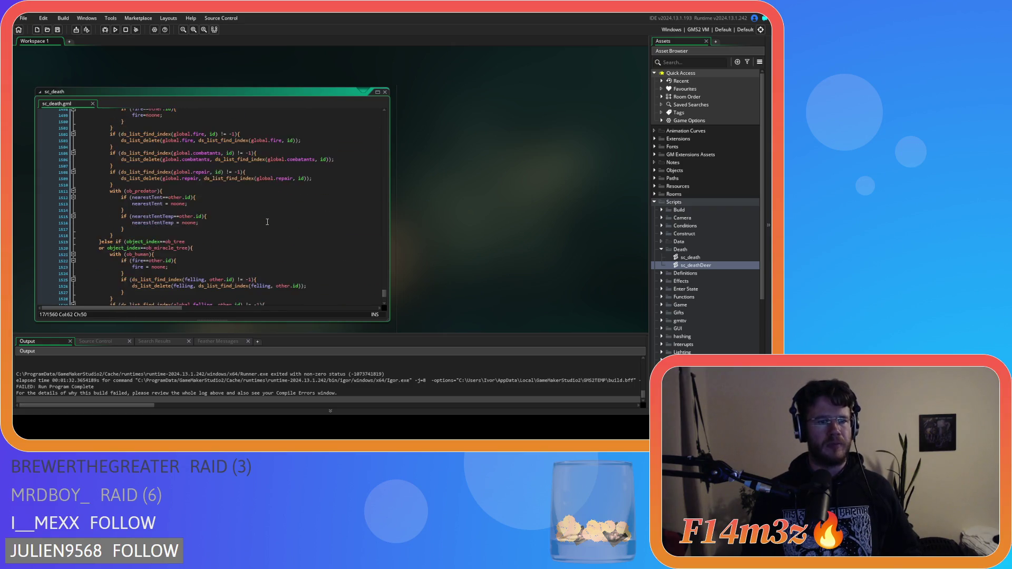
{"action": "scroll", "coordinate": [267, 222], "scroll_direction": "down", "scroll_amount": 1}
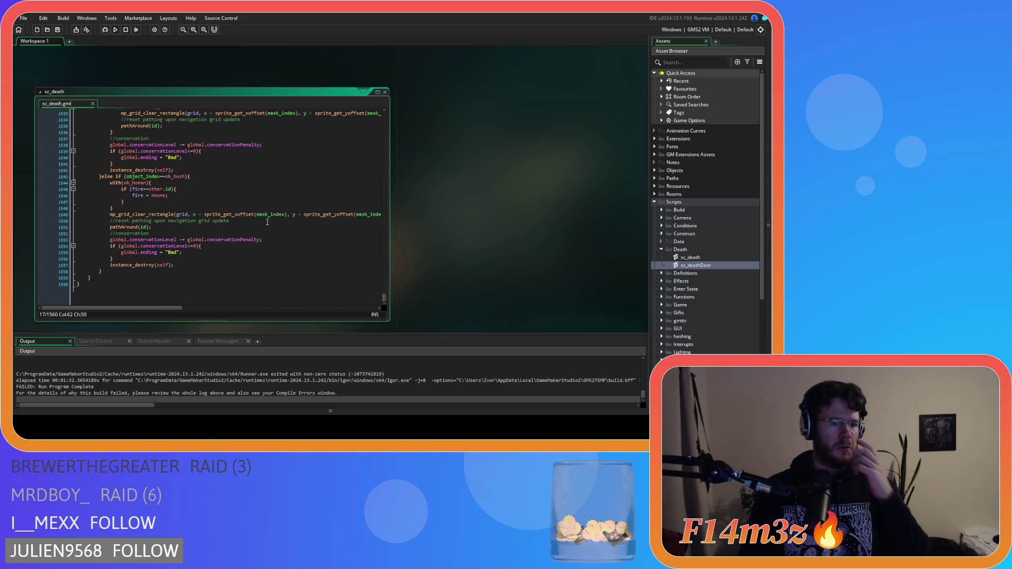
{"action": "scroll", "coordinate": [268, 222], "scroll_direction": "down", "scroll_amount": 1}
{"action": "scroll", "coordinate": [267, 222], "scroll_direction": "down", "scroll_amount": 5}
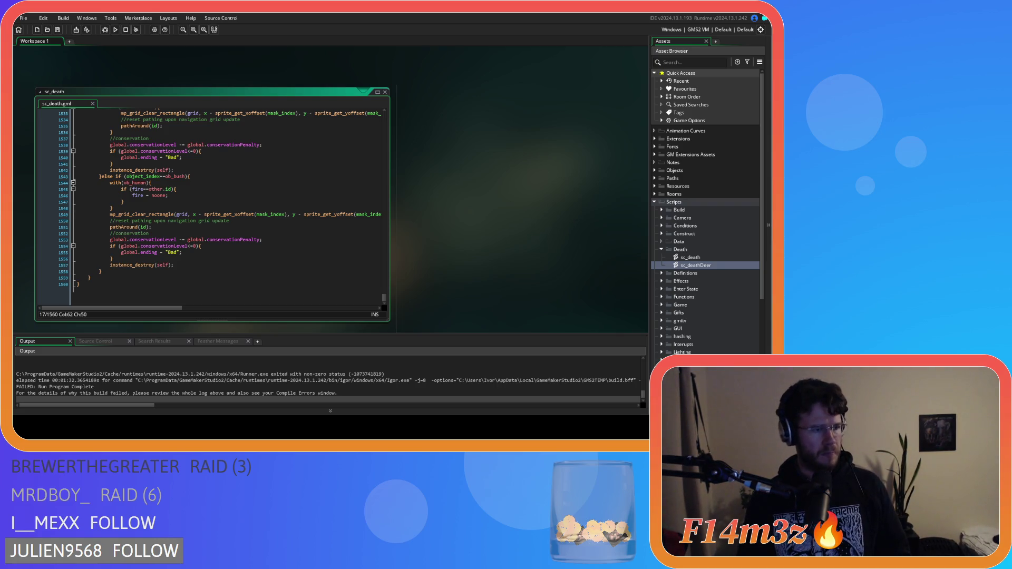
Duplicate sc_deathDeer eleven times with Ctrl+D, producing sc_deathDeer_1 onward
{"action": "left_click", "coordinate": [273, 205]}
{"action": "left_click", "coordinate": [710, 266]}
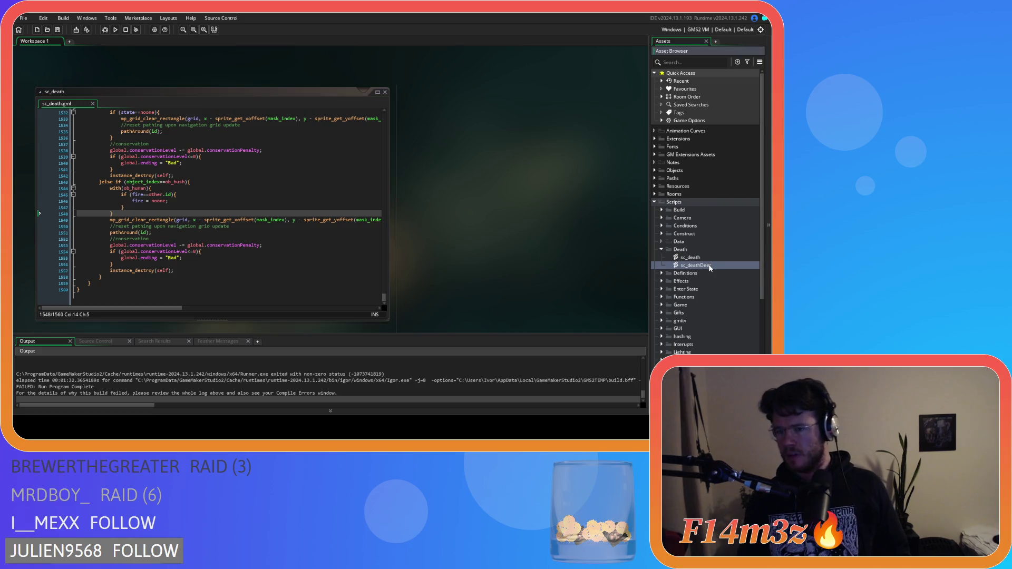
{"action": "key", "text": "ctrl+d"}
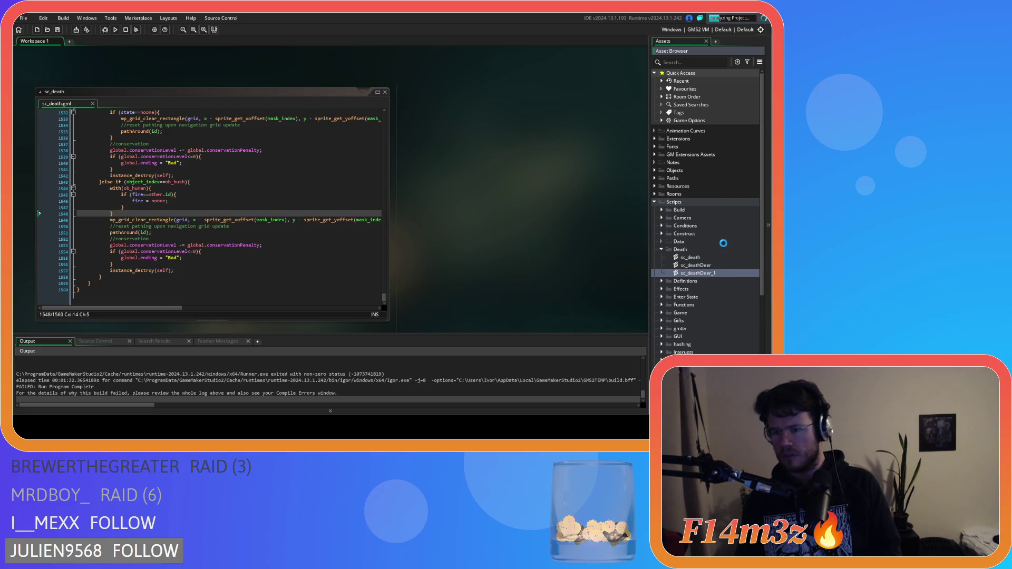
{"action": "key", "text": "ctrl+d"}
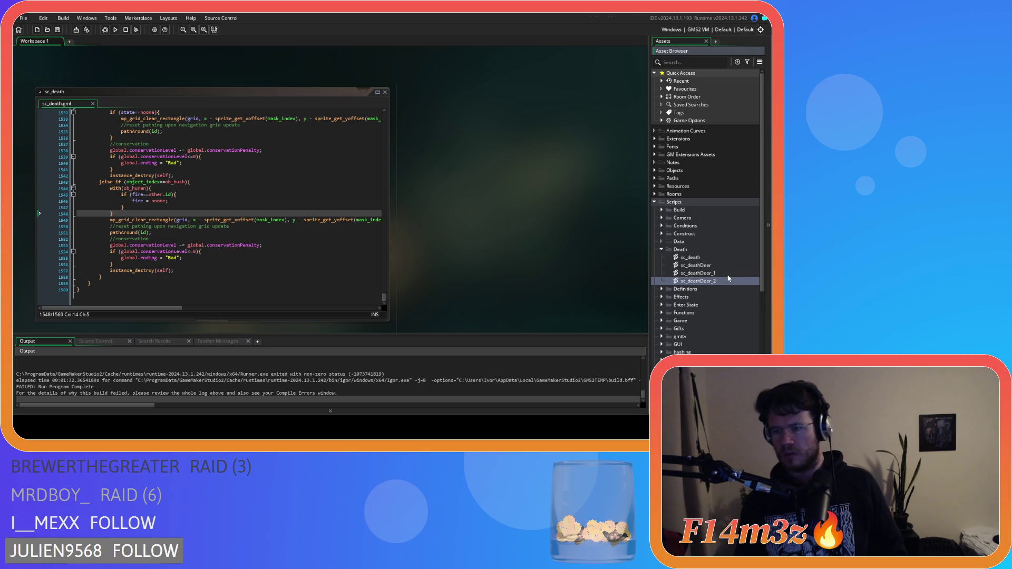
{"action": "key", "text": "ctrl+d"}
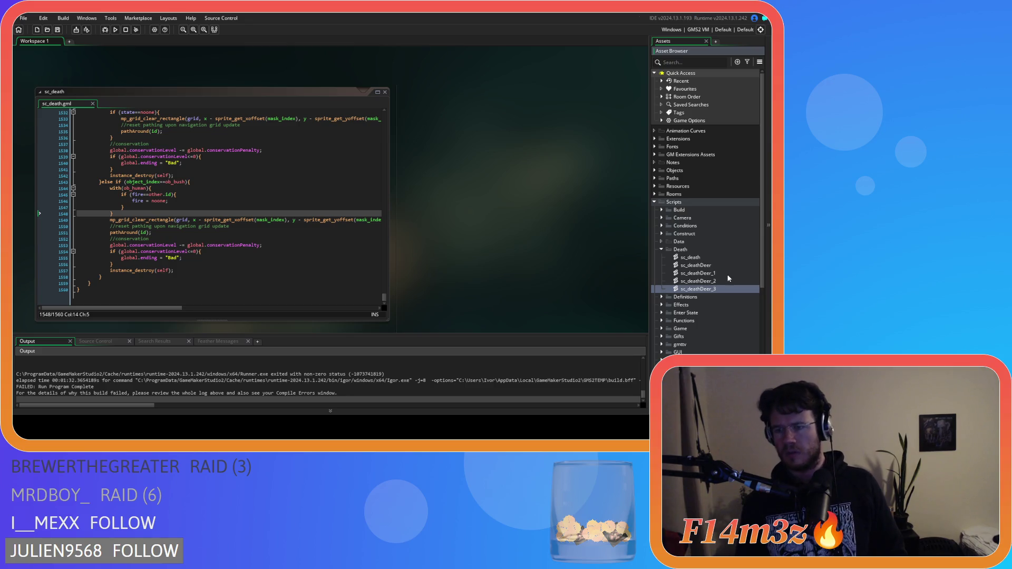
{"action": "key", "text": "ctrl+d"}
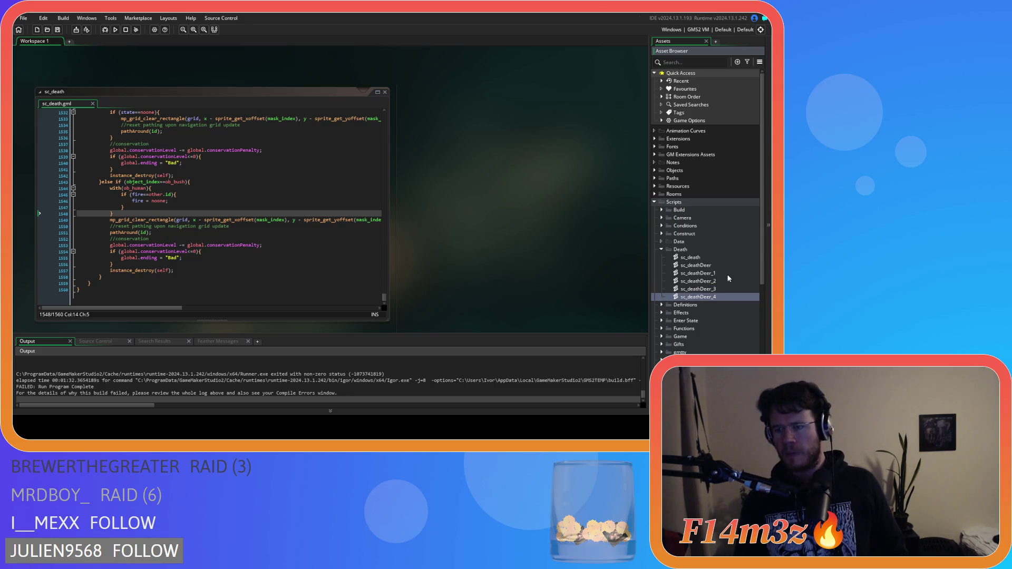
{"action": "key", "text": "ctrl+d"}
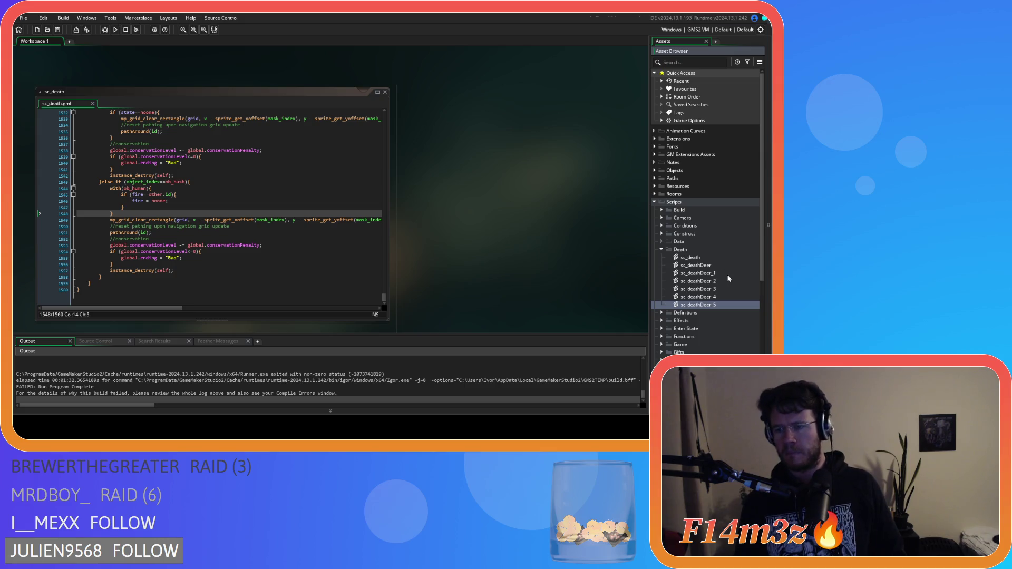
{"action": "key", "text": "ctrl+d"}
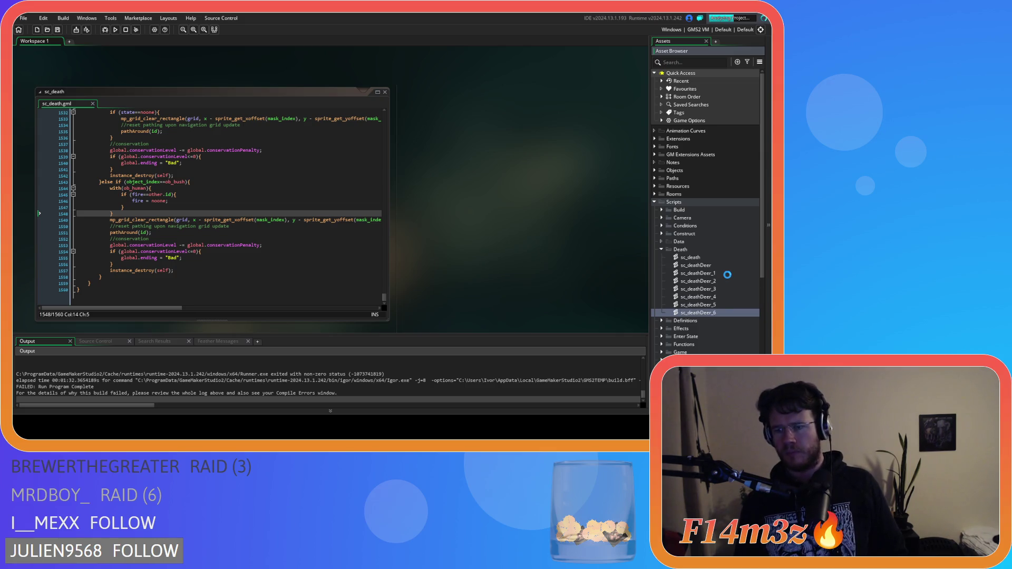
{"action": "key", "text": "ctrl+d"}
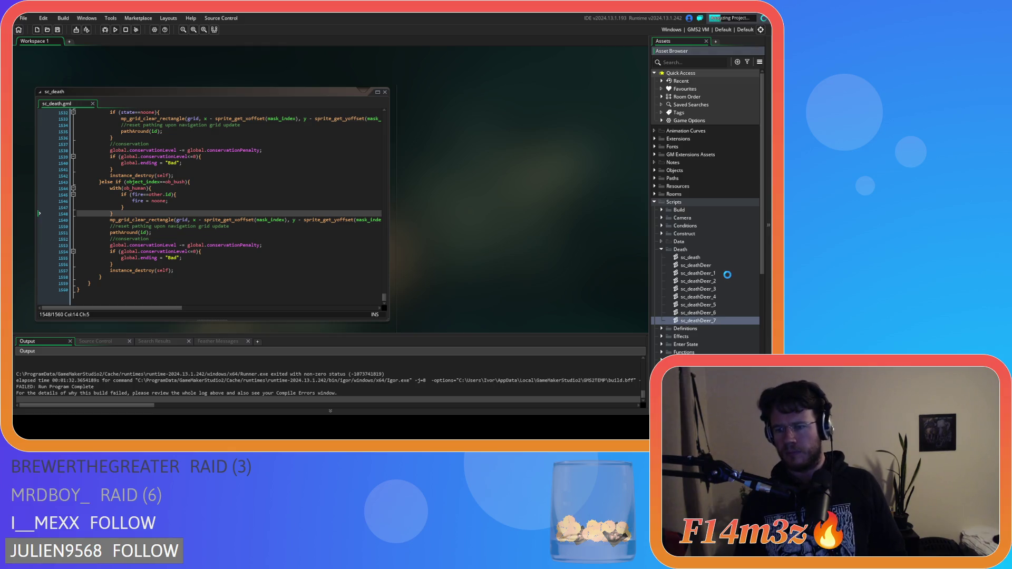
{"action": "key", "text": "ctrl+d"}
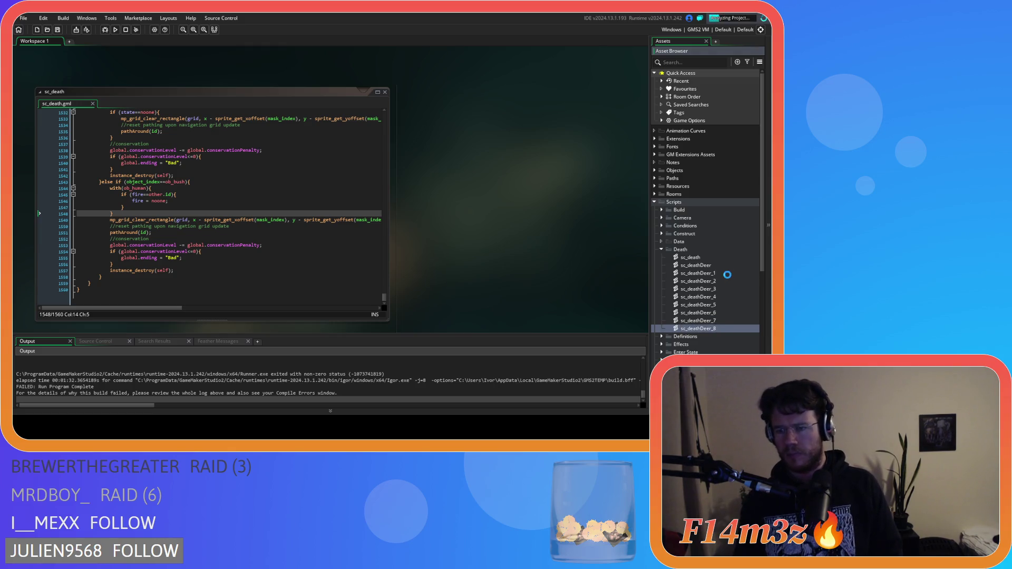
{"action": "key", "text": "ctrl+d"}
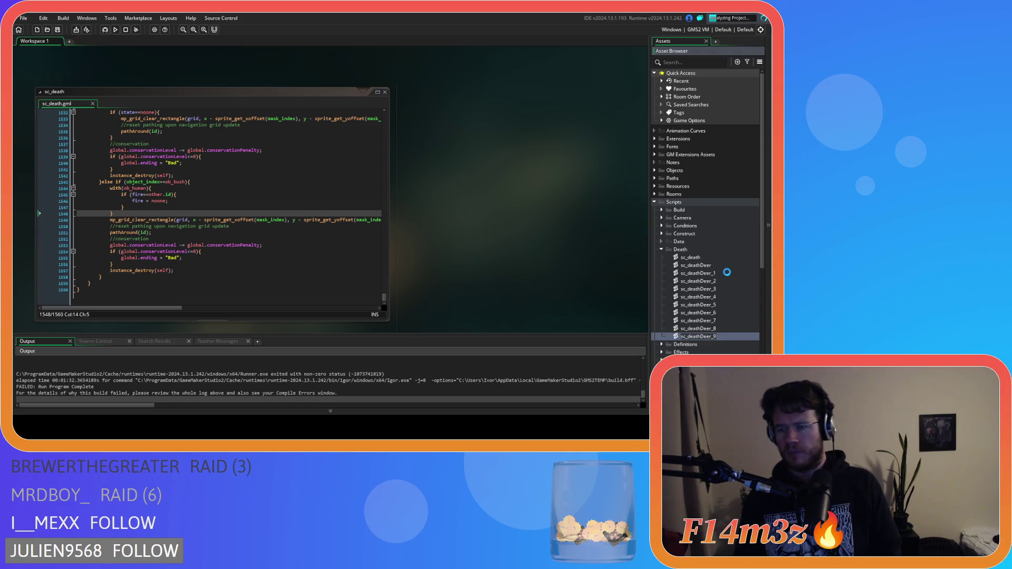
{"action": "key", "text": "ctrl+d"}
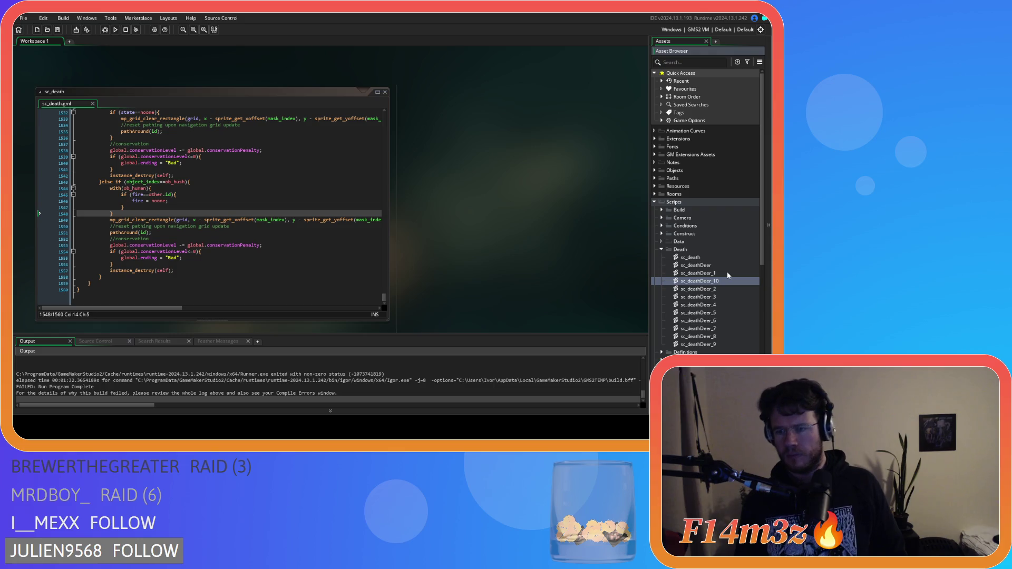
{"action": "key", "text": "ctrl+d"}
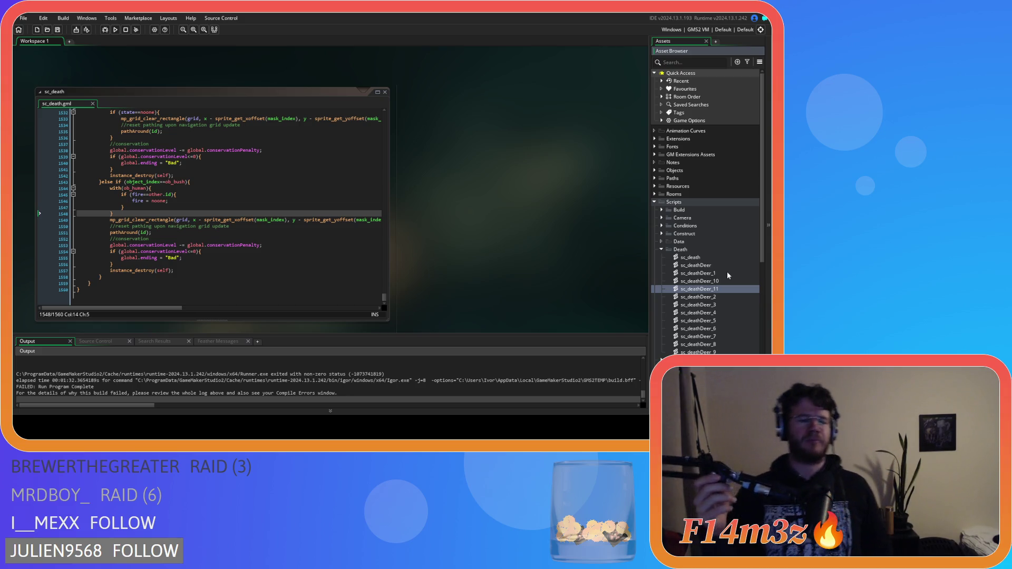
Cut the deer death code, lines 6 to 166, out of sc_death's ob_deer branch
{"action": "left_click", "coordinate": [337, 270]}
{"action": "mouse_move", "coordinate": [384, 297]}
{"action": "left_mouse_down"}
{"action": "mouse_move", "coordinate": [372, 137]}
{"action": "mouse_move", "coordinate": [356, 94]}
{"action": "left_mouse_up"}
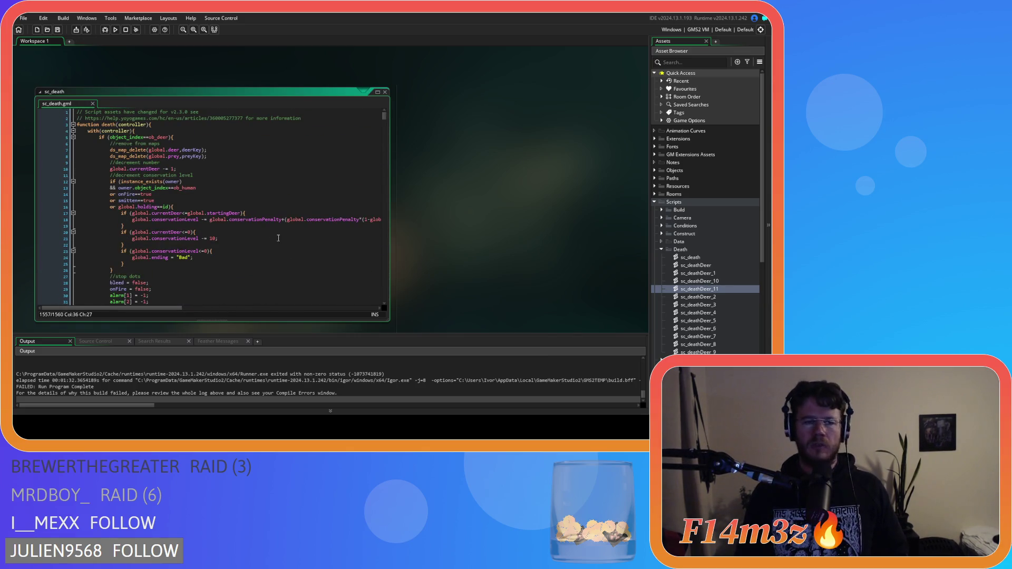
{"action": "left_click", "coordinate": [208, 156]}
{"action": "left_click", "coordinate": [177, 138]}
{"action": "scroll", "coordinate": [207, 195], "scroll_direction": "down", "scroll_amount": 20}
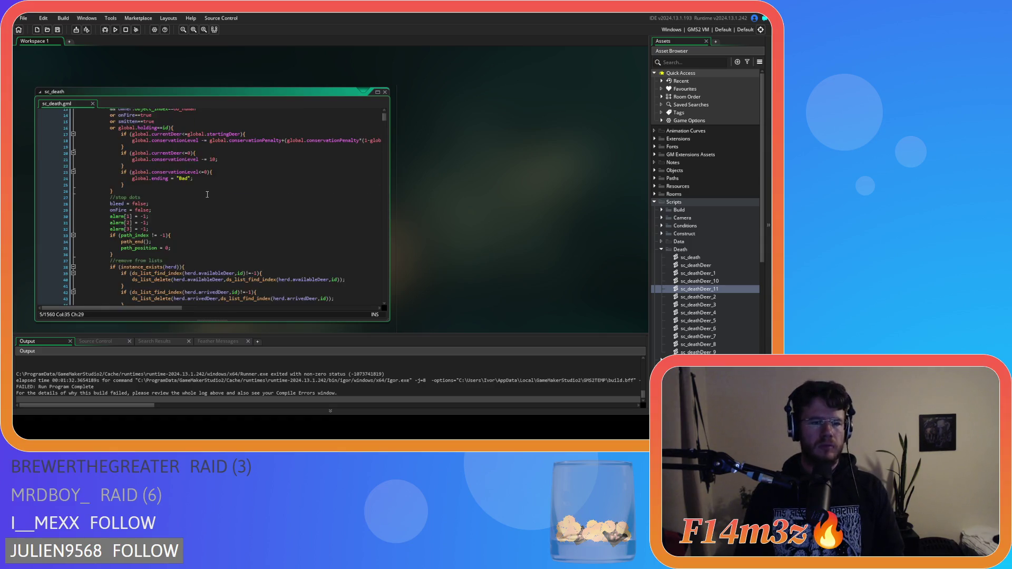
{"action": "scroll", "coordinate": [208, 195], "scroll_direction": "down", "scroll_amount": 9}
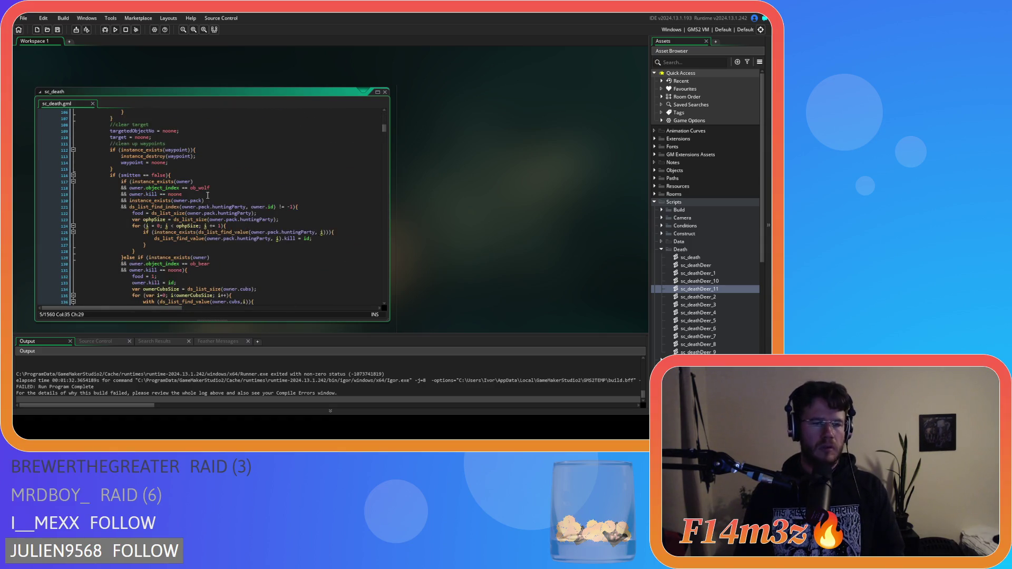
{"action": "scroll", "coordinate": [207, 195], "scroll_direction": "down", "scroll_amount": 15}
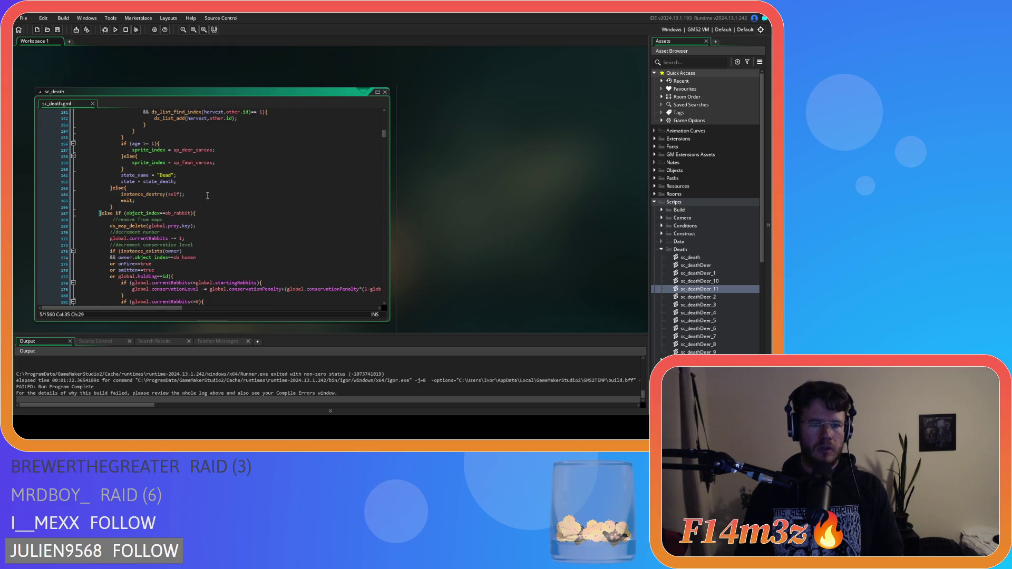
{"action": "mouse_move", "coordinate": [128, 206]}
{"action": "left_mouse_down"}
{"action": "mouse_move", "coordinate": [113, 69]}
{"action": "mouse_move", "coordinate": [97, 90]}
{"action": "mouse_move", "coordinate": [97, 143]}
{"action": "left_mouse_up"}
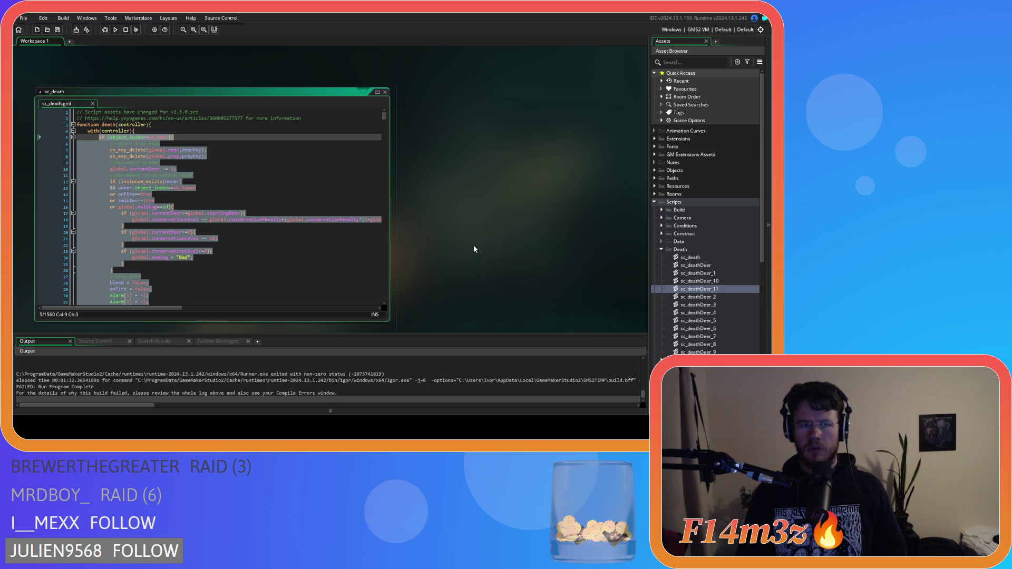
{"action": "key", "text": "shift+Down"}
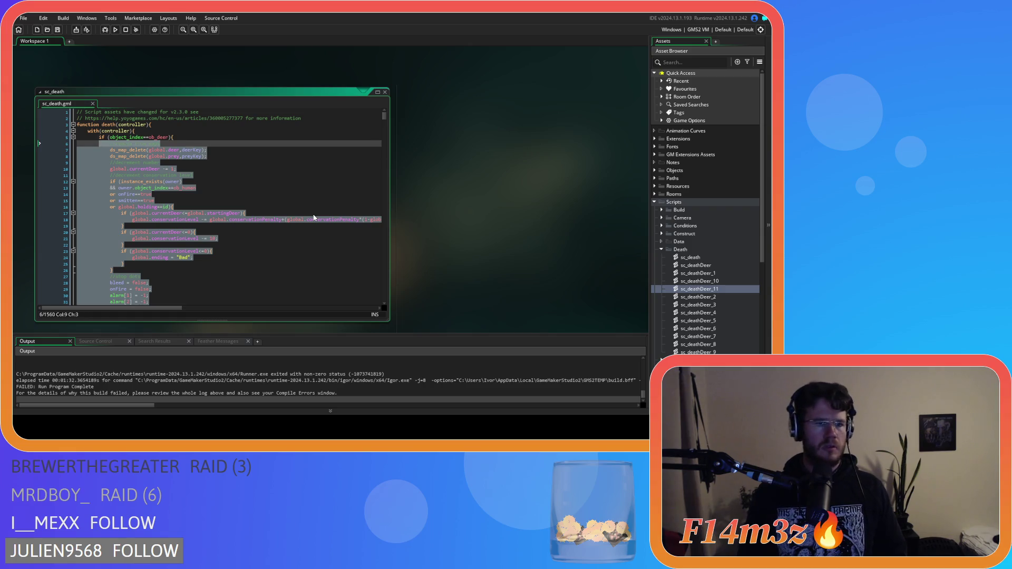
{"action": "left_click", "coordinate": [203, 138]}
{"action": "scroll", "coordinate": [251, 242], "scroll_direction": "down", "scroll_amount": 9}
{"action": "scroll", "coordinate": [252, 242], "scroll_direction": "down", "scroll_amount": 20}
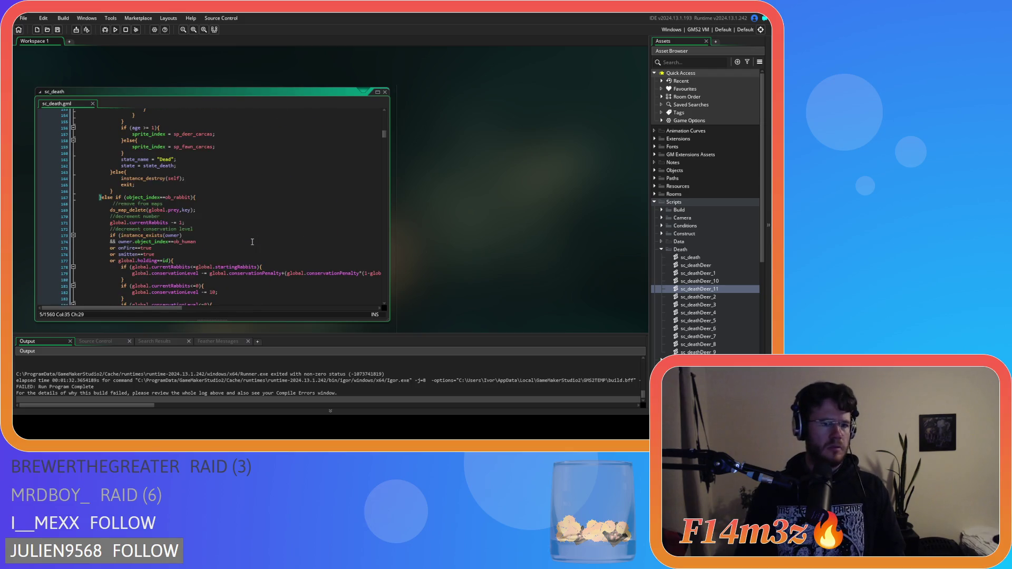
{"action": "mouse_move", "coordinate": [132, 185]}
{"action": "left_mouse_down"}
{"action": "mouse_move", "coordinate": [127, 70]}
{"action": "mouse_move", "coordinate": [112, 146]}
{"action": "left_mouse_up"}
{"action": "key", "text": "Delete"}
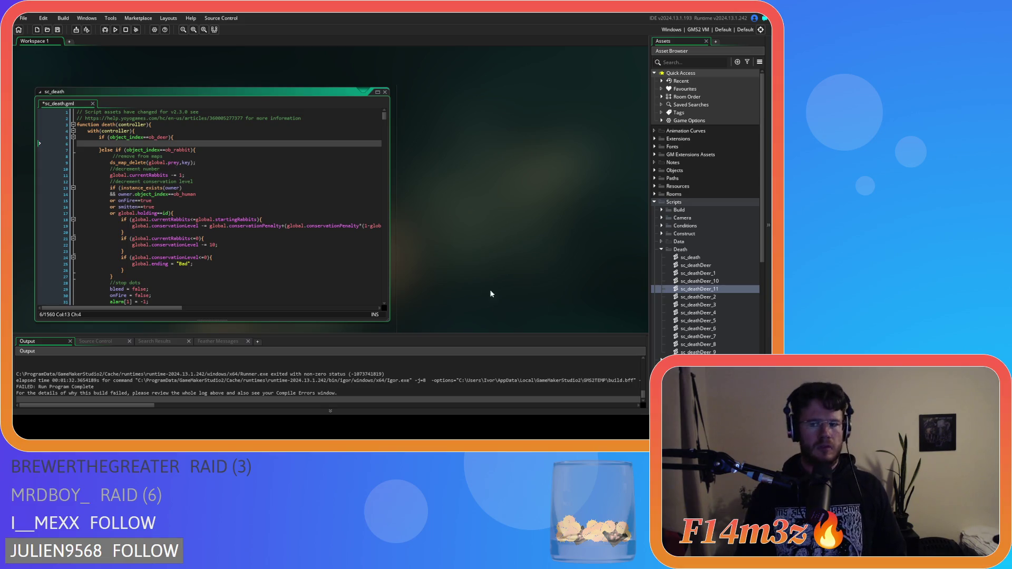
Paste the deer code into sc_deathDeer at line 5, unindent it one level, save and close
{"action": "double_click", "coordinate": [705, 265]}
{"action": "left_click", "coordinate": [98, 118]}
{"action": "key", "text": "ctrl+v"}
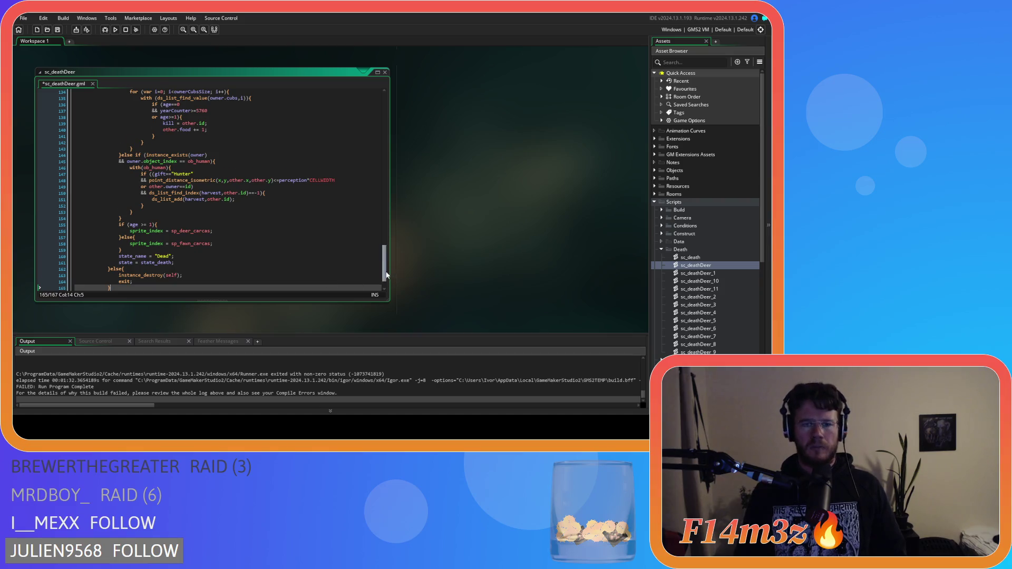
{"action": "scroll", "coordinate": [386, 274], "scroll_direction": "down", "scroll_amount": 2}
{"action": "mouse_move", "coordinate": [130, 261]}
{"action": "left_mouse_down"}
{"action": "mouse_move", "coordinate": [85, 36]}
{"action": "mouse_move", "coordinate": [42, 124]}
{"action": "left_mouse_up"}
{"action": "key", "text": "shift+Tab"}
{"action": "left_click", "coordinate": [168, 180]}
{"action": "key", "text": "ctrl+s"}
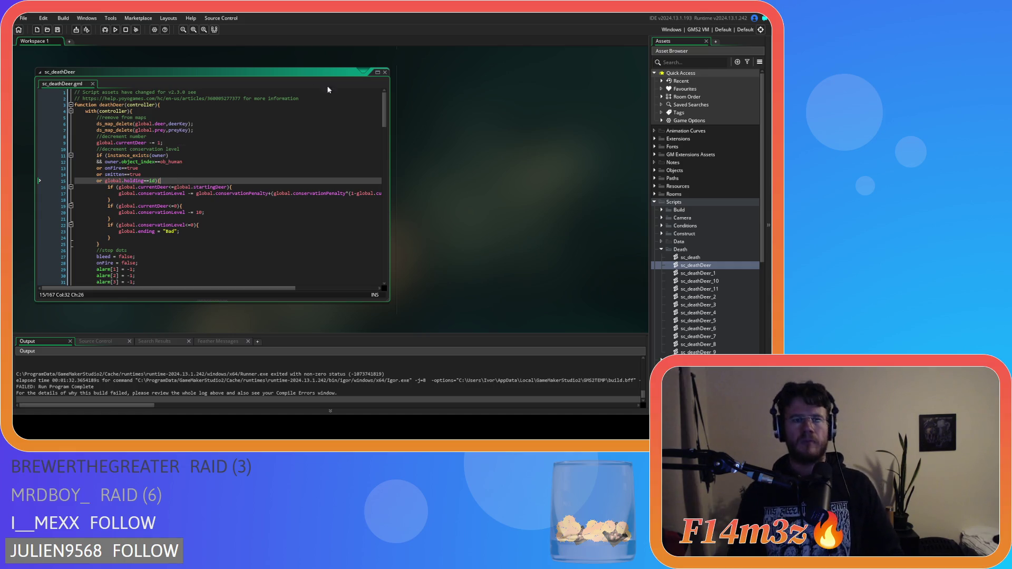
{"action": "left_click", "coordinate": [385, 72]}
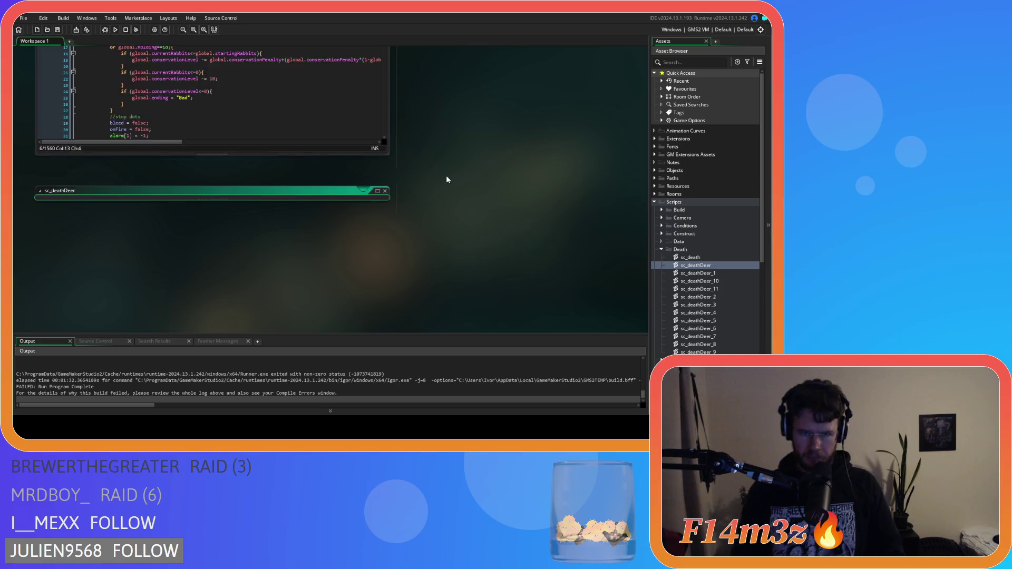
Type deathDeer(id); into sc_death's empty deer branch, then select sc_deathDeer_1
{"action": "left_click", "coordinate": [140, 121]}
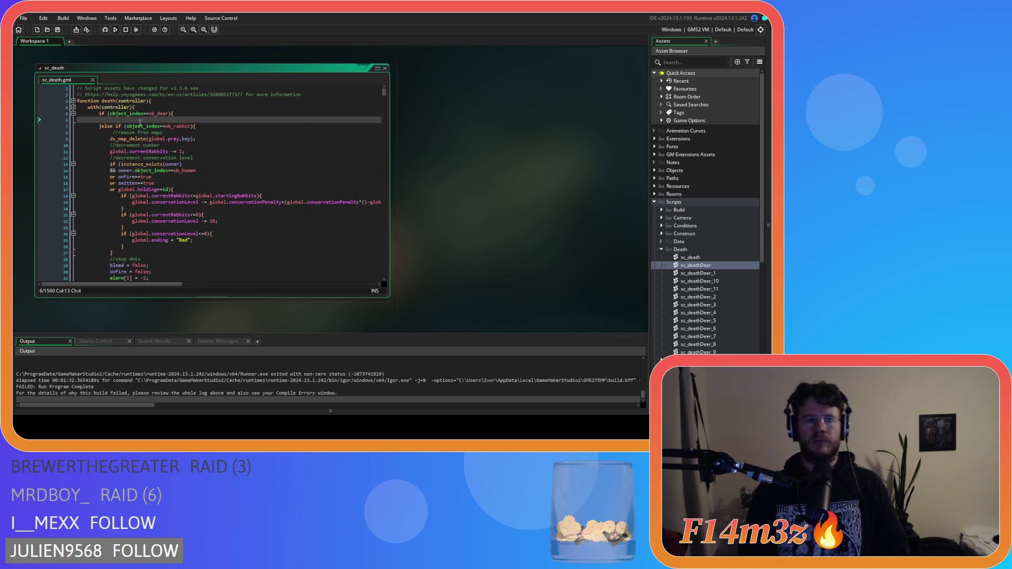
{"action": "type", "text": "deathDeer("}
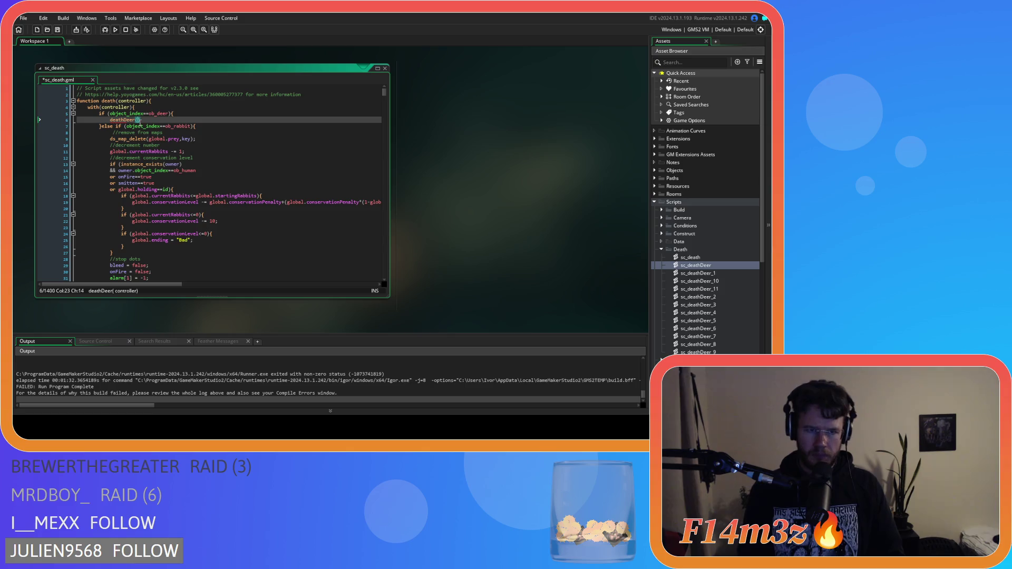
{"action": "type", "text": "id)"}
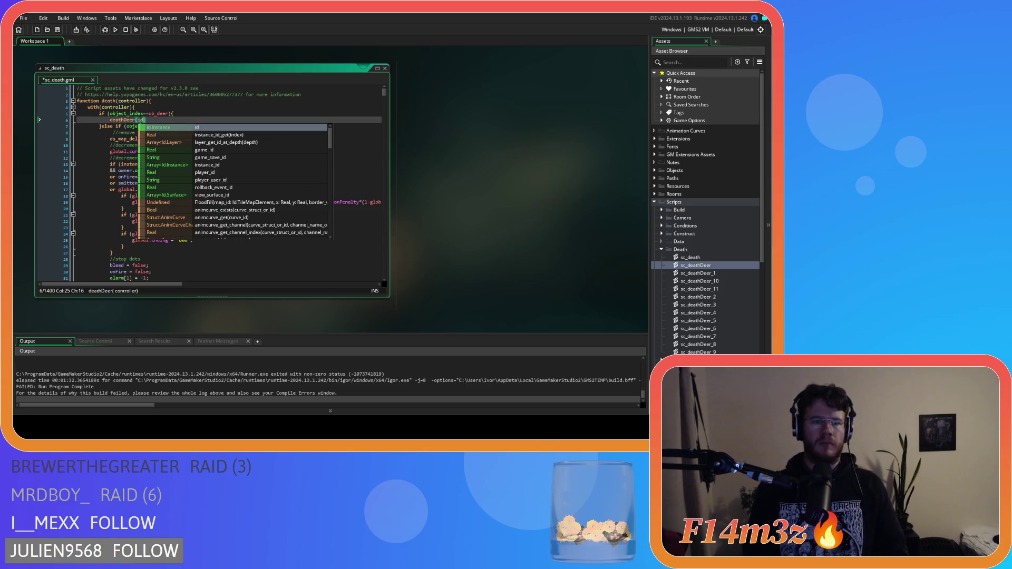
{"action": "type", "text": ";"}
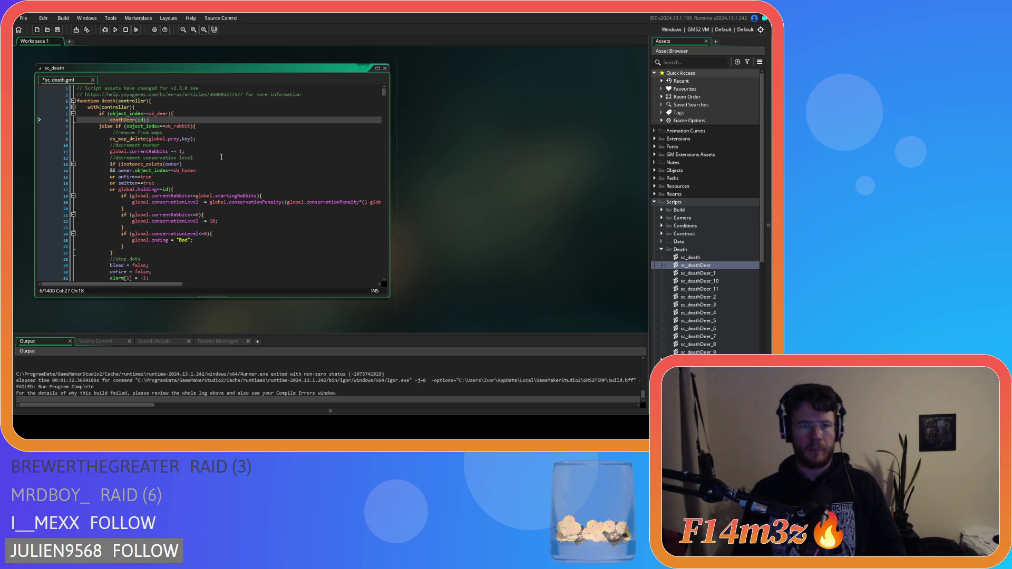
{"action": "left_click", "coordinate": [713, 275]}
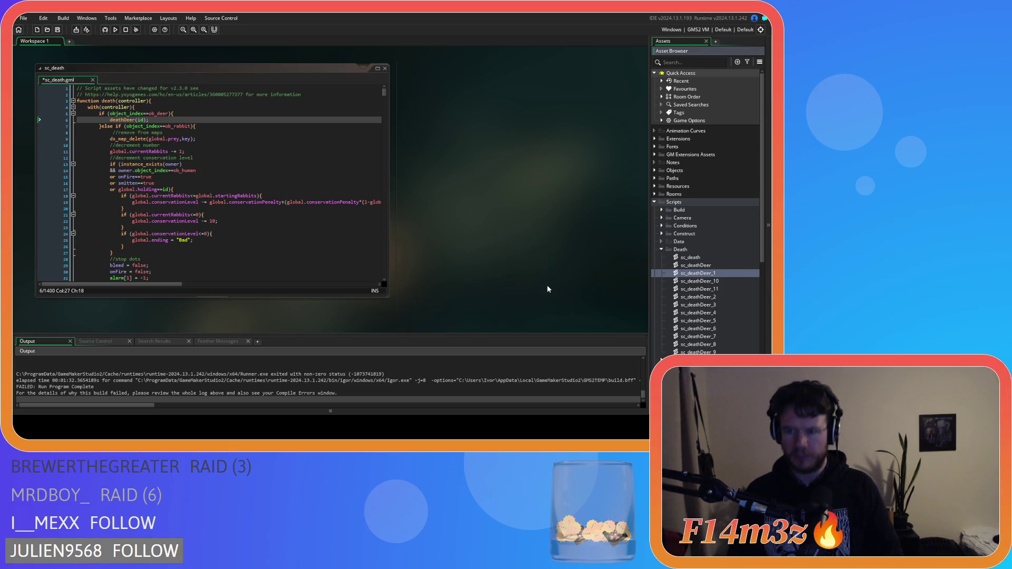
Rename sc_deathDeer_1 to sc_deathRabbit
{"action": "key", "text": "F2"}
{"action": "key", "text": "End"}
{"action": "key", "text": "BackSpace"}
{"action": "key", "text": "BackSpace"}
{"action": "key", "text": "BackSpace"}
{"action": "key", "text": "BackSpace"}
{"action": "type", "text": "abbot"}
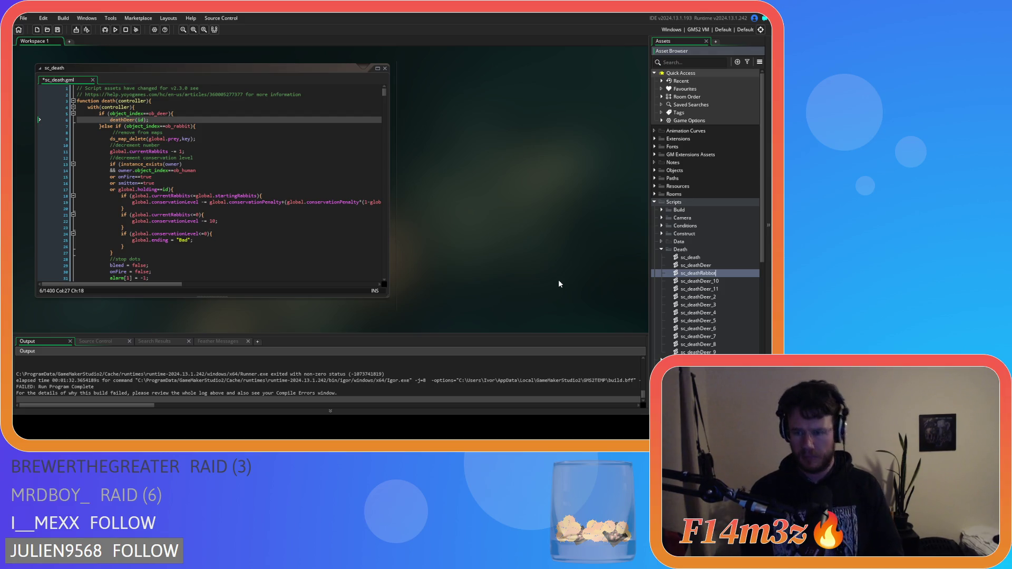
{"action": "key", "text": "Return"}
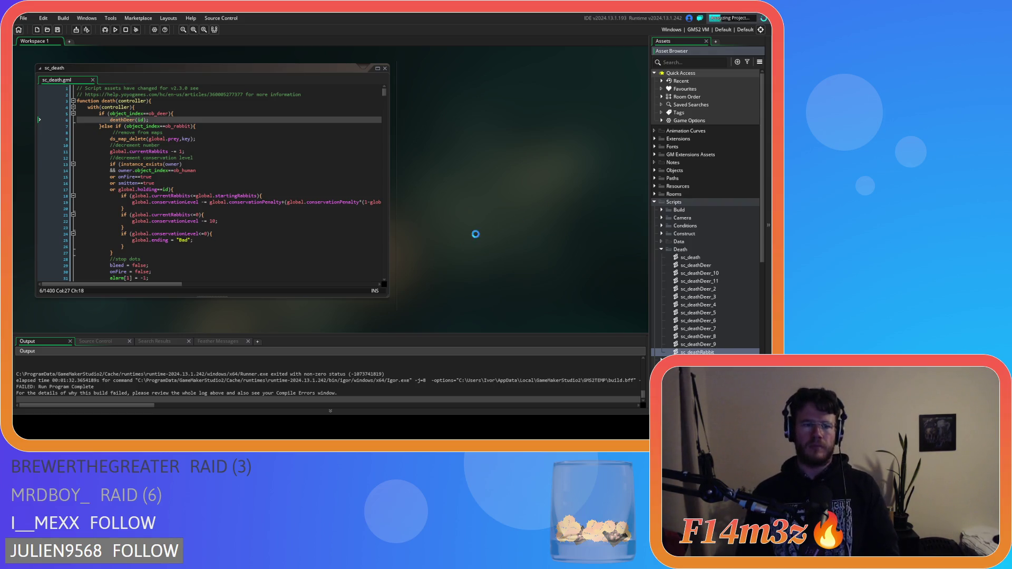
Cut the rabbit branch's code block out of sc_death and open sc_deathRabbit
{"action": "scroll", "coordinate": [236, 240], "scroll_direction": "down", "scroll_amount": 5}
{"action": "scroll", "coordinate": [236, 240], "scroll_direction": "down", "scroll_amount": 12}
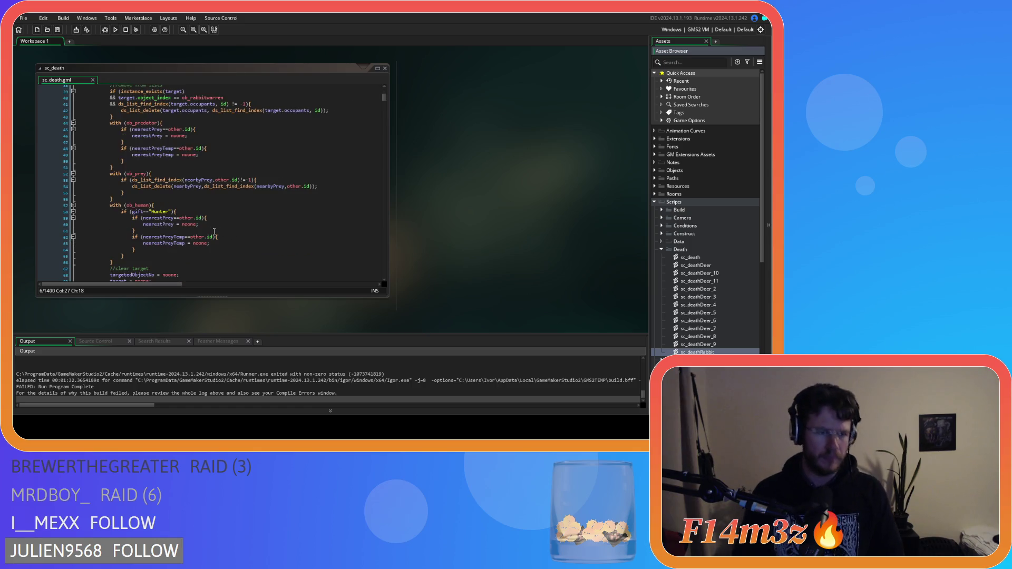
{"action": "scroll", "coordinate": [144, 210], "scroll_direction": "up", "scroll_amount": 17}
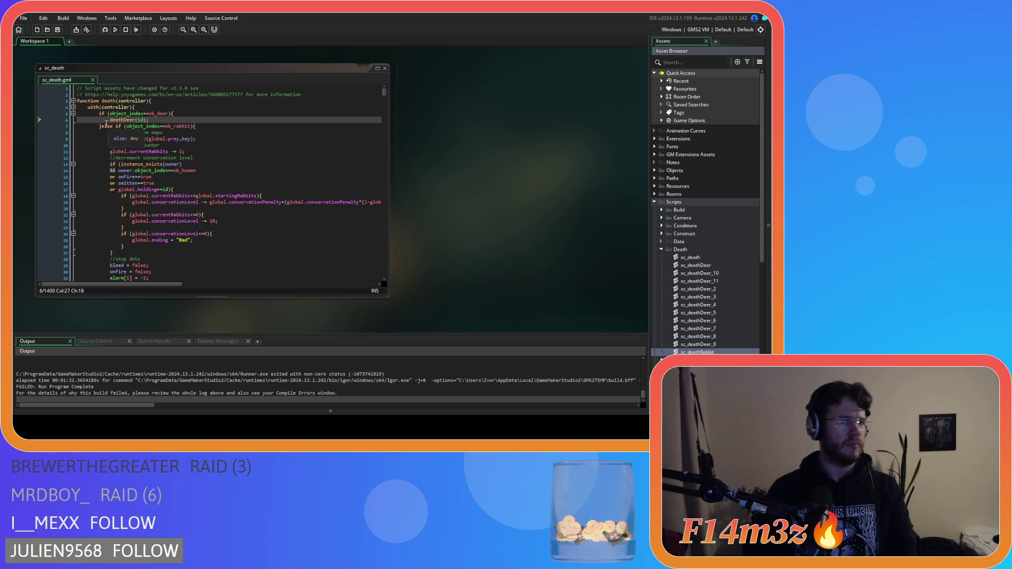
{"action": "left_click", "coordinate": [100, 127]}
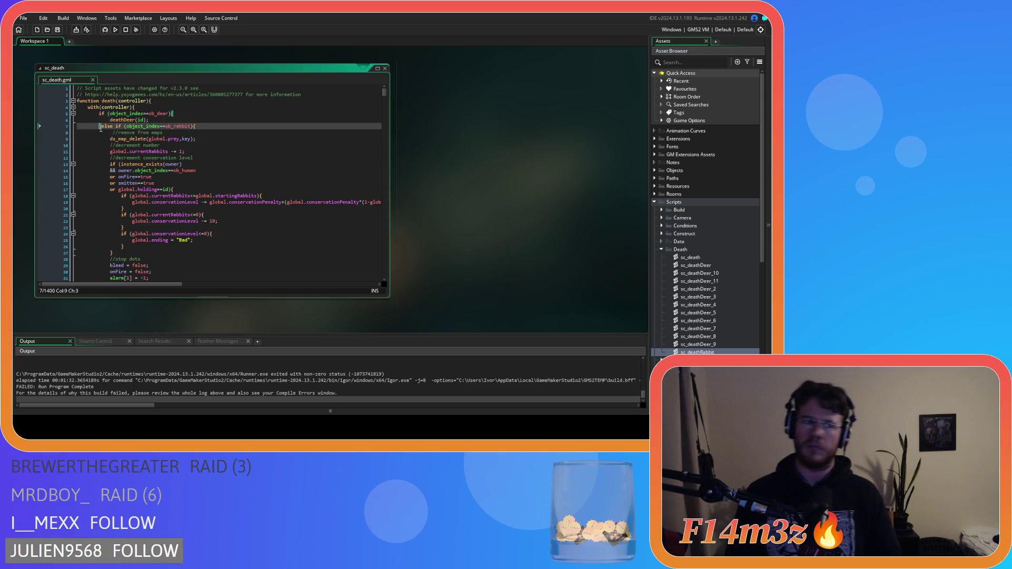
{"action": "scroll", "coordinate": [147, 167], "scroll_direction": "down", "scroll_amount": 17}
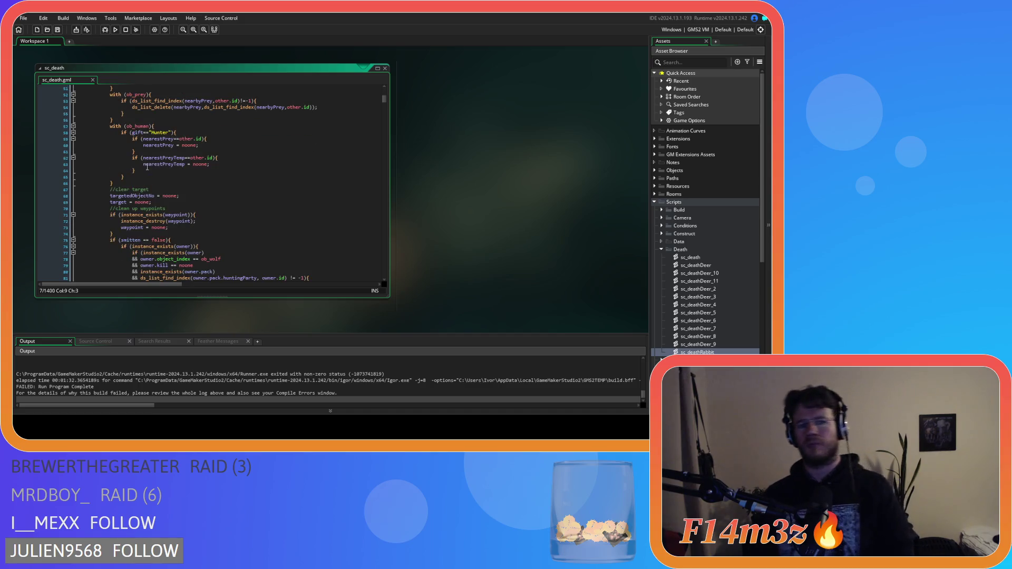
{"action": "scroll", "coordinate": [147, 167], "scroll_direction": "up", "scroll_amount": 17}
{"action": "left_click", "coordinate": [198, 125]}
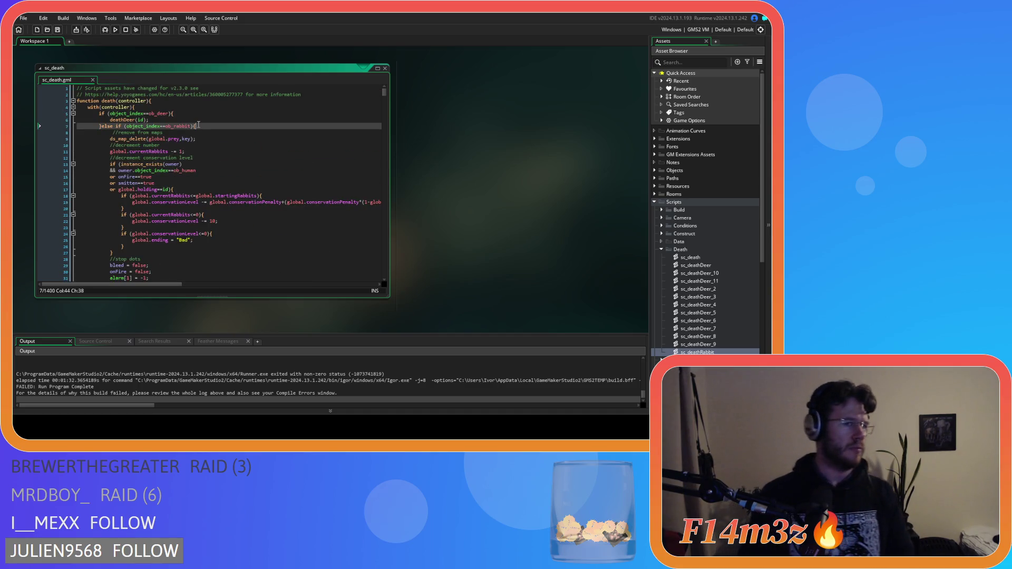
{"action": "scroll", "coordinate": [199, 174], "scroll_direction": "down", "scroll_amount": 19}
{"action": "scroll", "coordinate": [200, 195], "scroll_direction": "down", "scroll_amount": 20}
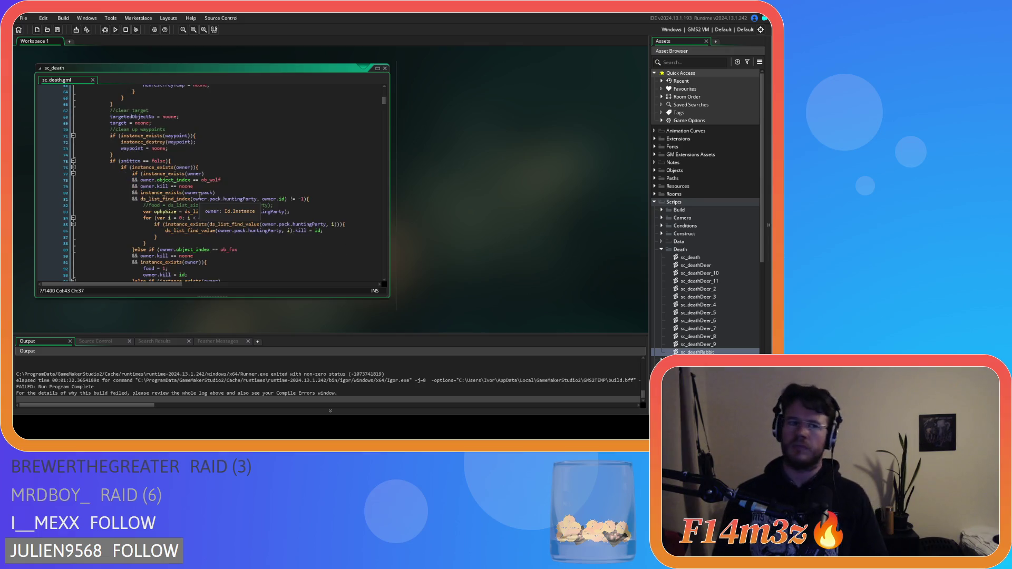
{"action": "mouse_move", "coordinate": [137, 168]}
{"action": "left_mouse_down"}
{"action": "mouse_move", "coordinate": [96, 84]}
{"action": "mouse_move", "coordinate": [107, 68]}
{"action": "mouse_move", "coordinate": [114, 76]}
{"action": "mouse_move", "coordinate": [86, 130]}
{"action": "mouse_move", "coordinate": [106, 135]}
{"action": "left_mouse_up"}
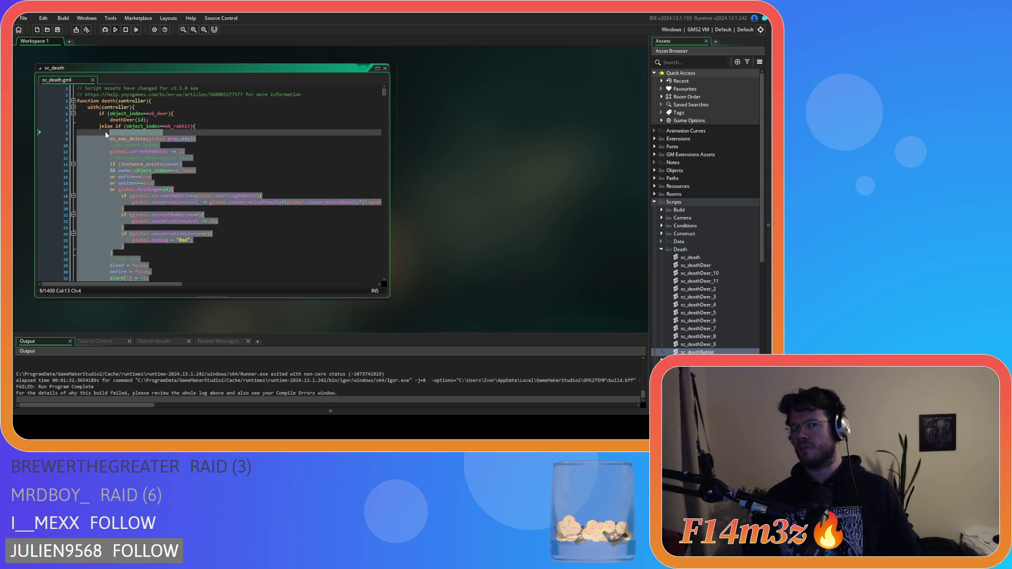
{"action": "key", "text": "Delete"}
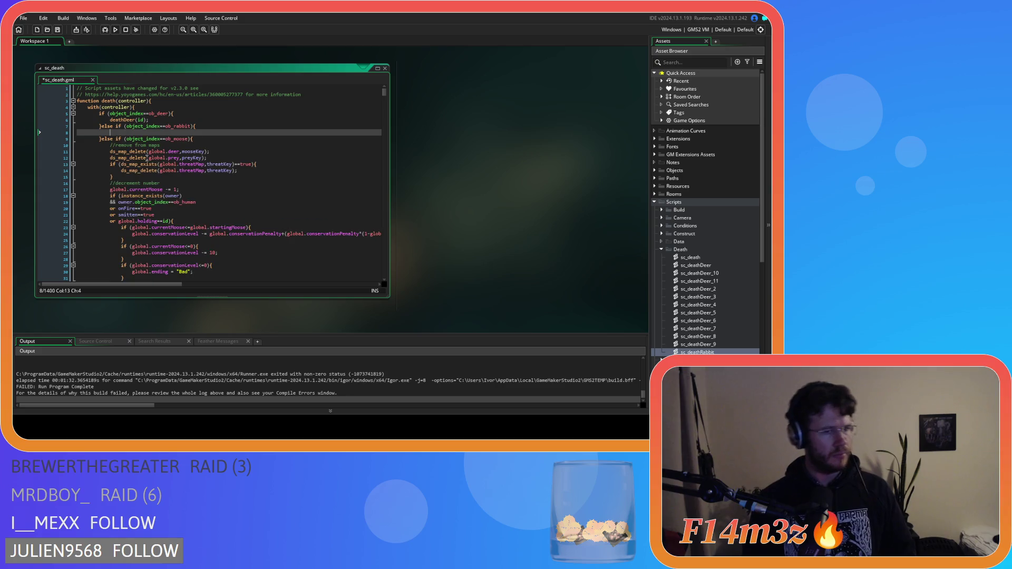
{"action": "double_click", "coordinate": [697, 352]}
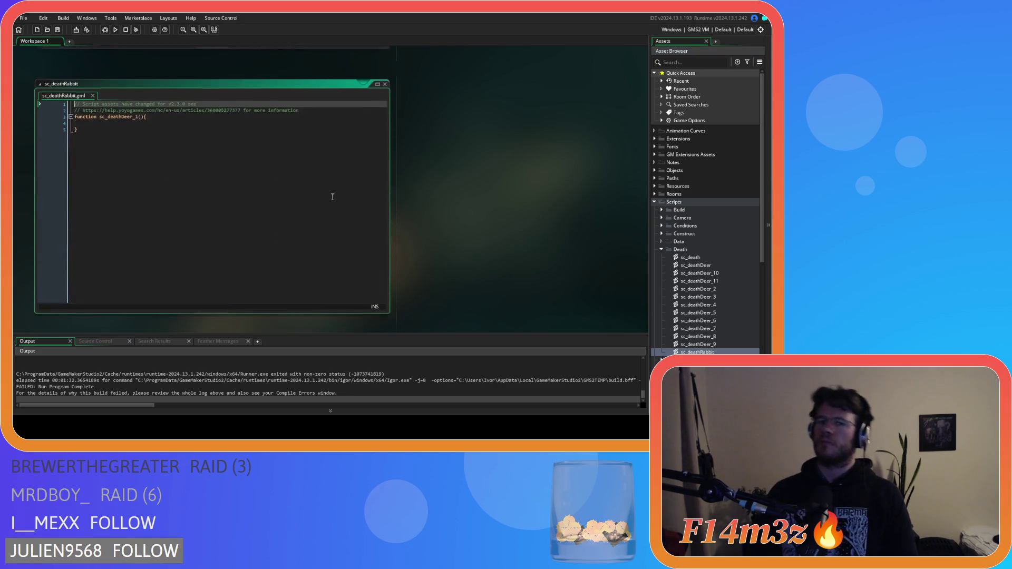
Rename the function to sc_deathRabbit and give it a controller parameter
{"action": "left_click", "coordinate": [122, 105]}
{"action": "left_click_drag", "start_coordinate": [122, 105], "coordinate": [137, 105]}
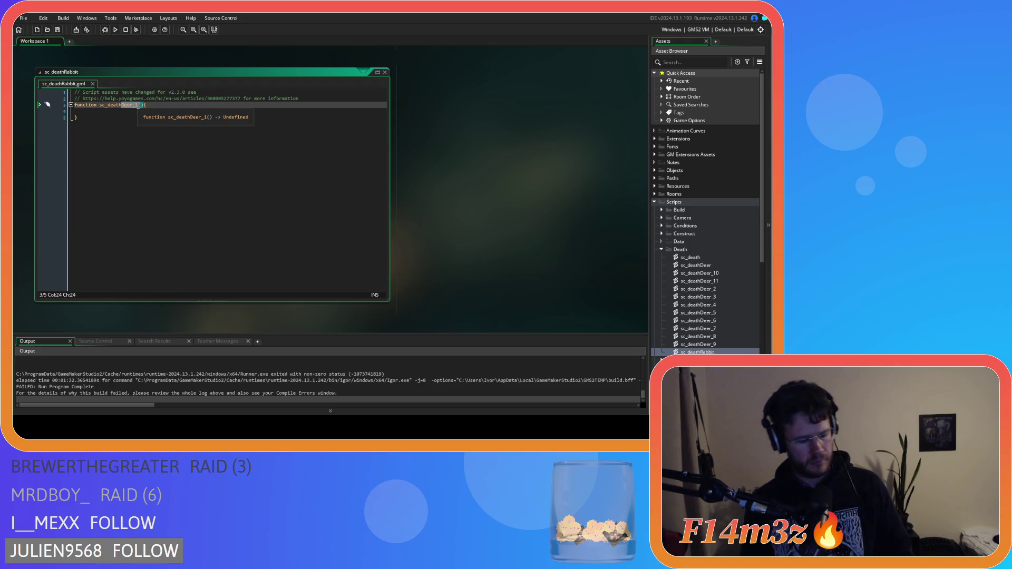
{"action": "type", "text": "Rabbit"}
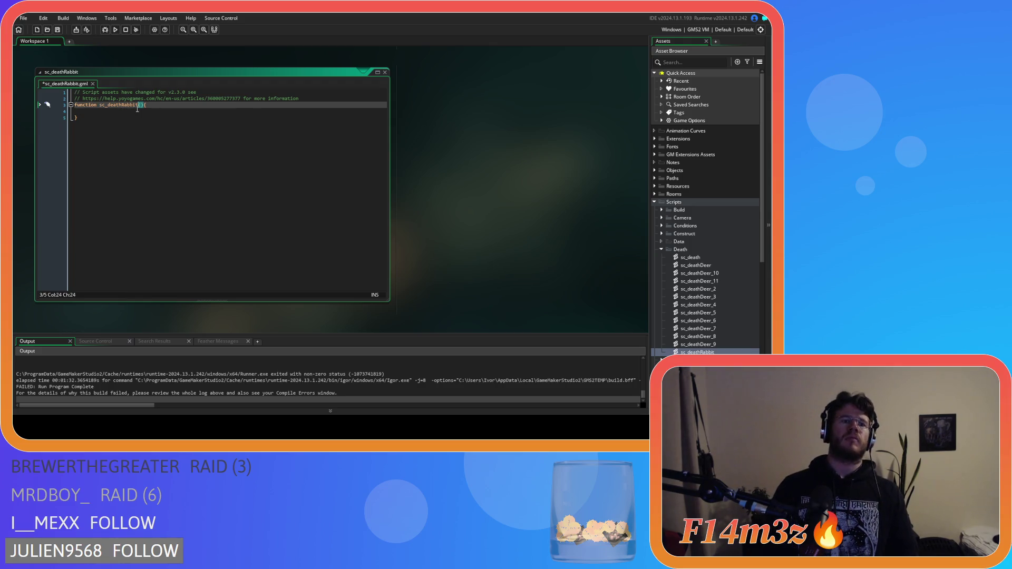
{"action": "left_click", "coordinate": [137, 112]}
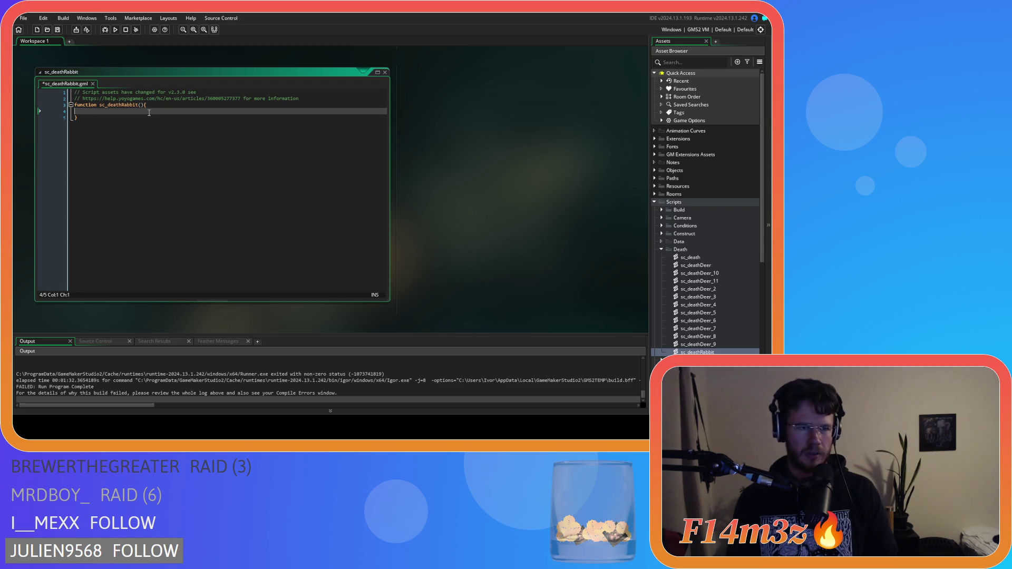
{"action": "left_click", "coordinate": [140, 105]}
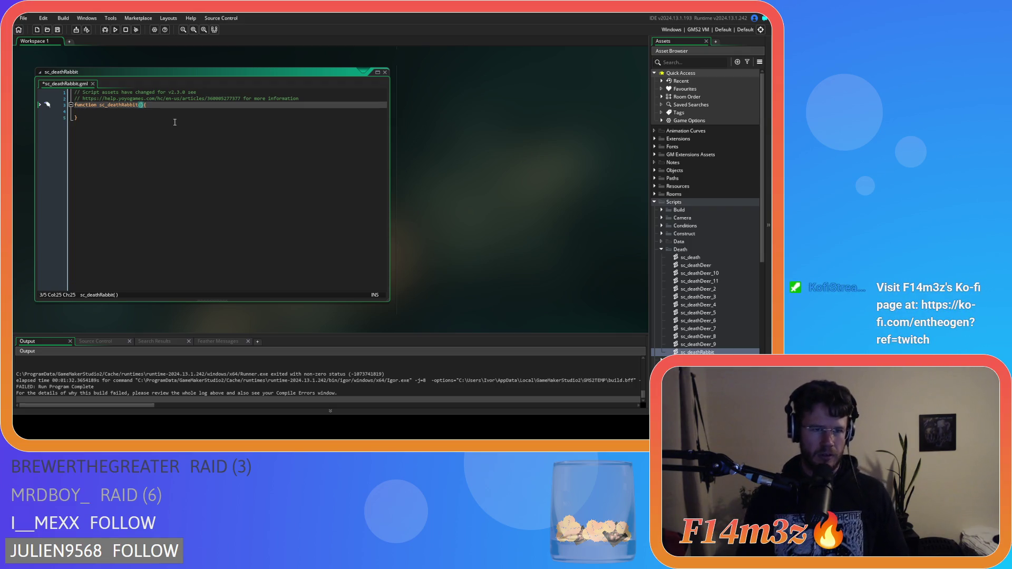
{"action": "type", "text": "controller"}
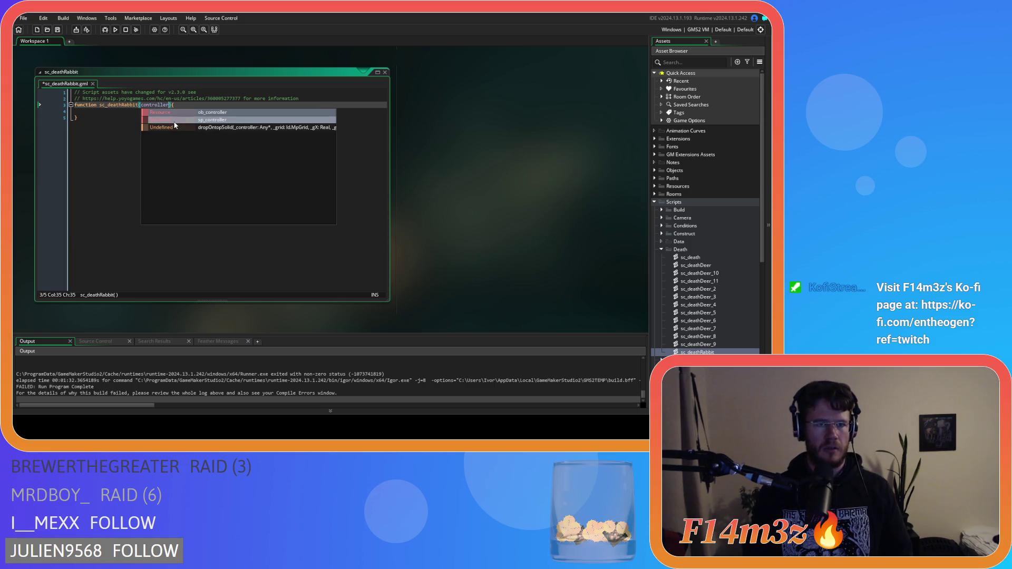
Add an empty with(controller){ } block to the function body
{"action": "left_click", "coordinate": [110, 111]}
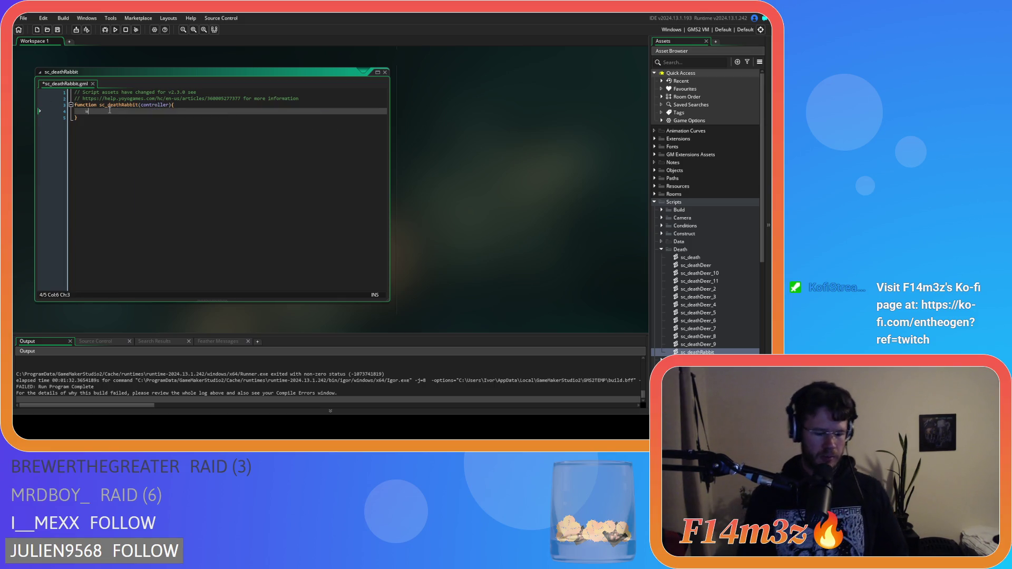
{"action": "type", "text": "with"}
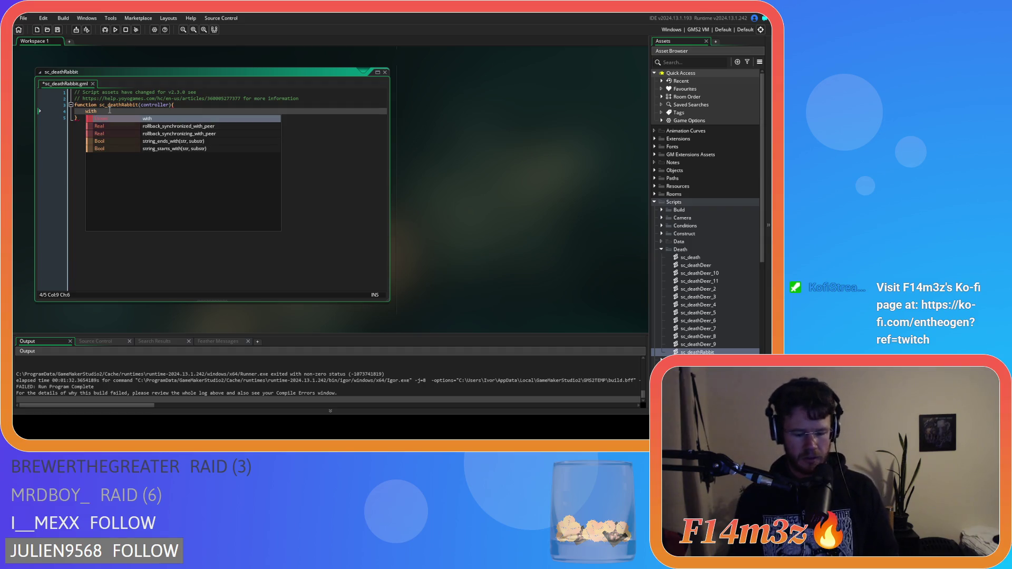
{"action": "type", "text": "(wi"}
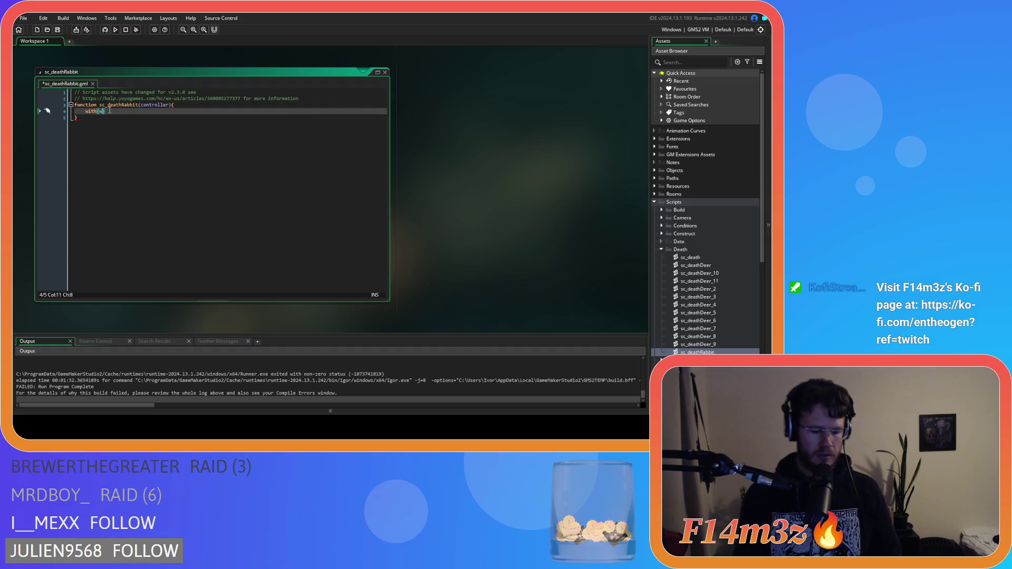
{"action": "key", "text": "BackSpace"}
{"action": "key", "text": "BackSpace"}
{"action": "type", "text": "controller"}
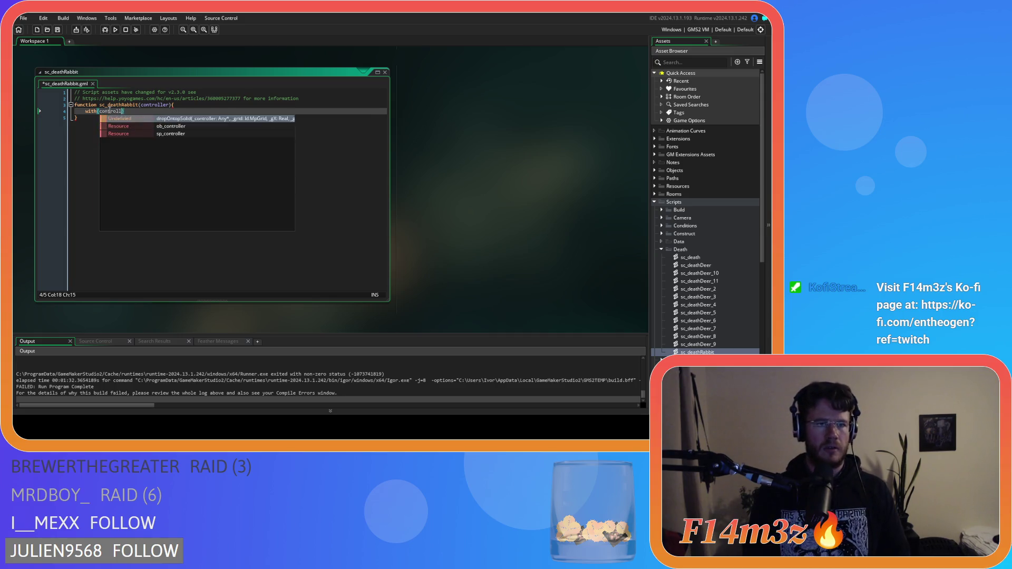
{"action": "type", "text": ")"}
{"action": "key", "text": "Return"}
{"action": "key", "text": "Return"}
{"action": "type", "text": "{}"}
{"action": "key", "text": "BackSpace"}
{"action": "type", "text": "}"}
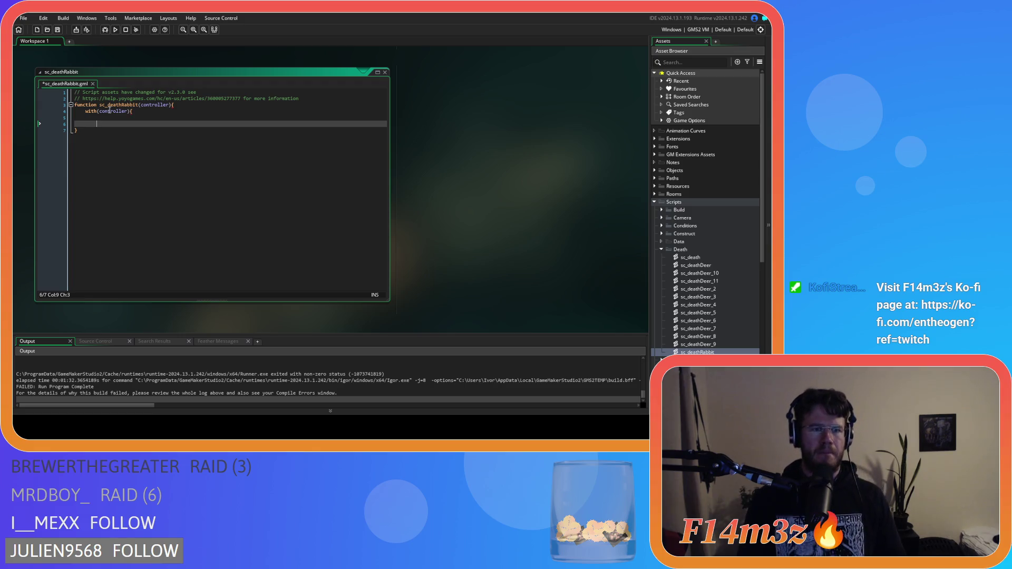
Paste the rabbit death code into the with block and reformat its indentation
{"action": "key", "text": "ctrl+v"}
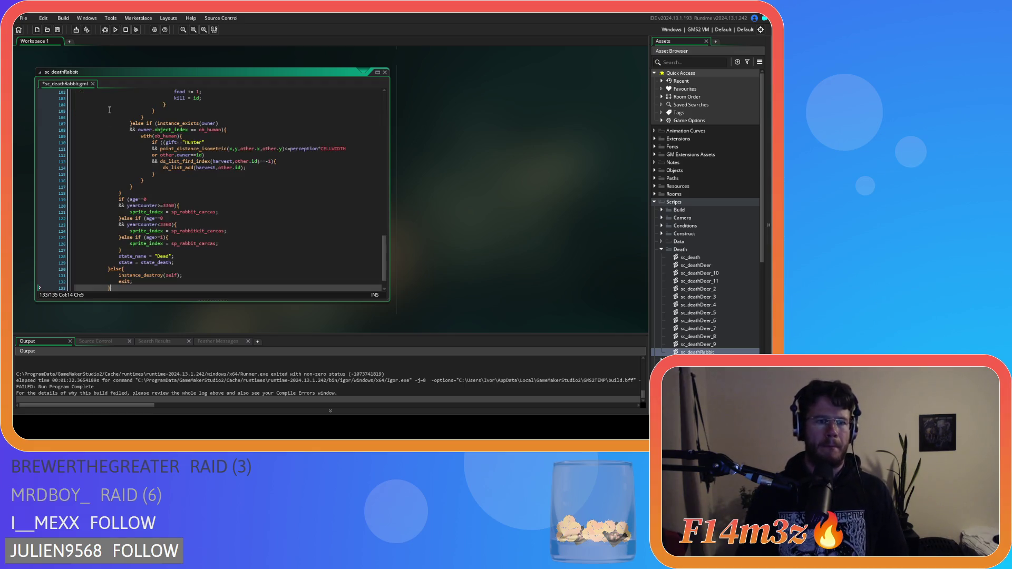
{"action": "mouse_move", "coordinate": [124, 263]}
{"action": "left_mouse_down"}
{"action": "mouse_move", "coordinate": [89, 77]}
{"action": "mouse_move", "coordinate": [64, 52]}
{"action": "mouse_move", "coordinate": [60, 124]}
{"action": "left_mouse_up"}
{"action": "right_click", "coordinate": [174, 160]}
{"action": "left_click", "coordinate": [222, 168]}
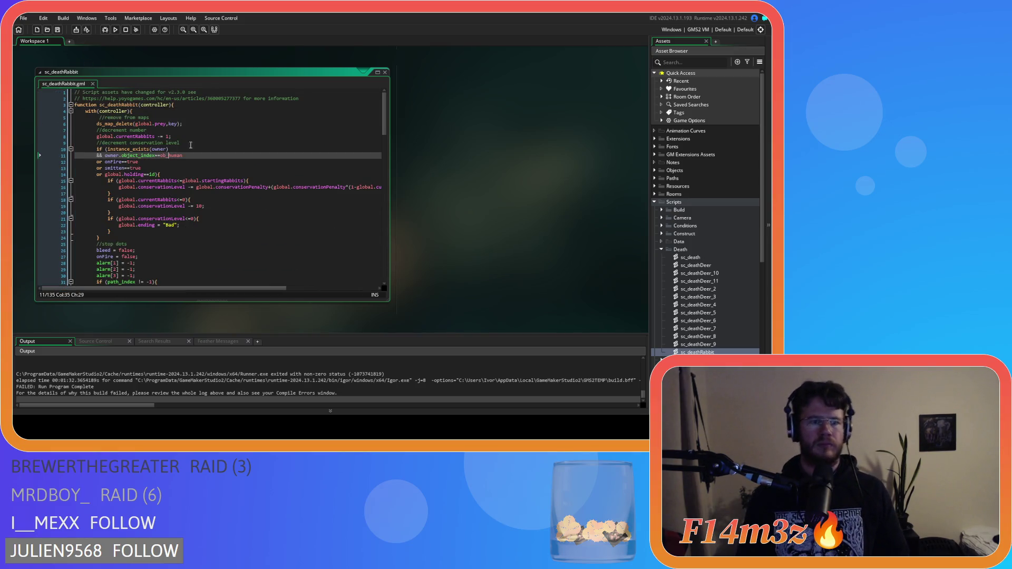
{"action": "scroll", "coordinate": [238, 121], "scroll_direction": "down", "scroll_amount": 4}
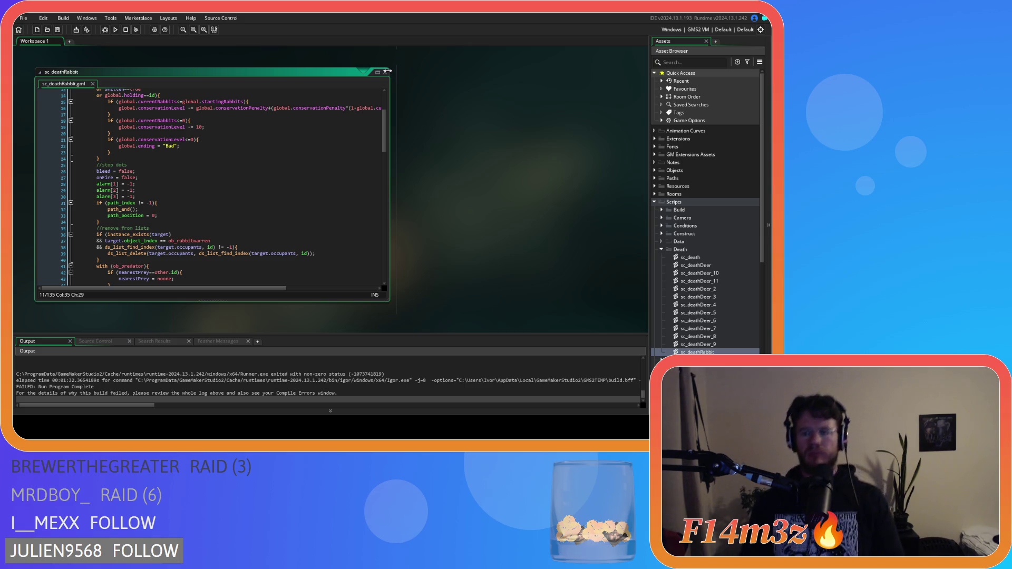
Close sc_deathRabbit and write sc_deathRabbit(id) on line 8 of sc_death via autocomplete
{"action": "left_click", "coordinate": [385, 71]}
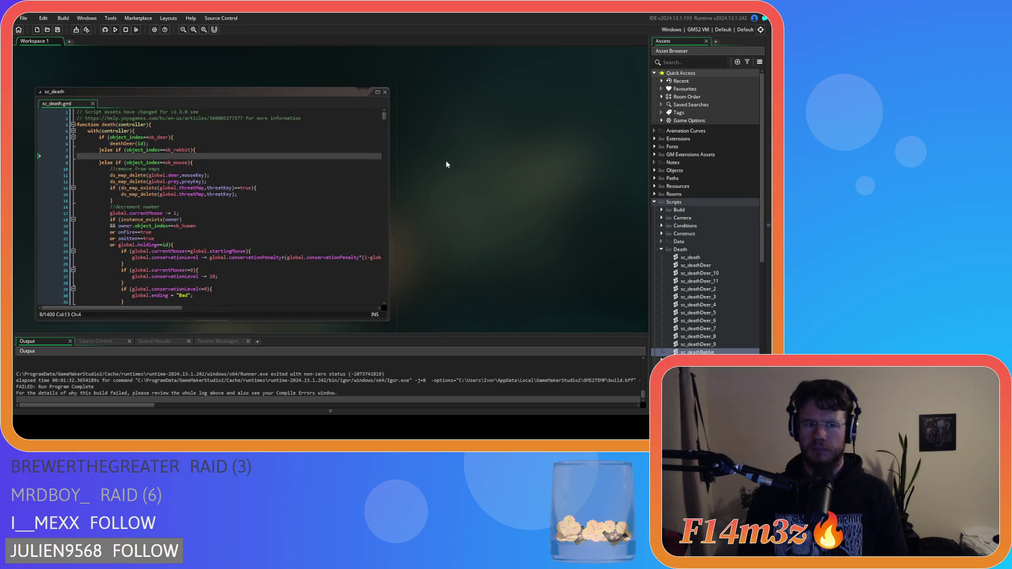
{"action": "left_click", "coordinate": [163, 158]}
{"action": "type", "text": "sc_deathR"}
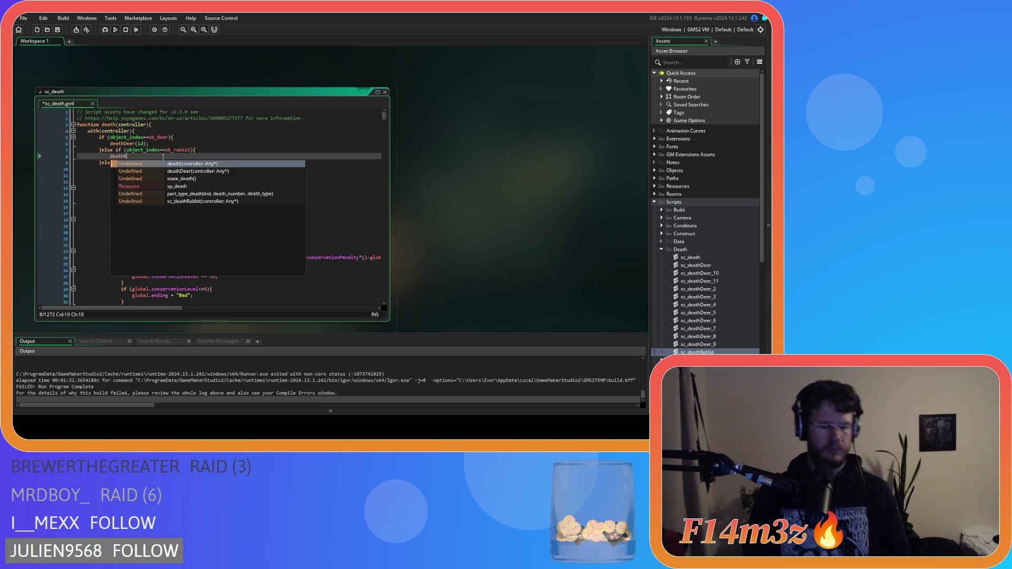
{"action": "key", "text": "Return"}
{"action": "type", "text": "id);"}
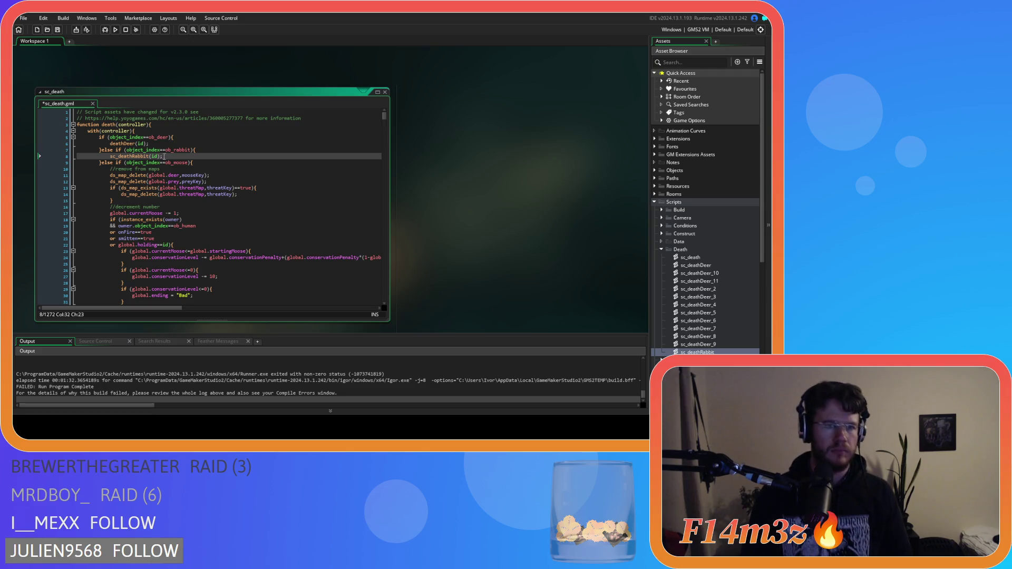
{"action": "scroll", "coordinate": [301, 201], "scroll_direction": "down", "scroll_amount": 3}
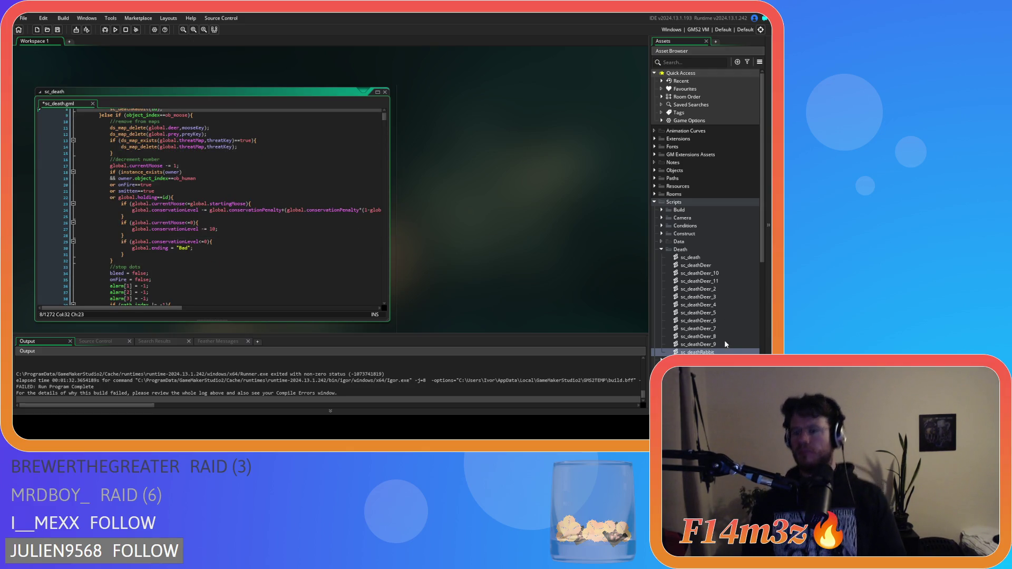
Rename sc_deathDeer_2 to sc_deathMoose and open it
{"action": "left_click", "coordinate": [717, 289]}
{"action": "left_click", "coordinate": [717, 289]}
{"action": "key", "text": "End"}
{"action": "key", "text": "BackSpace"}
{"action": "key", "text": "BackSpace"}
{"action": "key", "text": "BackSpace"}
{"action": "key", "text": "BackSpace"}
{"action": "key", "text": "BackSpace"}
{"action": "type", "text": "Moose"}
{"action": "key", "text": "Return"}
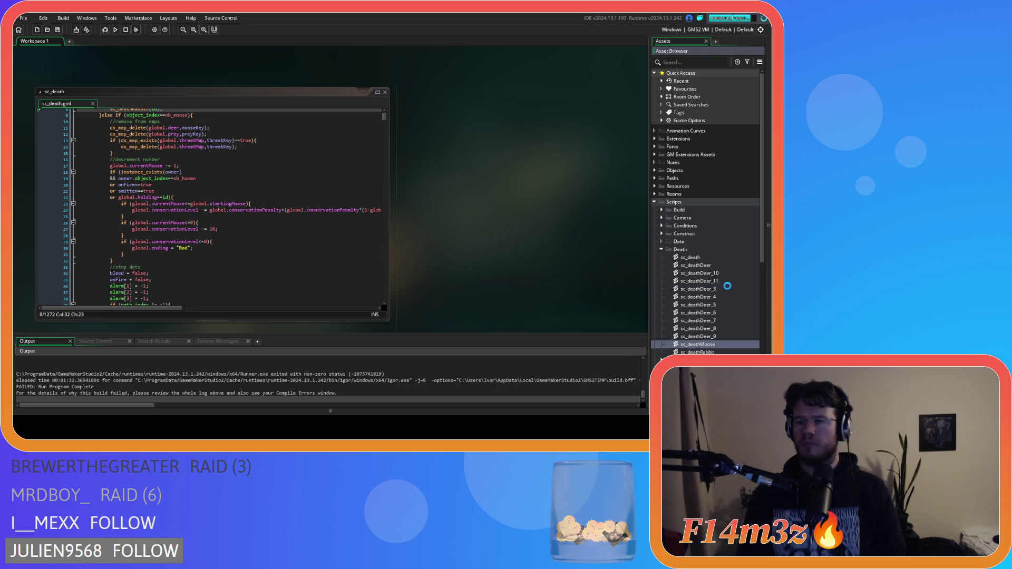
{"action": "double_click", "coordinate": [722, 345]}
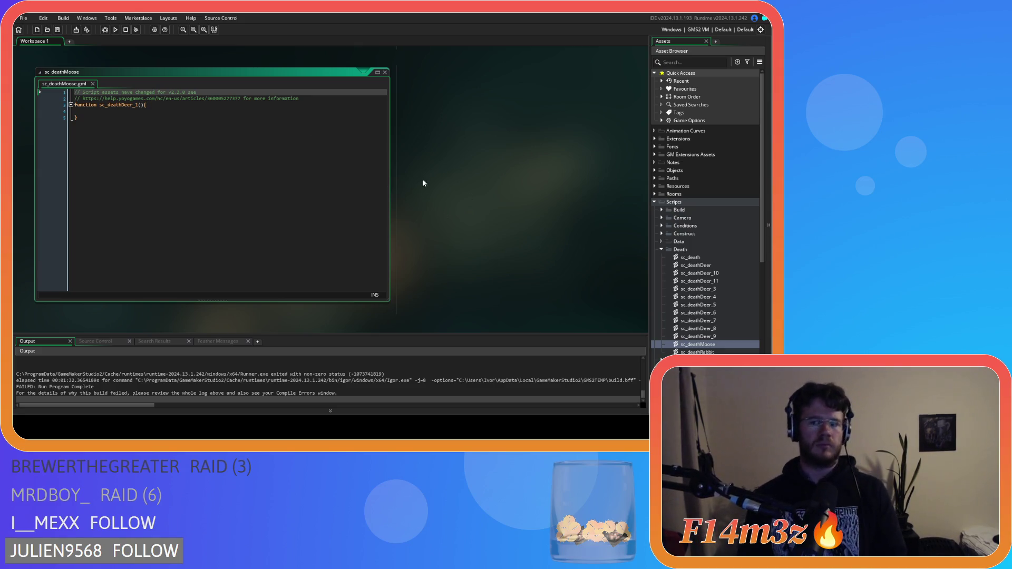
Replace sc_deathMoose's header with the copied deathDeer(controller) with(controller) header and save
{"action": "double_click", "coordinate": [709, 264]}
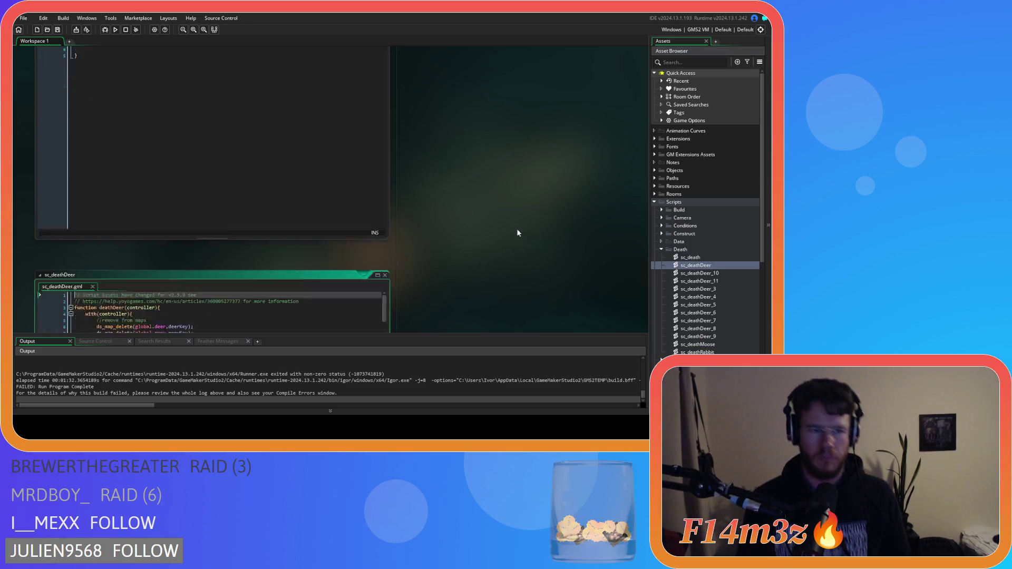
{"action": "mouse_move", "coordinate": [48, 111]}
{"action": "left_mouse_down"}
{"action": "mouse_move", "coordinate": [46, 94]}
{"action": "mouse_move", "coordinate": [40, 107]}
{"action": "left_mouse_up"}
{"action": "key", "text": "ctrl+c"}
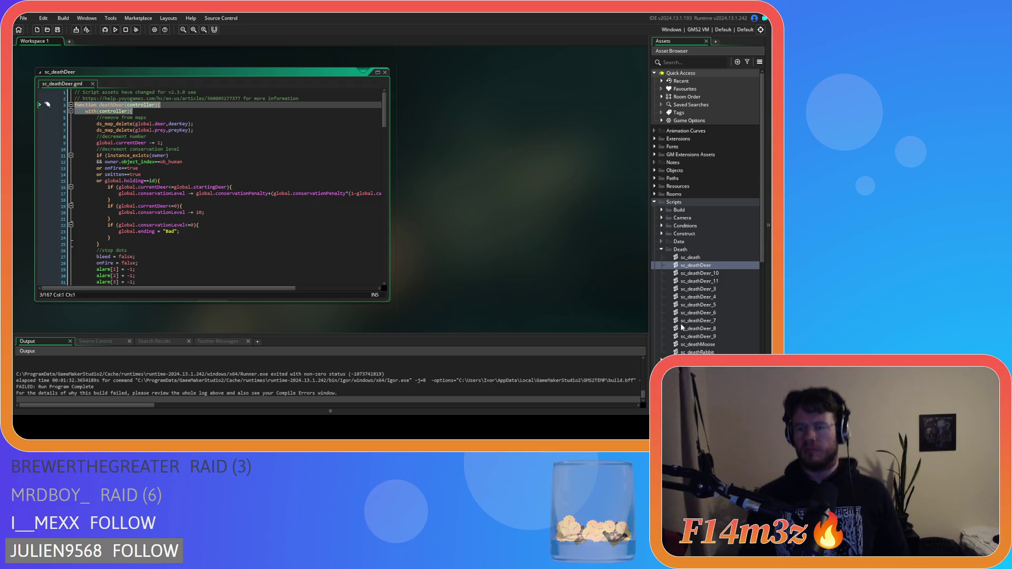
{"action": "double_click", "coordinate": [697, 345]}
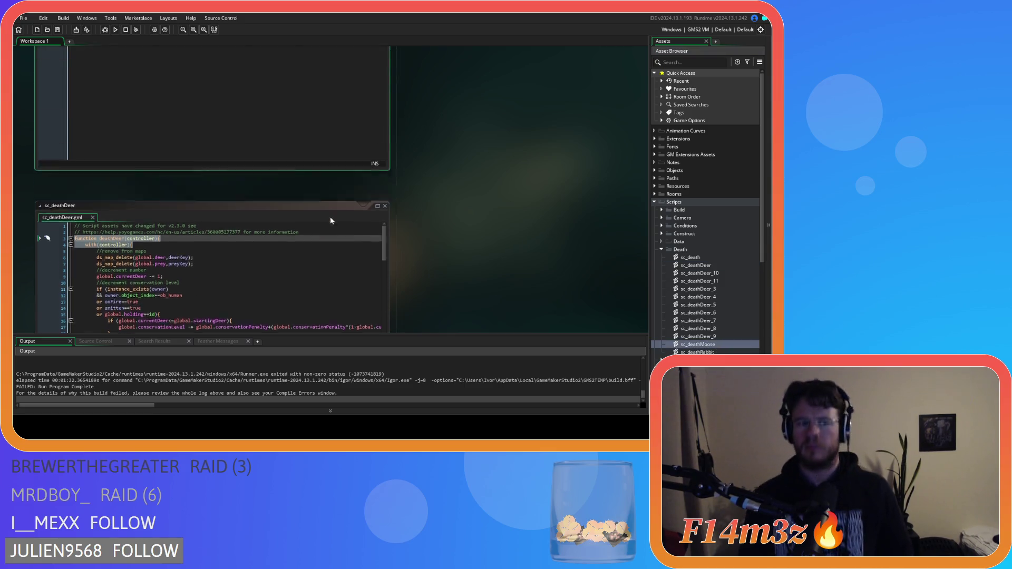
{"action": "left_click", "coordinate": [154, 106]}
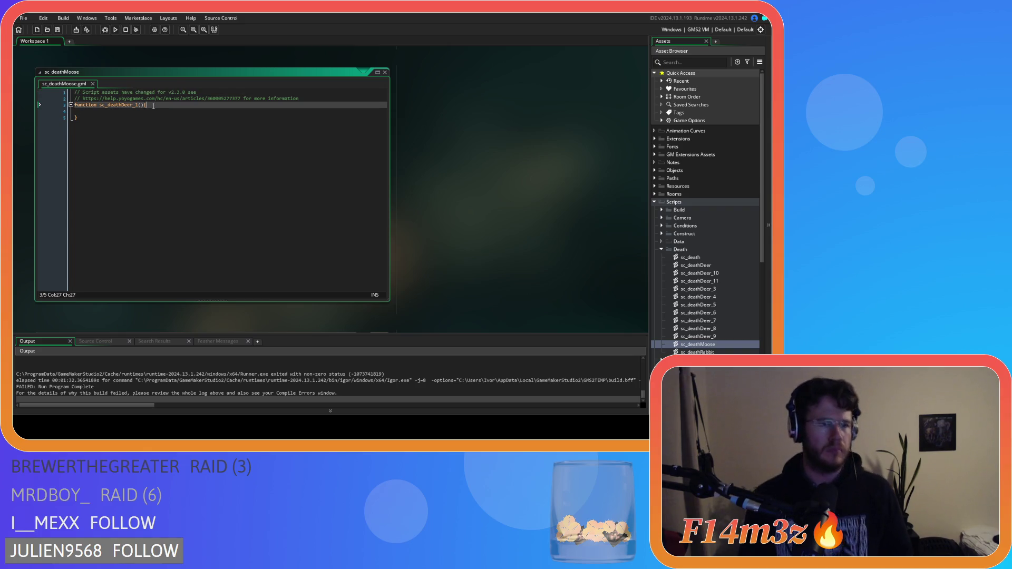
{"action": "key", "text": "shift+Home"}
{"action": "key", "text": "ctrl+v"}
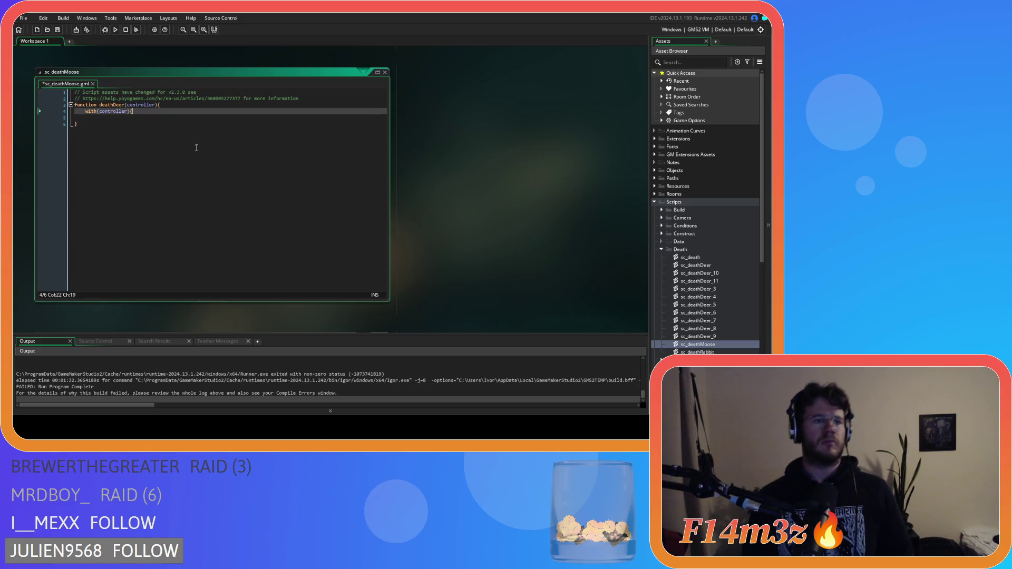
{"action": "key", "text": "Return"}
{"action": "key", "text": "Return"}
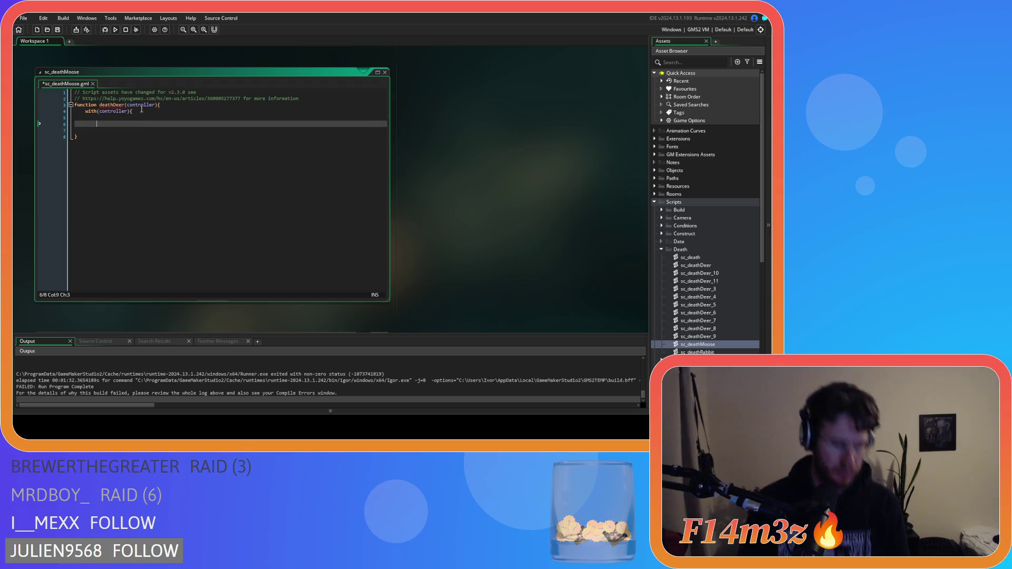
{"action": "key", "text": "BackSpace"}
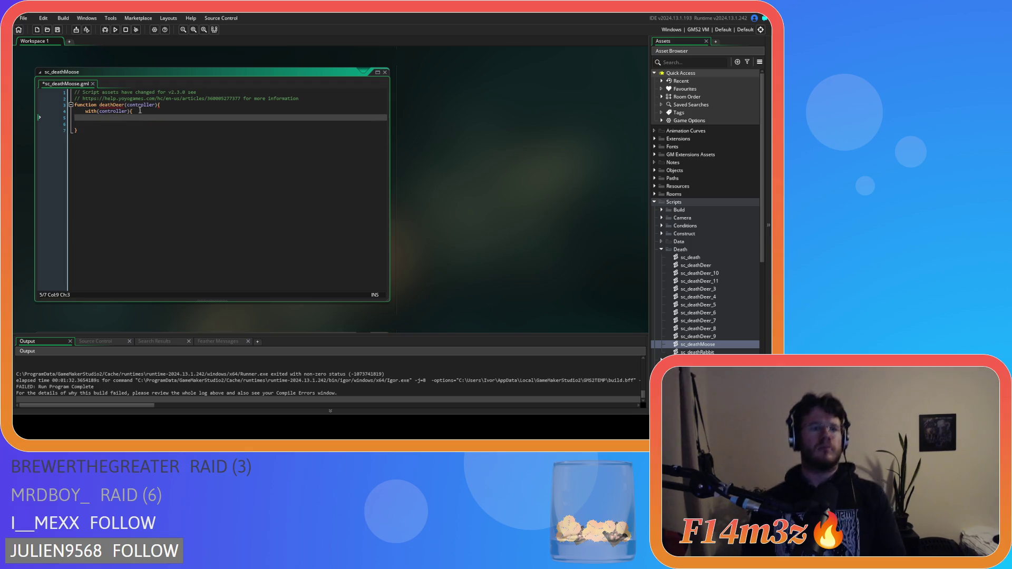
{"action": "left_click", "coordinate": [124, 123]}
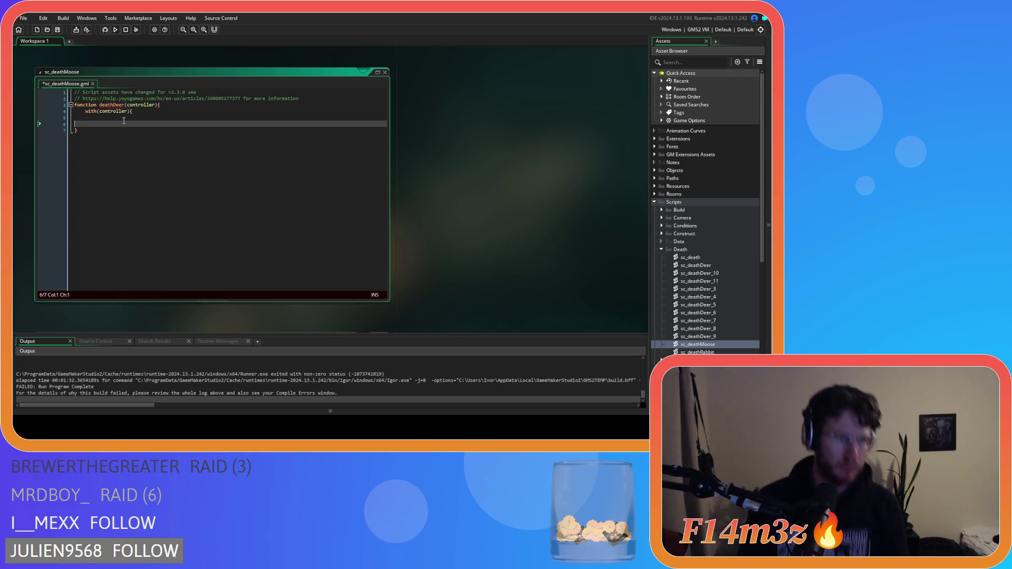
{"action": "type", "text": "}"}
{"action": "key", "text": "ctrl+s"}
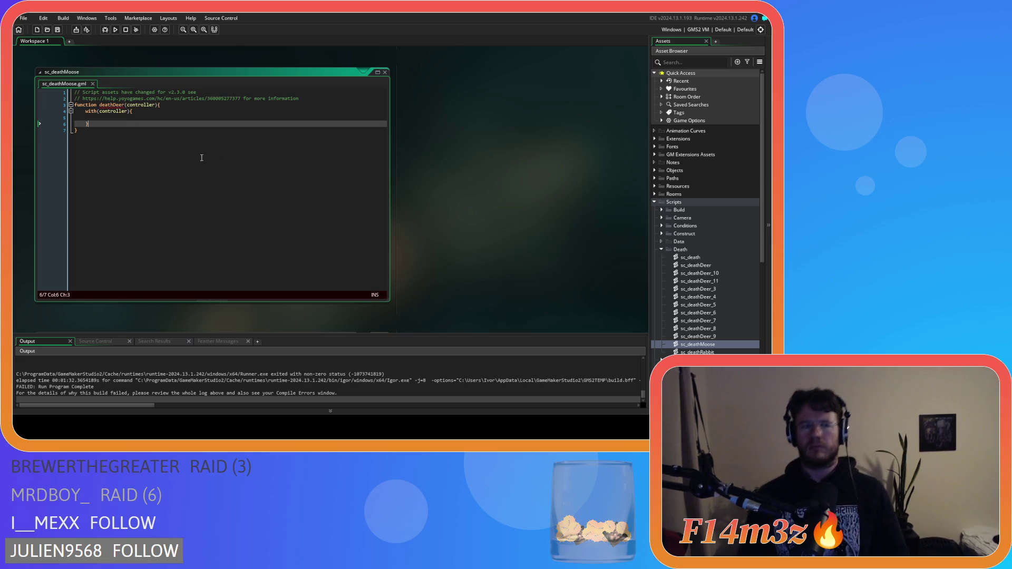
{"action": "double_click", "coordinate": [697, 289]}
Paste the deathDeer(controller) header over the old header in the current script and in sc_deathDeer_4
{"action": "left_click", "coordinate": [115, 113]}
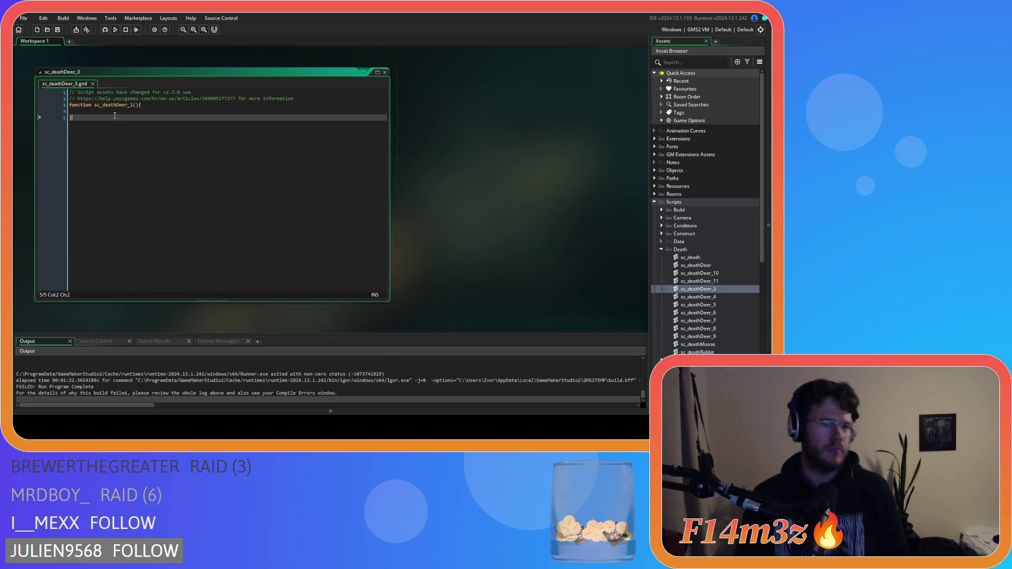
{"action": "left_click", "coordinate": [61, 106]}
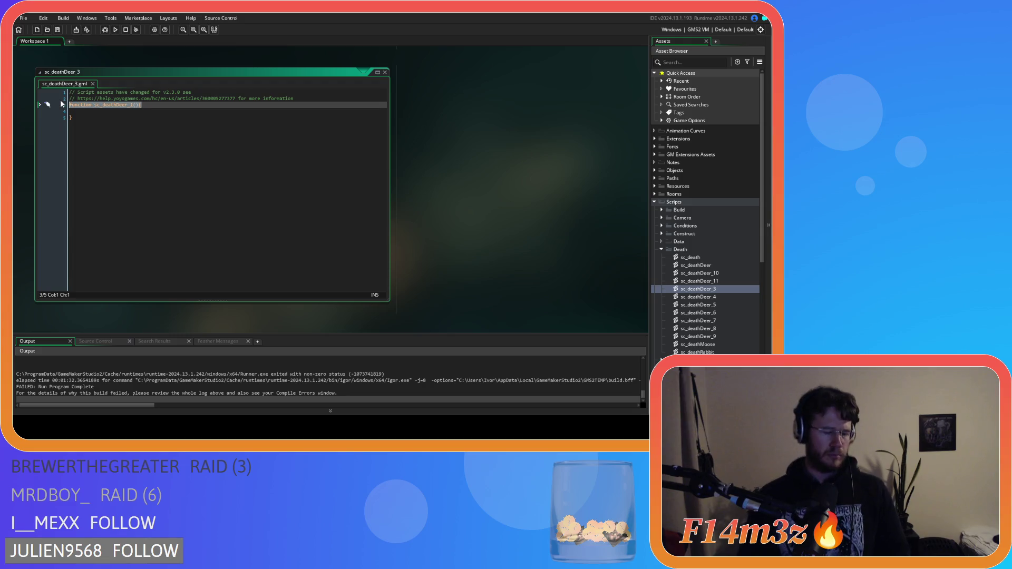
{"action": "key", "text": "ctrl+v"}
{"action": "key", "text": "Return"}
{"action": "key", "text": "Return"}
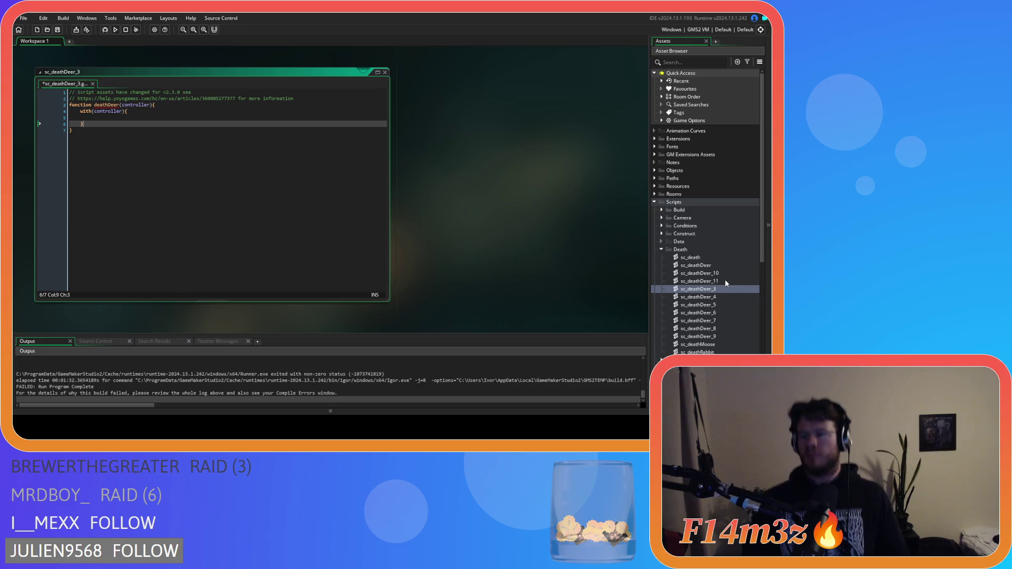
{"action": "double_click", "coordinate": [726, 298]}
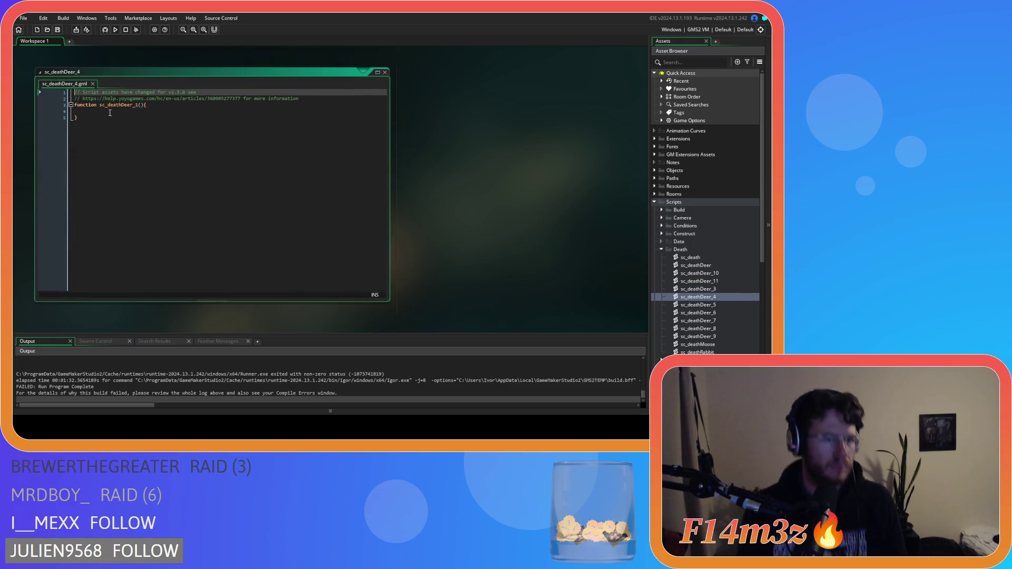
{"action": "left_click", "coordinate": [48, 105]}
{"action": "key", "text": "ctrl+v"}
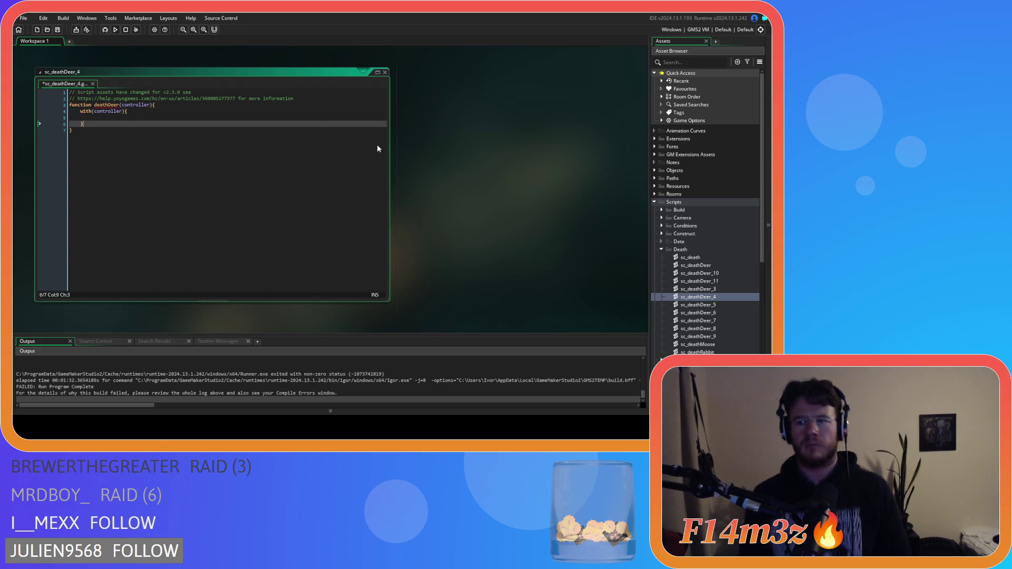
Replace the headers in sc_deathDeer_5 and sc_deathDeer_6 with deathDeer(controller) and save both
{"action": "double_click", "coordinate": [718, 304]}
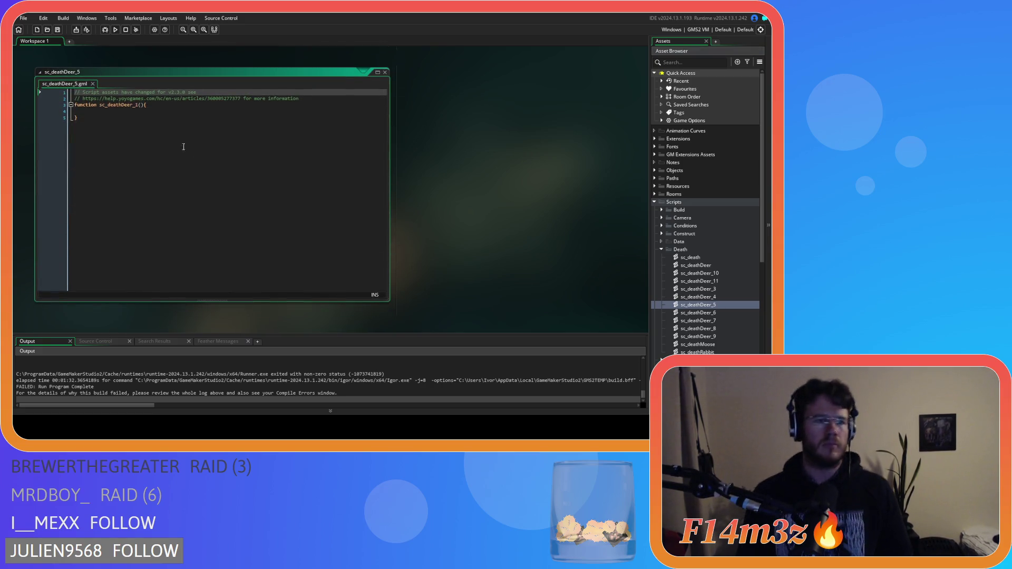
{"action": "left_click_drag", "start_coordinate": [38, 111], "coordinate": [34, 102]}
{"action": "key", "text": "ctrl+v"}
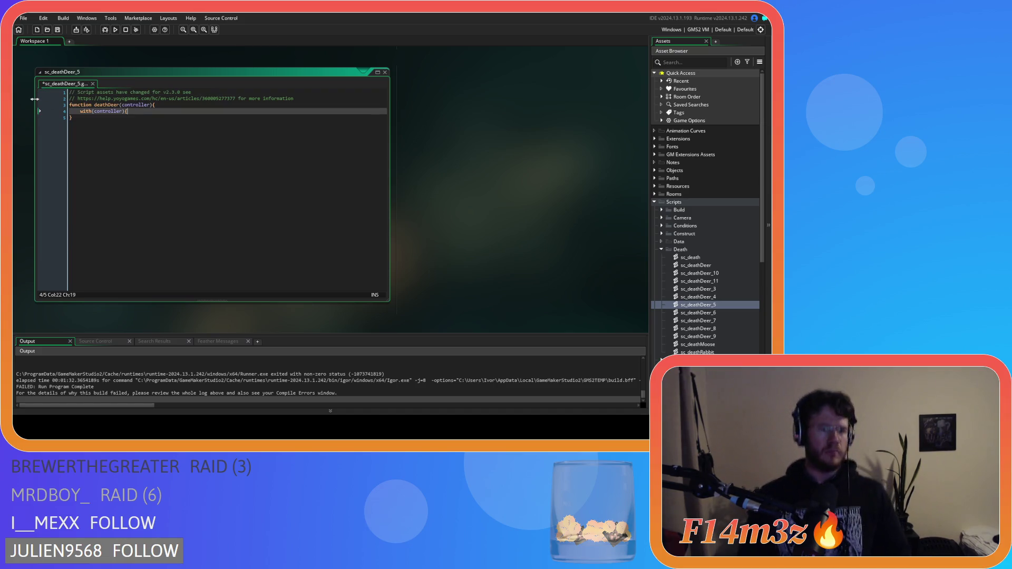
{"action": "key", "text": "ctrl+s"}
{"action": "double_click", "coordinate": [716, 312]}
{"action": "left_click", "coordinate": [124, 112]}
{"action": "left_click_drag", "start_coordinate": [125, 112], "coordinate": [56, 107]}
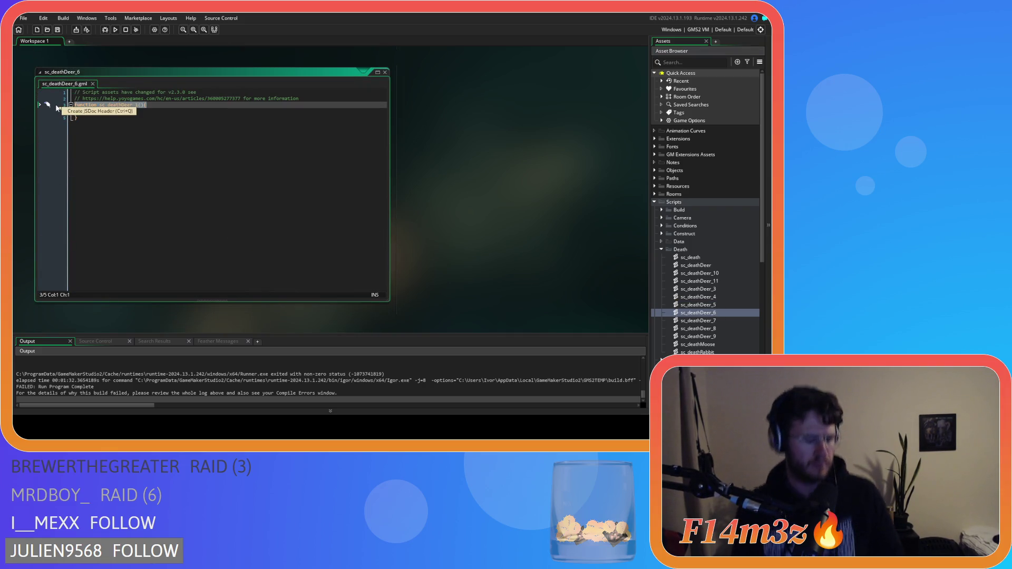
{"action": "key", "text": "ctrl+v"}
{"action": "key", "text": "Return"}
{"action": "key", "text": "Return"}
{"action": "type", "text": "}"}
{"action": "key", "text": "ctrl+s"}
Give sc_deathDeer_7 and sc_deathDeer_8 the deathDeer(controller) header with a closed with block, and save them
{"action": "double_click", "coordinate": [685, 320]}
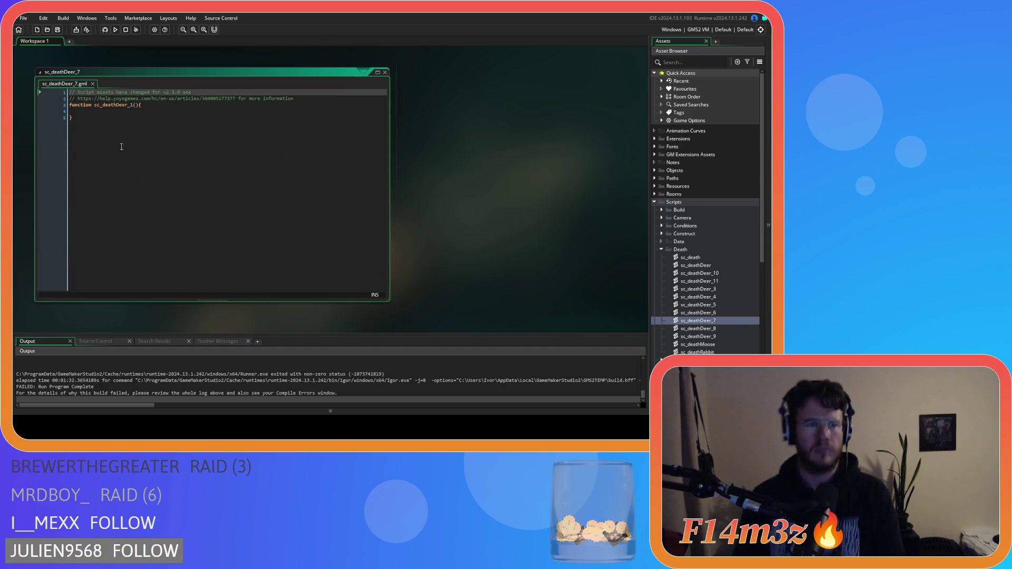
{"action": "left_click", "coordinate": [54, 106]}
{"action": "key", "text": "ctrl+v"}
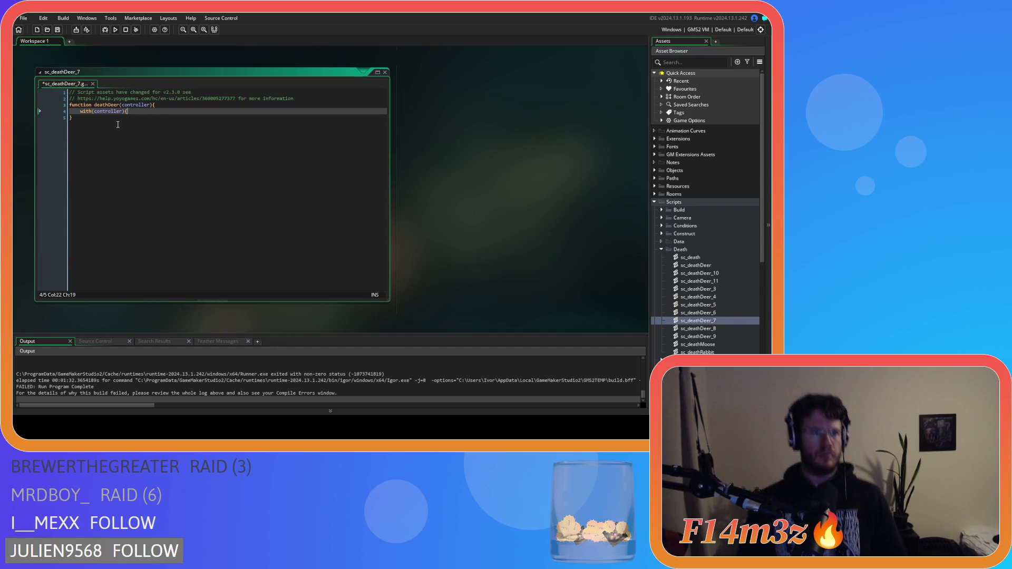
{"action": "key", "text": "Return"}
{"action": "key", "text": "ctrl+s"}
{"action": "double_click", "coordinate": [706, 329]}
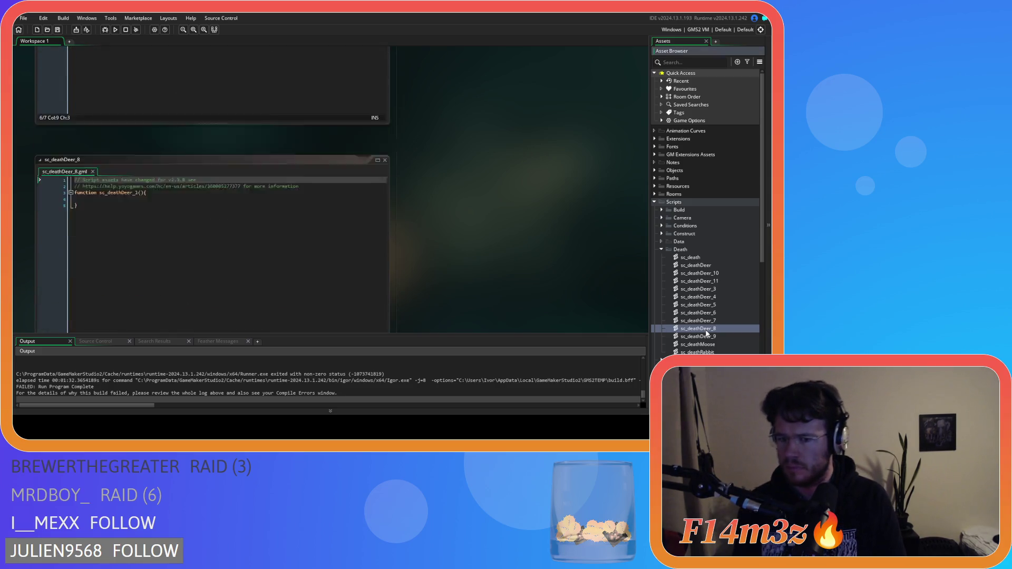
{"action": "left_click", "coordinate": [103, 111]}
{"action": "key", "text": "ctrl+shift+Home"}
{"action": "key", "text": "ctrl+v"}
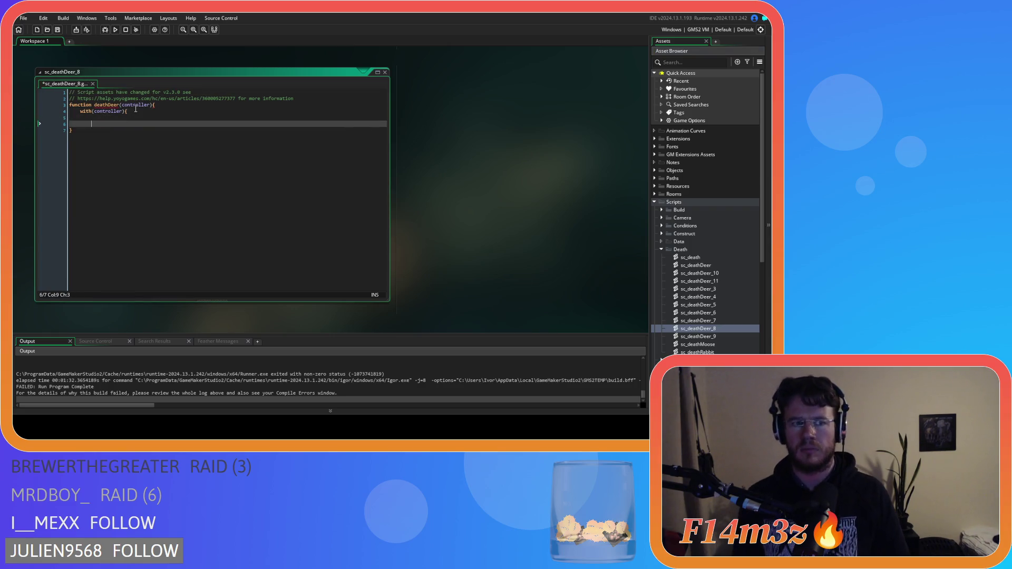
{"action": "type", "text": "}"}
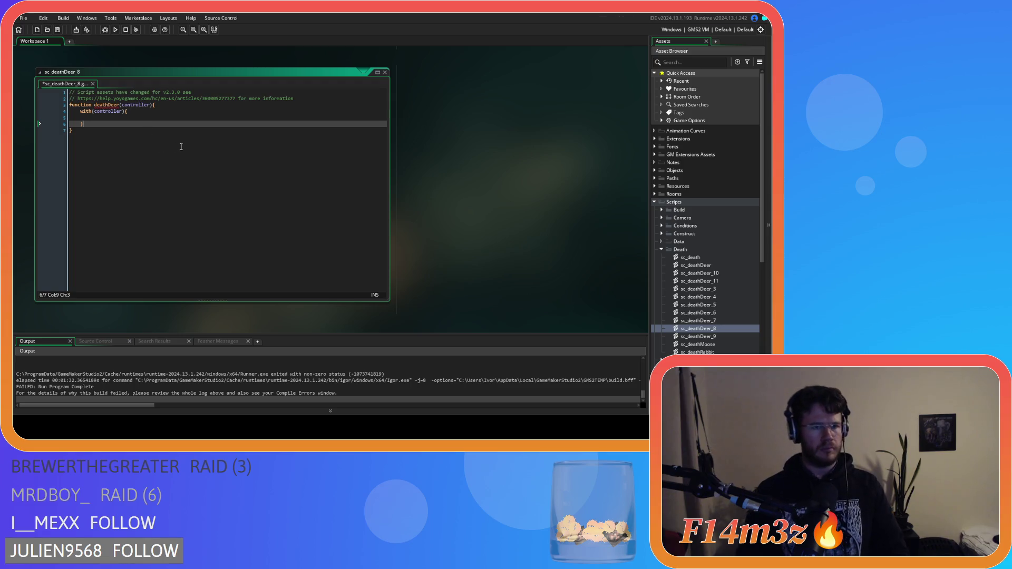
{"action": "key", "text": "ctrl+s"}
Paste the deathDeer(controller) header into sc_deathDeer_9 and sc_deathDeer_10
{"action": "double_click", "coordinate": [711, 337]}
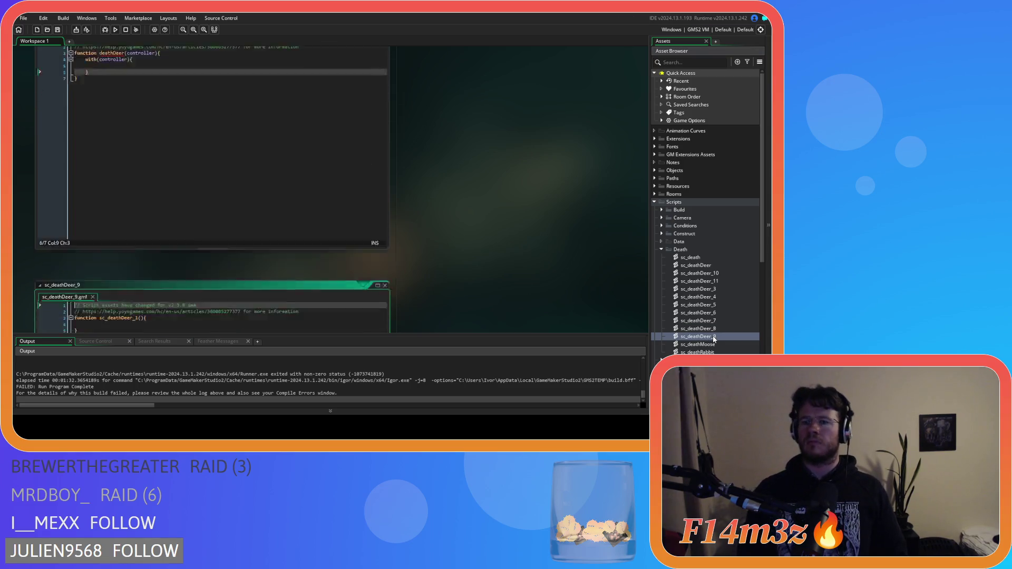
{"action": "left_click", "coordinate": [90, 114], "text": "shift"}
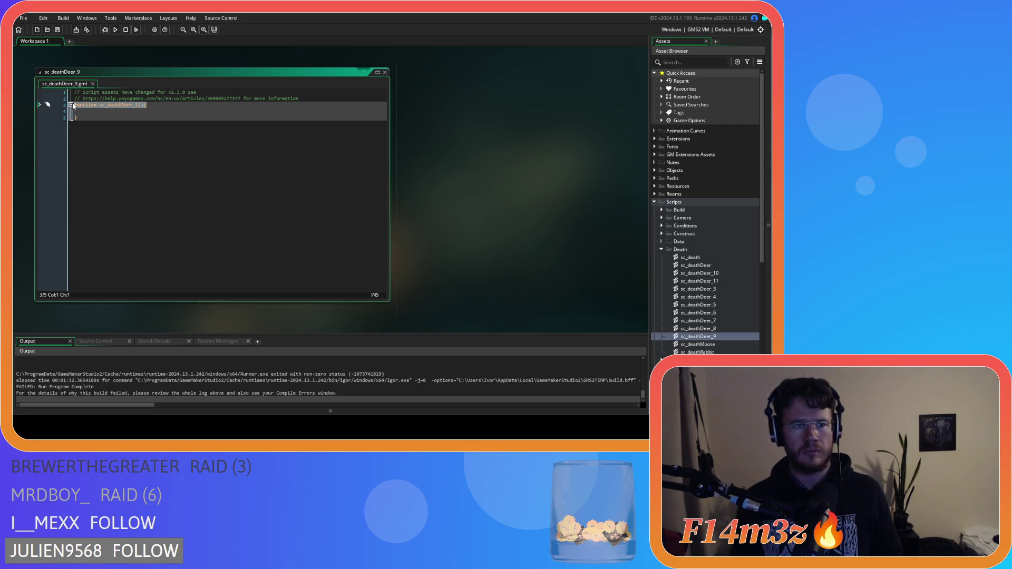
{"action": "type", "text": "function deathDeer(controller){ \twith(controller){"}
{"action": "key", "text": "Return"}
{"action": "key", "text": "Return"}
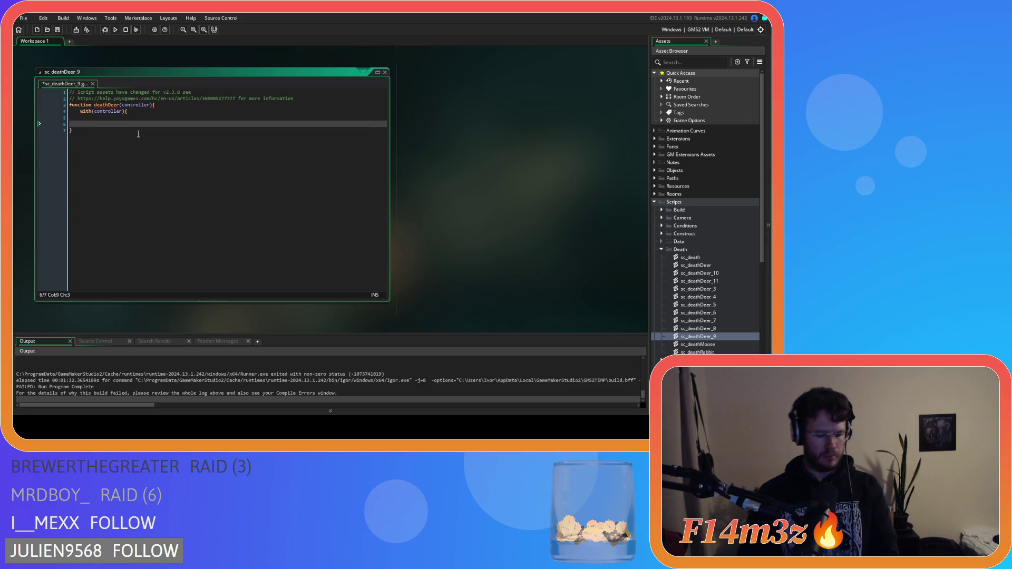
{"action": "double_click", "coordinate": [713, 274]}
{"action": "left_click", "coordinate": [106, 114]}
{"action": "key", "text": "shift+Up"}
{"action": "type", "text": "function deathDeer(controller){ \twith(controller){"}
{"action": "key", "text": "Return"}
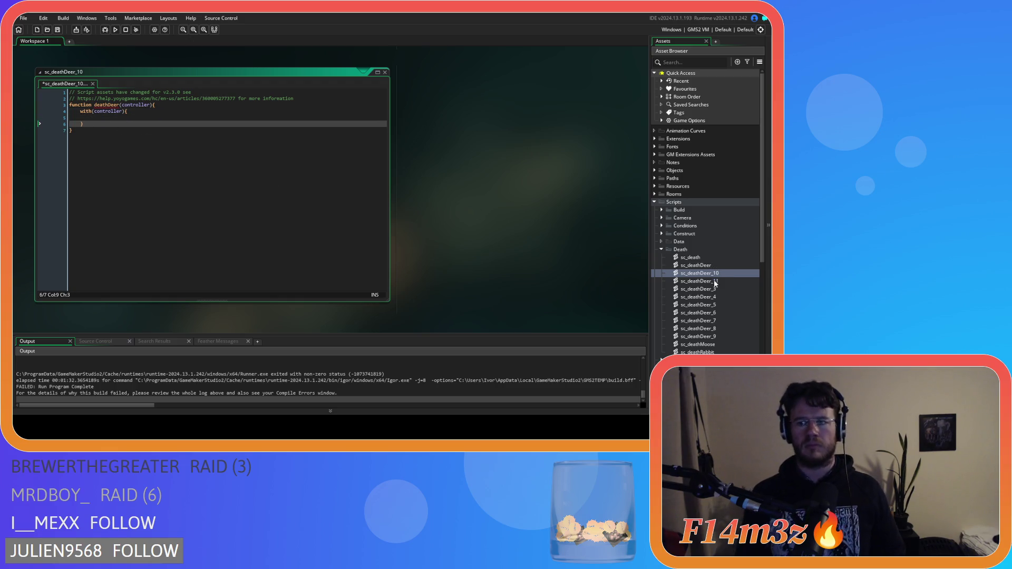
Put the deathDeer(controller) header with an empty with block in sc_deathDeer_11 and save it
{"action": "double_click", "coordinate": [716, 282]}
{"action": "left_click", "coordinate": [87, 111]}
{"action": "key", "text": "shift+Up"}
{"action": "type", "text": "function deathDeer(controller){ \twith(controller){"}
{"action": "key", "text": "Return"}
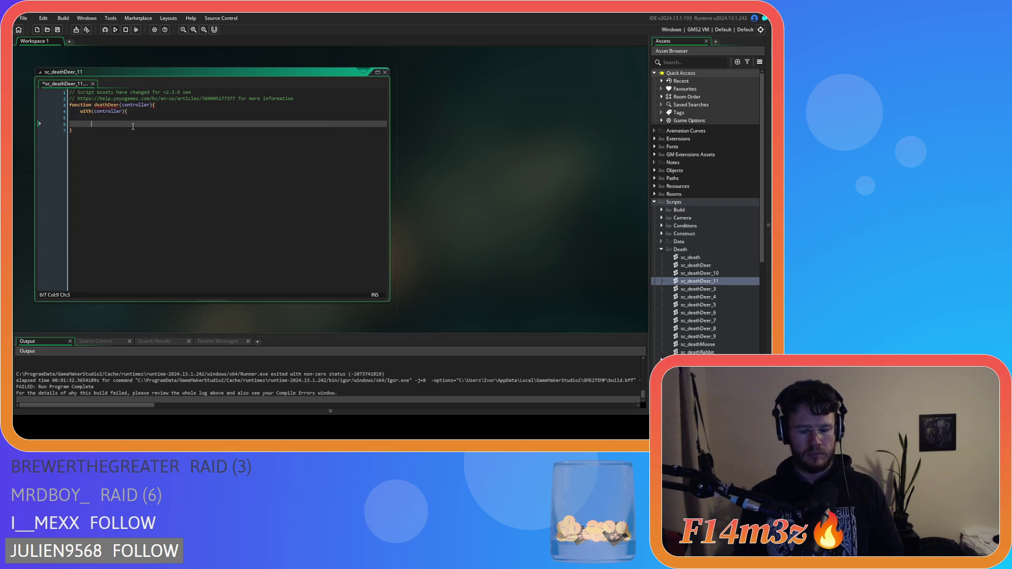
{"action": "key", "text": "ctrl+s"}
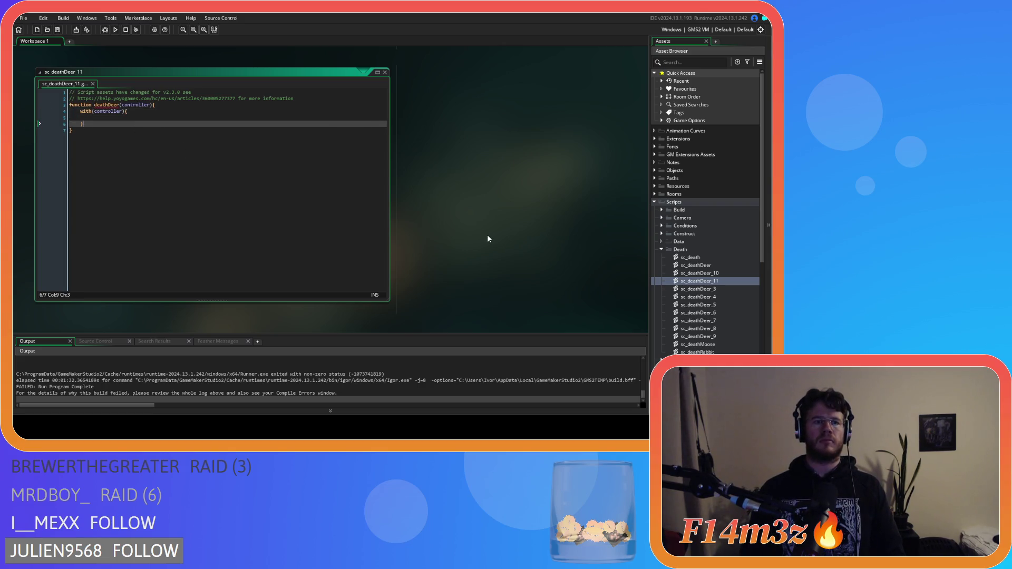
Scroll up through the open script windows and bring up their context menu
{"action": "scroll", "coordinate": [487, 239], "scroll_direction": "up", "scroll_amount": 3}
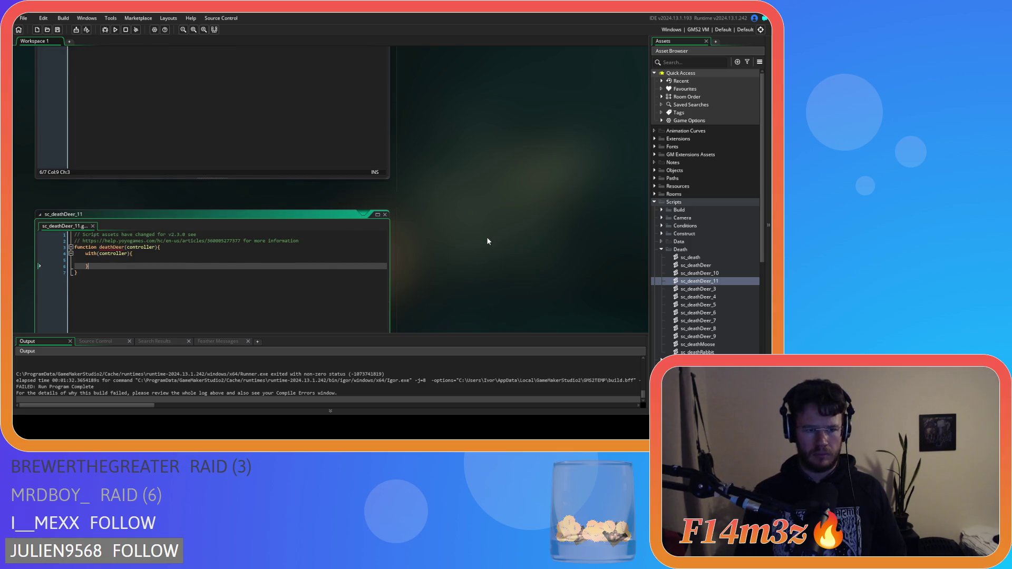
{"action": "scroll", "coordinate": [484, 237], "scroll_direction": "up", "scroll_amount": 2}
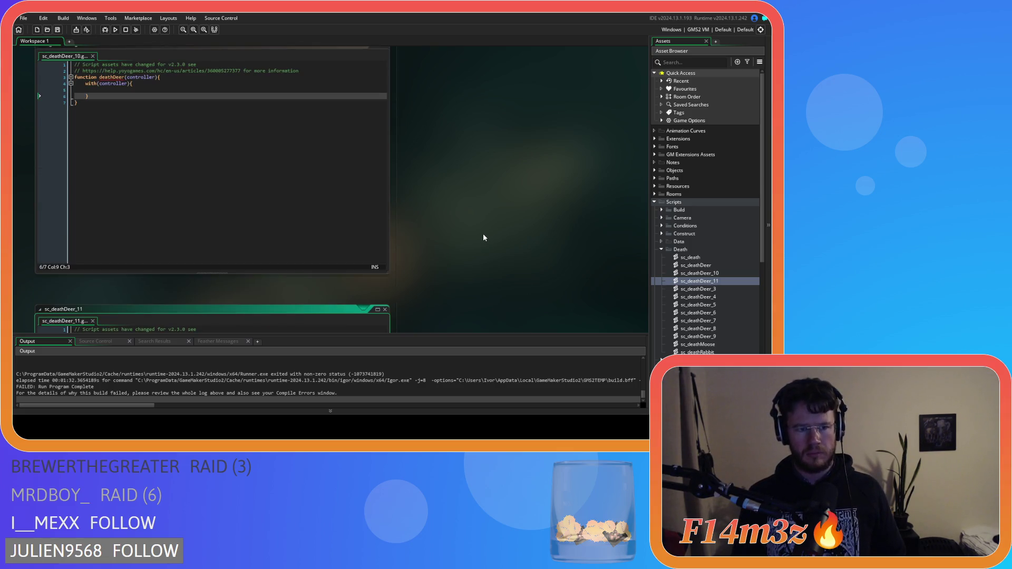
{"action": "scroll", "coordinate": [473, 245], "scroll_direction": "up", "scroll_amount": 6}
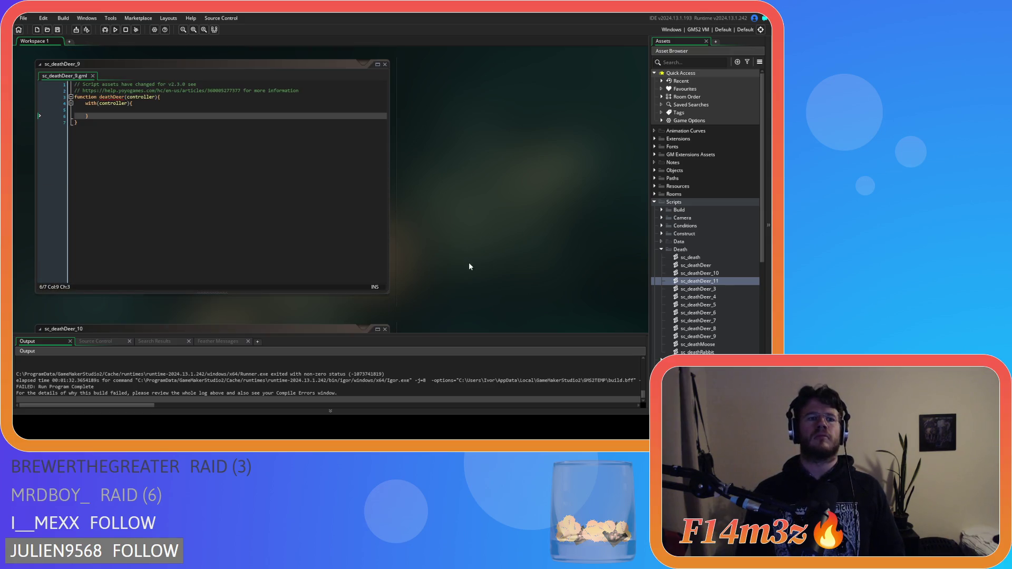
{"action": "right_click", "coordinate": [467, 268]}
Close all open script editors, then open sc_death and sc_deathMoose
{"action": "mouse_move", "coordinate": [480, 280]}
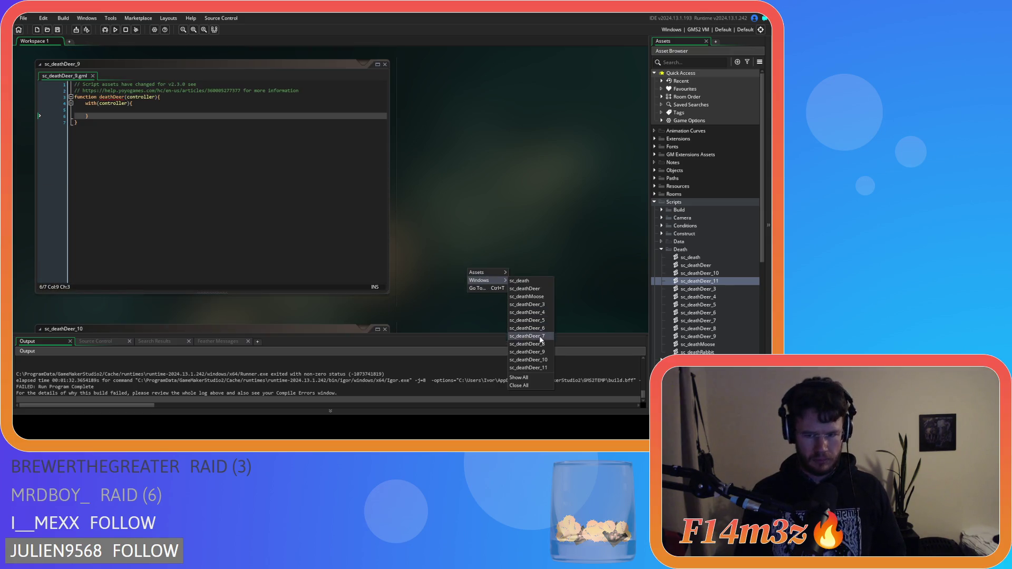
{"action": "left_click", "coordinate": [539, 386]}
{"action": "scroll", "coordinate": [684, 315], "scroll_direction": "down", "scroll_amount": 9}
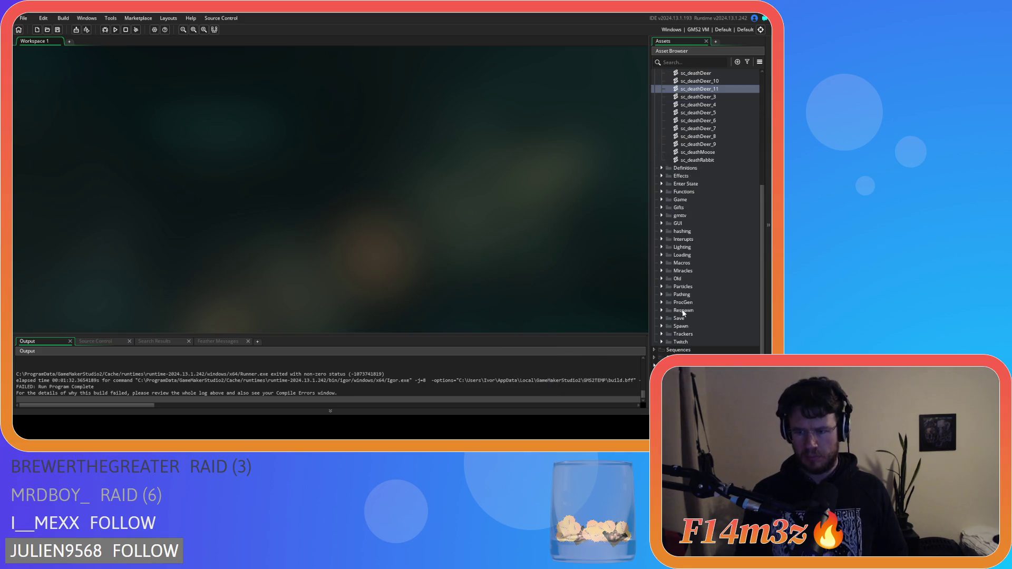
{"action": "scroll", "coordinate": [656, 328], "scroll_direction": "up", "scroll_amount": 9}
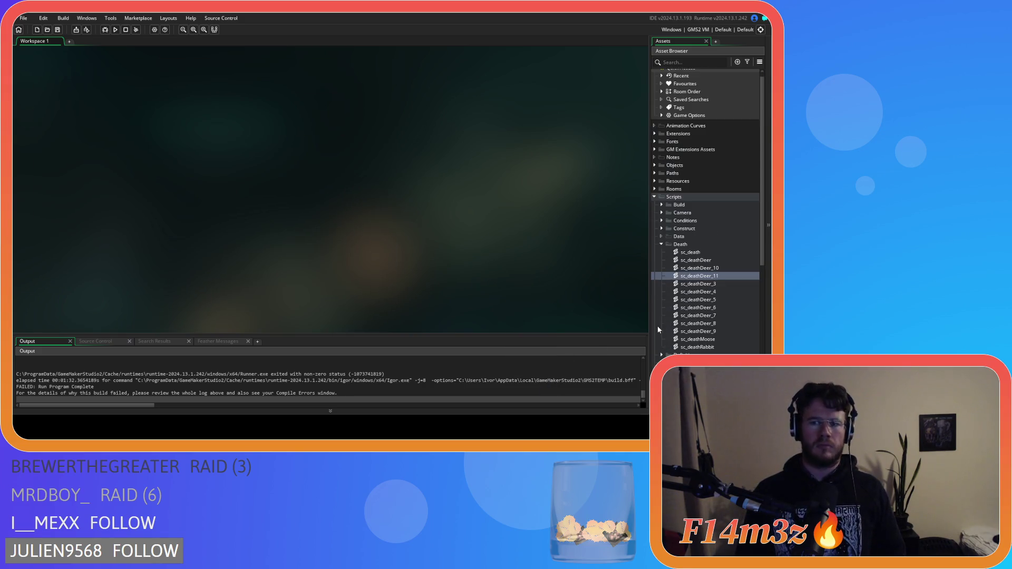
{"action": "double_click", "coordinate": [691, 252]}
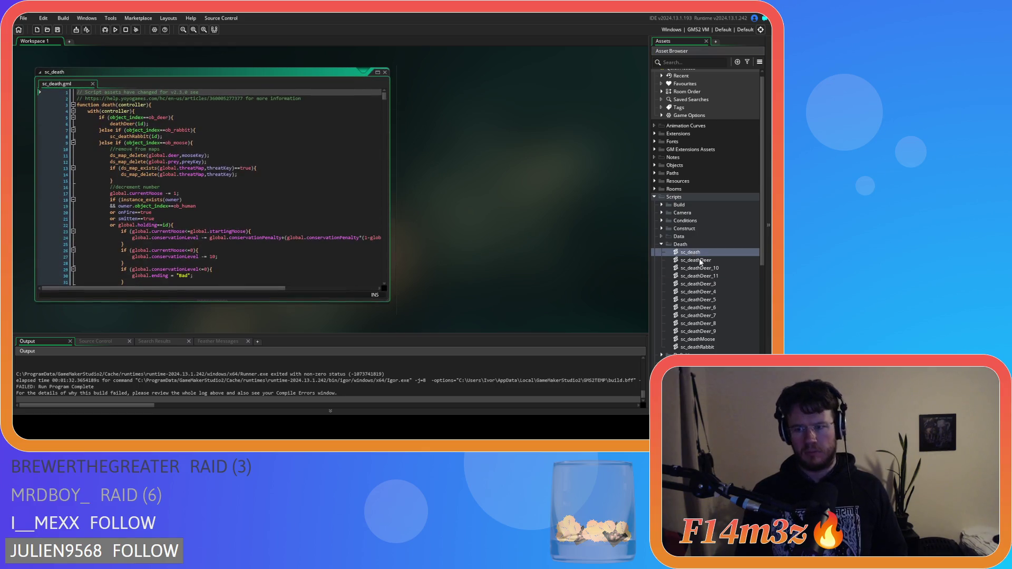
{"action": "left_click", "coordinate": [711, 340]}
{"action": "double_click", "coordinate": [710, 340]}
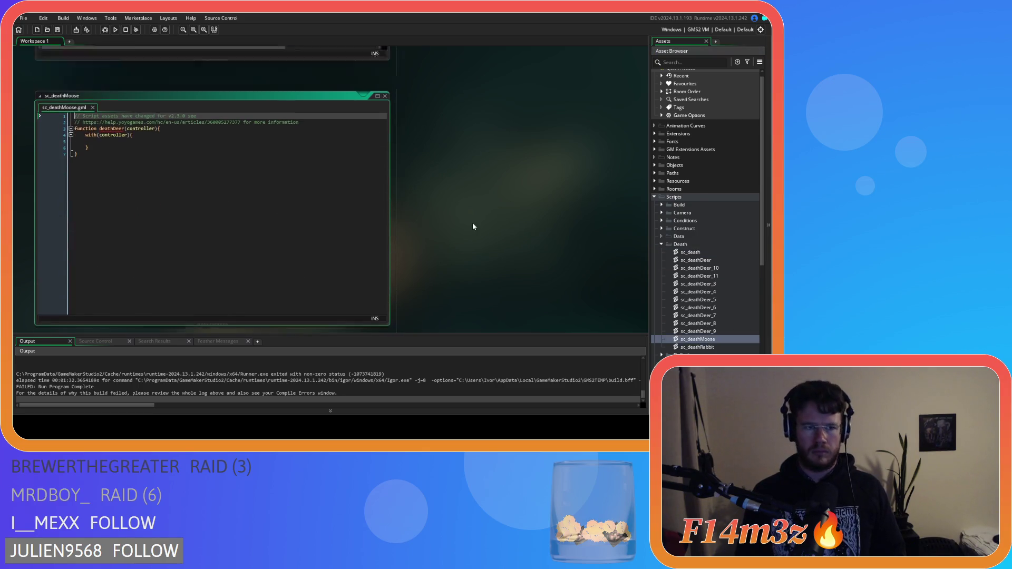
Rename the function in sc_deathMoose from deathDeer to deathMoose
{"action": "left_click_drag", "start_coordinate": [123, 247], "coordinate": [111, 247]}
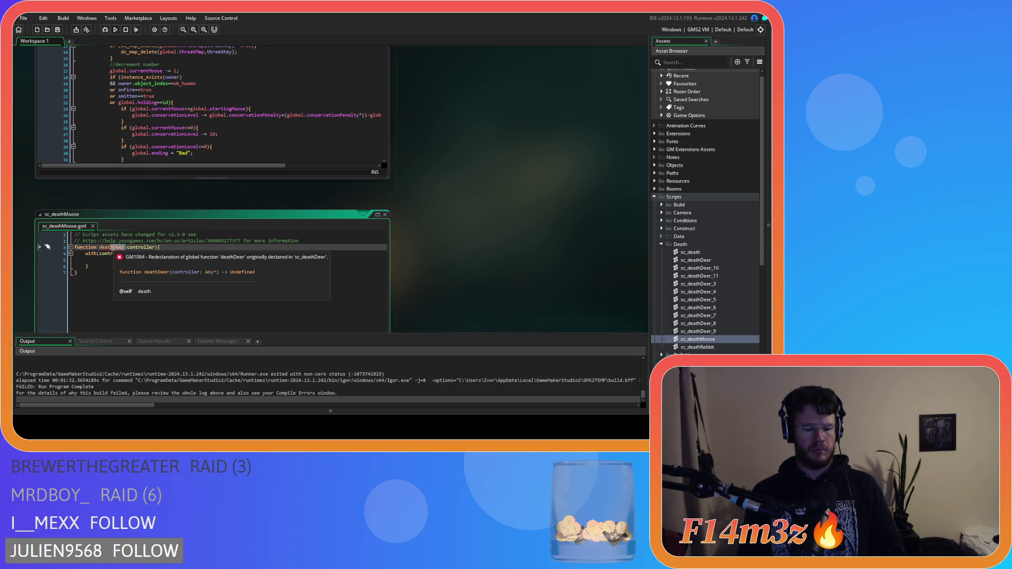
{"action": "type", "text": "Moose"}
{"action": "left_click", "coordinate": [117, 260]}
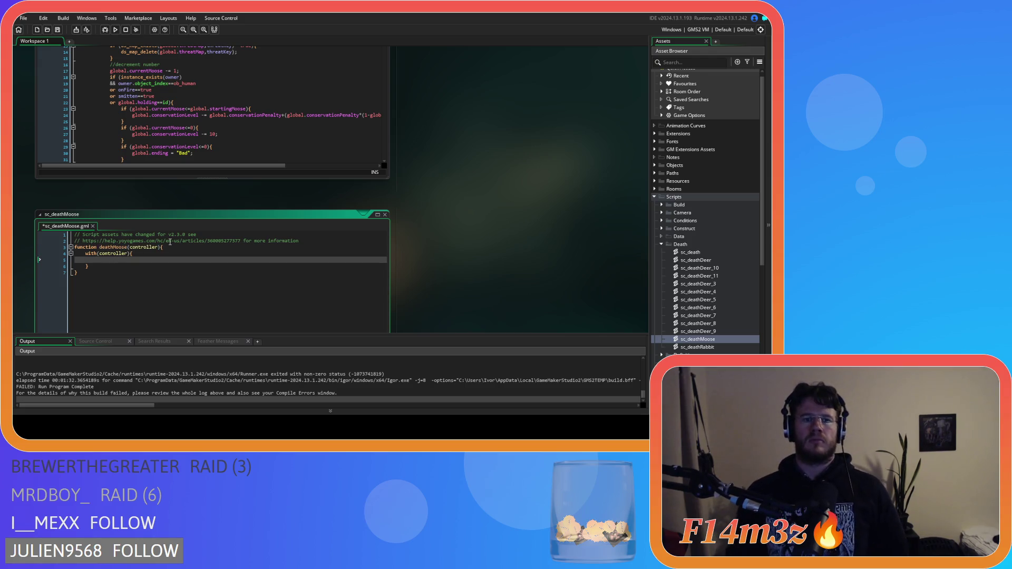
Select and cut the moose death code from sc_death's ob_moose branch
{"action": "scroll", "coordinate": [467, 181], "scroll_direction": "up", "scroll_amount": 3}
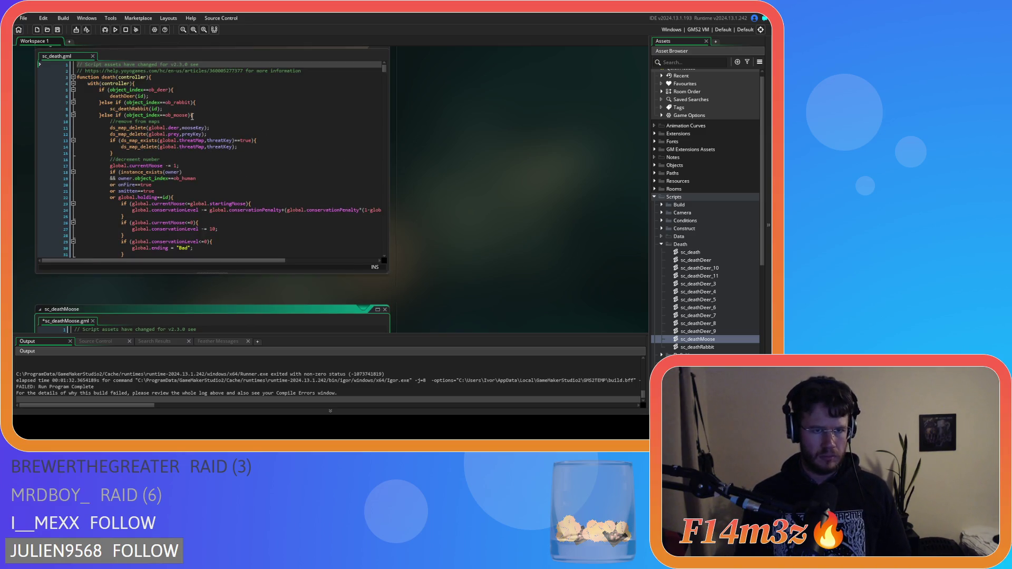
{"action": "left_click", "coordinate": [191, 115]}
{"action": "scroll", "coordinate": [281, 139], "scroll_direction": "down", "scroll_amount": 10}
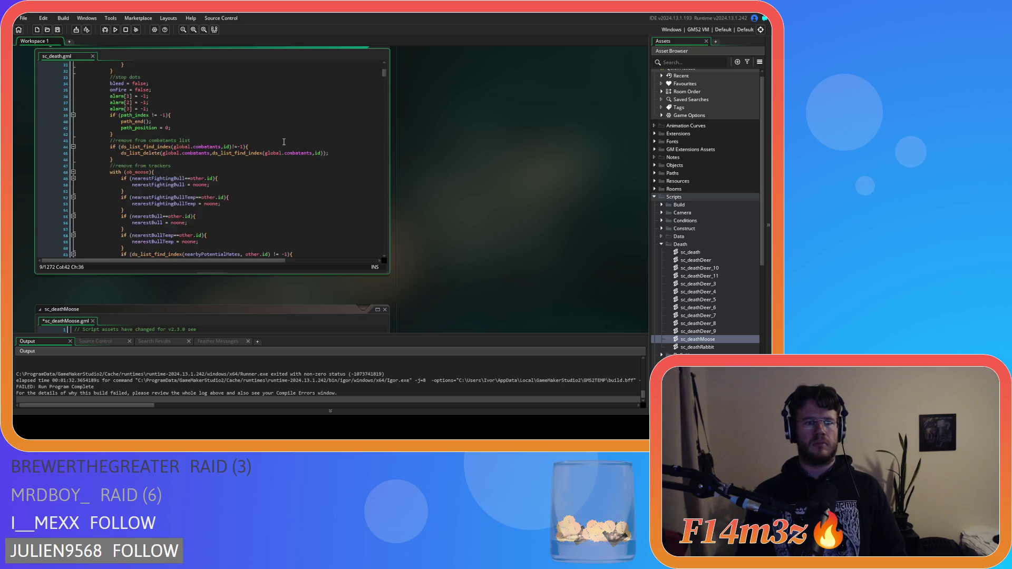
{"action": "scroll", "coordinate": [282, 144], "scroll_direction": "down", "scroll_amount": 16}
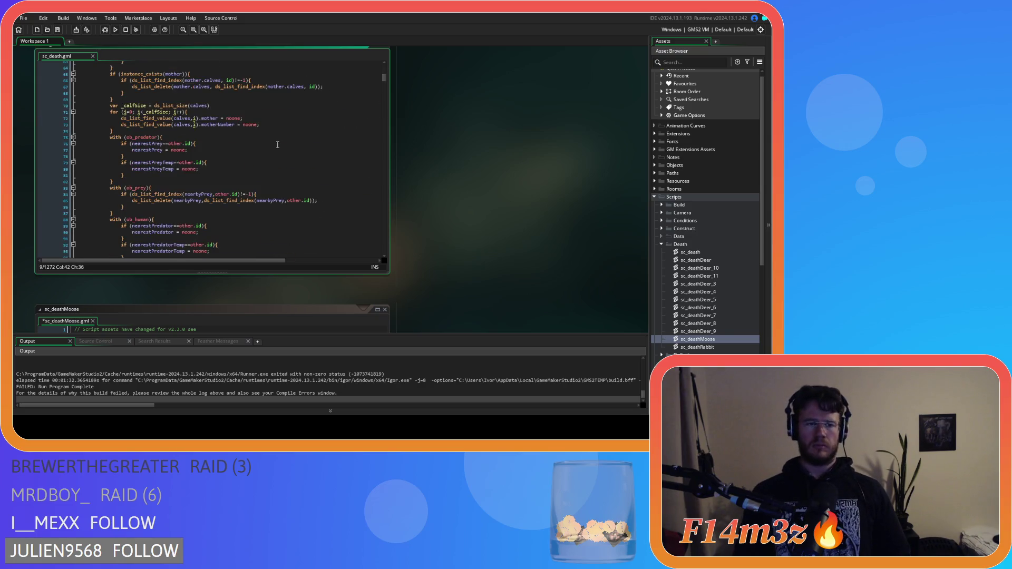
{"action": "scroll", "coordinate": [278, 145], "scroll_direction": "down", "scroll_amount": 20}
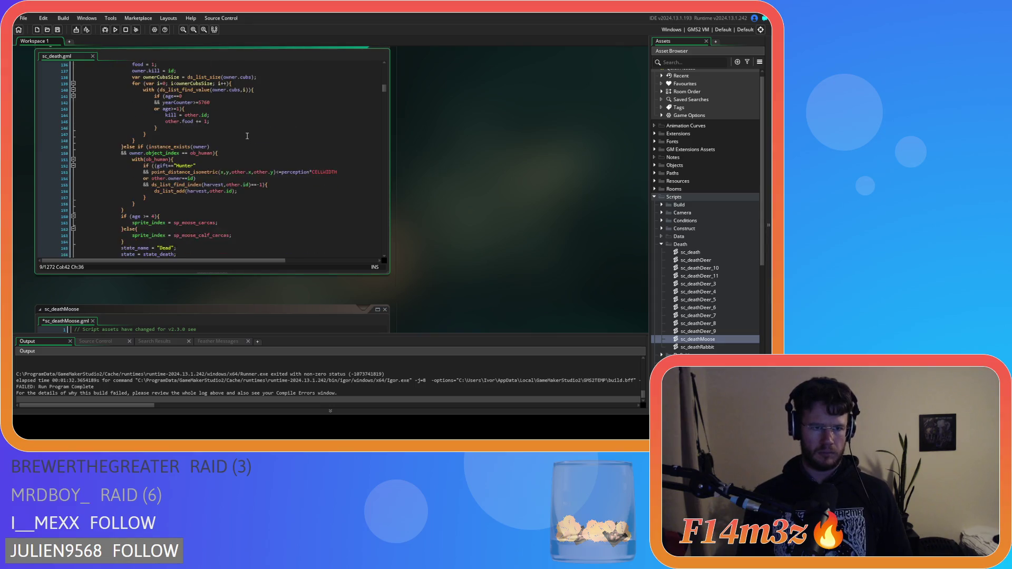
{"action": "mouse_move", "coordinate": [161, 135]}
{"action": "left_mouse_down"}
{"action": "mouse_move", "coordinate": [131, 105]}
{"action": "mouse_move", "coordinate": [112, 52]}
{"action": "mouse_move", "coordinate": [87, 126]}
{"action": "mouse_move", "coordinate": [112, 121]}
{"action": "left_mouse_up"}
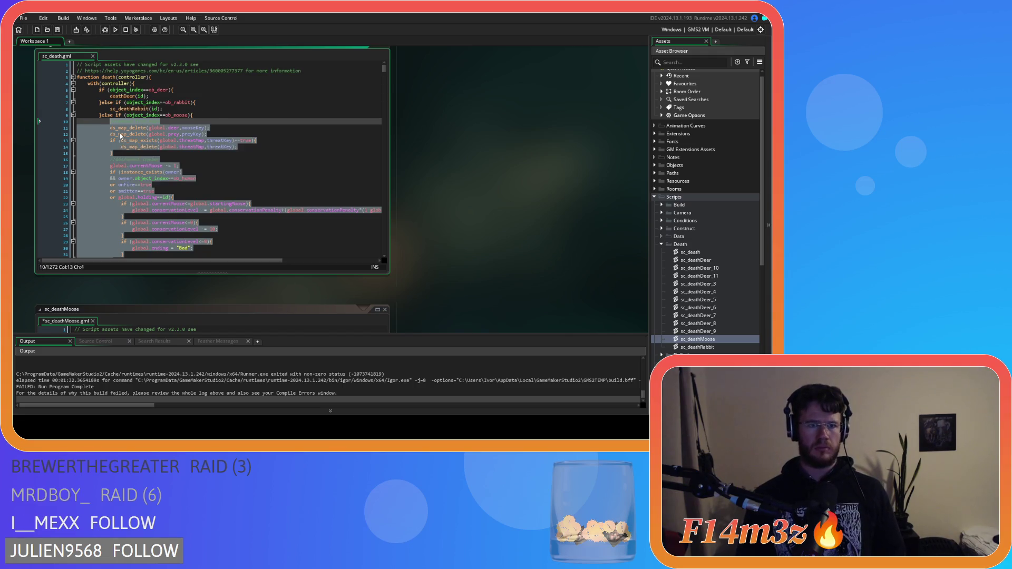
{"action": "key", "text": "BackSpace"}
Paste the moose death code into the deathMoose function body
{"action": "scroll", "coordinate": [465, 240], "scroll_direction": "down", "scroll_amount": 5}
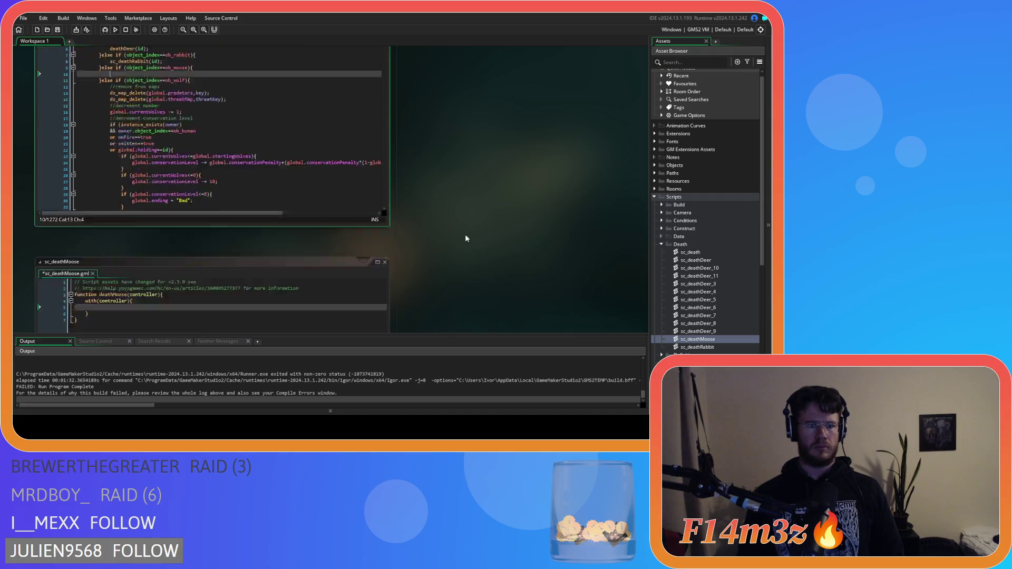
{"action": "left_click", "coordinate": [124, 163]}
{"action": "key", "text": "ctrl+v"}
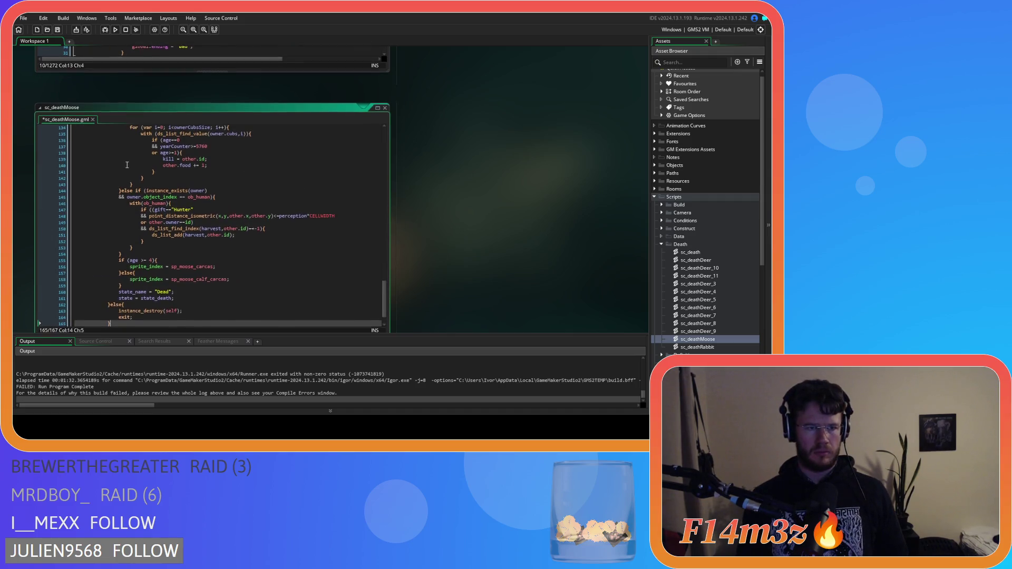
{"action": "mouse_move", "coordinate": [124, 298]}
{"action": "left_mouse_down"}
{"action": "mouse_move", "coordinate": [116, 126]}
{"action": "mouse_move", "coordinate": [105, 124]}
{"action": "mouse_move", "coordinate": [74, 159]}
{"action": "left_mouse_up"}
{"action": "left_click", "coordinate": [205, 198]}
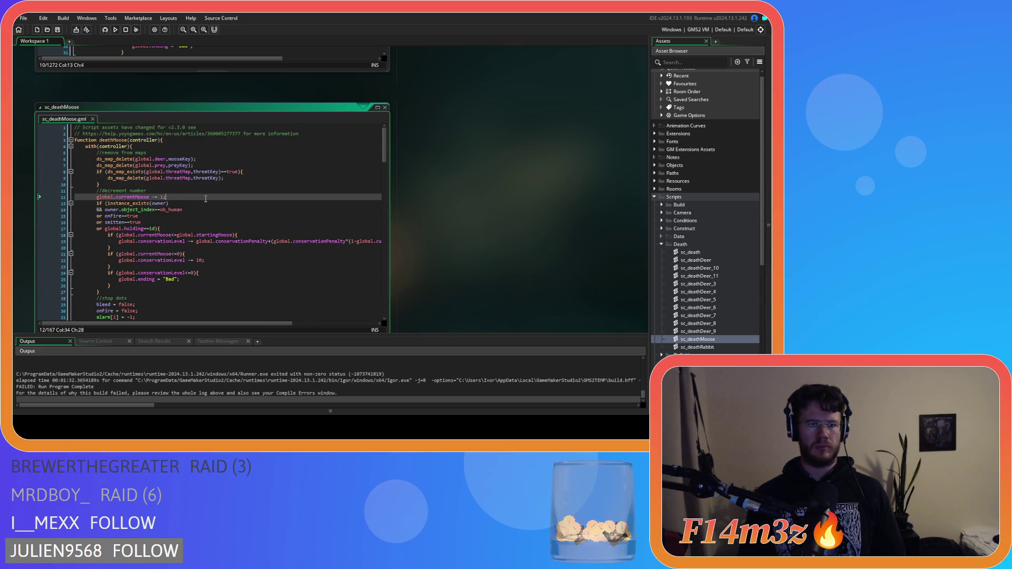
{"action": "scroll", "coordinate": [406, 198], "scroll_direction": "up", "scroll_amount": 5}
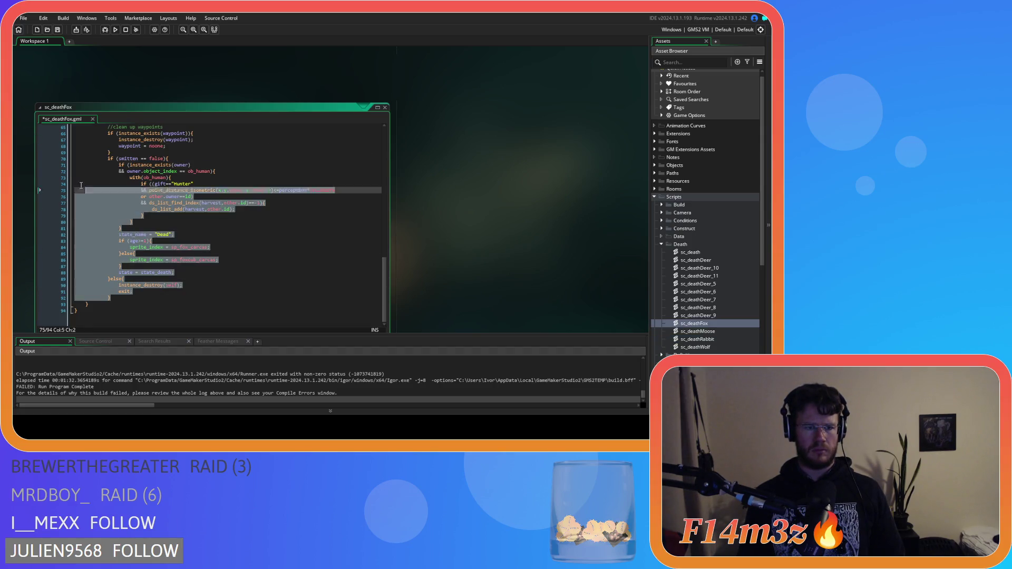
Outdent the fox code, then type deathFox(id) into sc_death's ob_fox branch
{"action": "left_click_drag", "start_coordinate": [132, 190], "coordinate": [74, 88]}
{"action": "key", "text": "ctrl+z"}
{"action": "key", "text": "ctrl+z"}
{"action": "key", "text": "ctrl+z"}
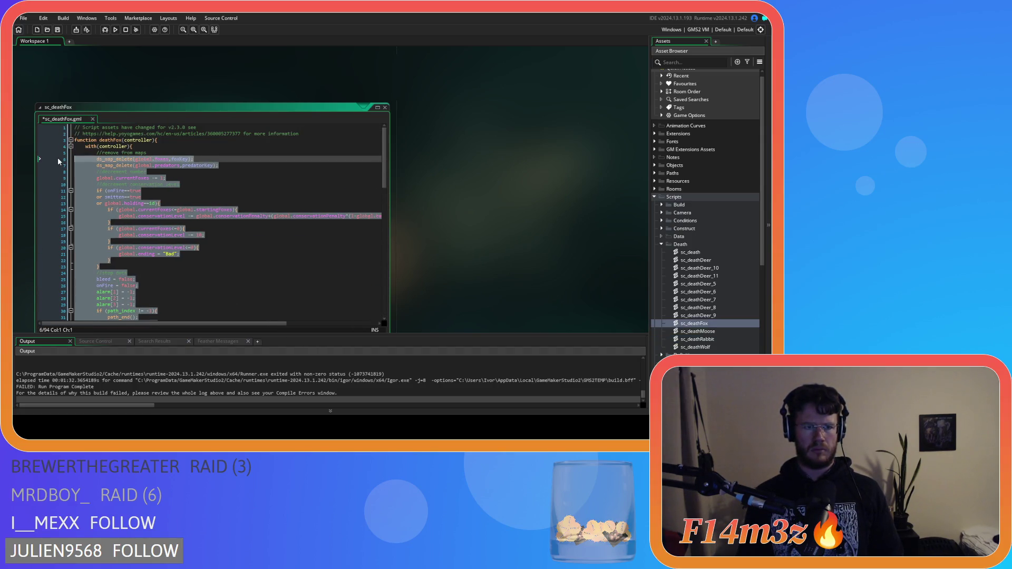
{"action": "scroll", "coordinate": [432, 231], "scroll_direction": "up", "scroll_amount": 1}
{"action": "scroll", "coordinate": [432, 230], "scroll_direction": "up", "scroll_amount": 4}
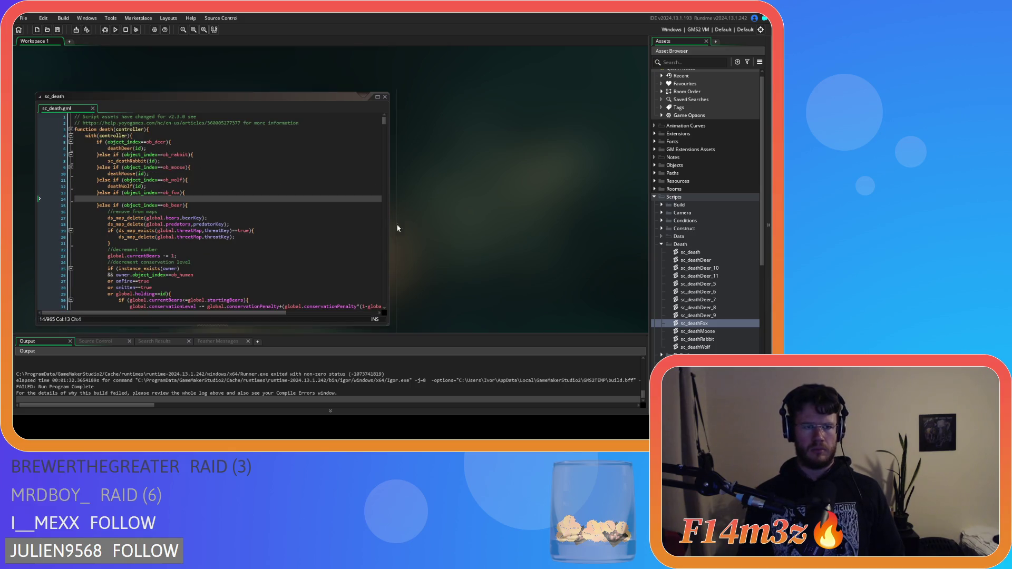
{"action": "left_click", "coordinate": [142, 200]}
{"action": "type", "text": "death"}
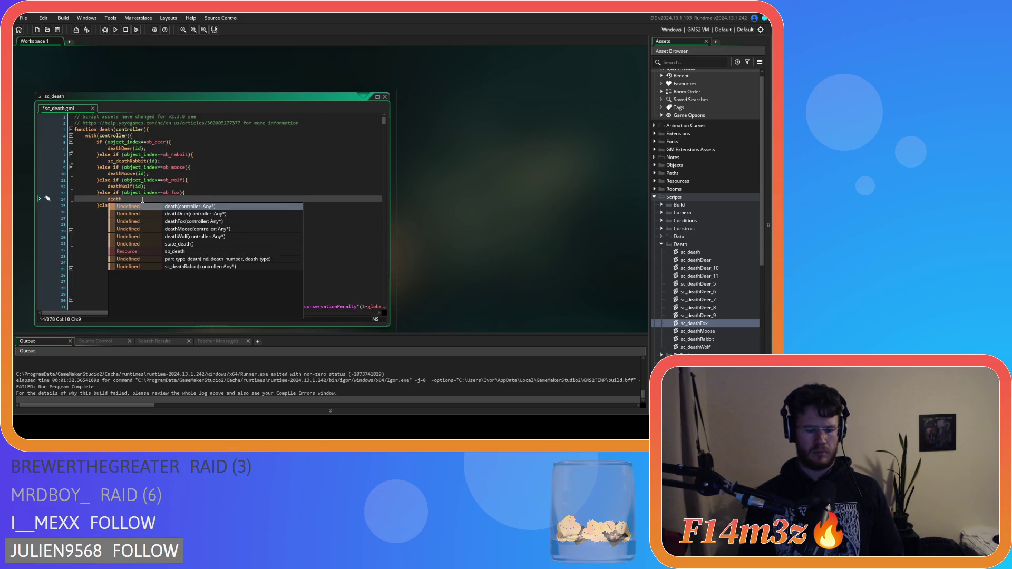
{"action": "type", "text": "F"}
{"action": "key", "text": "Return"}
{"action": "type", "text": "(id);"}
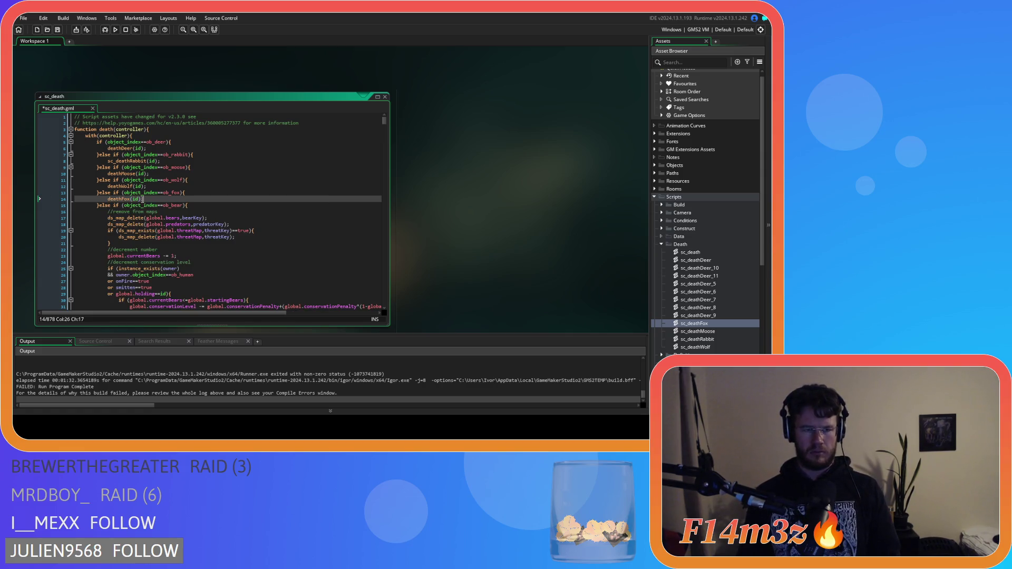
Open sc_deathFox from its call and review its currentFoxes condition
{"action": "middle_click", "coordinate": [117, 199]}
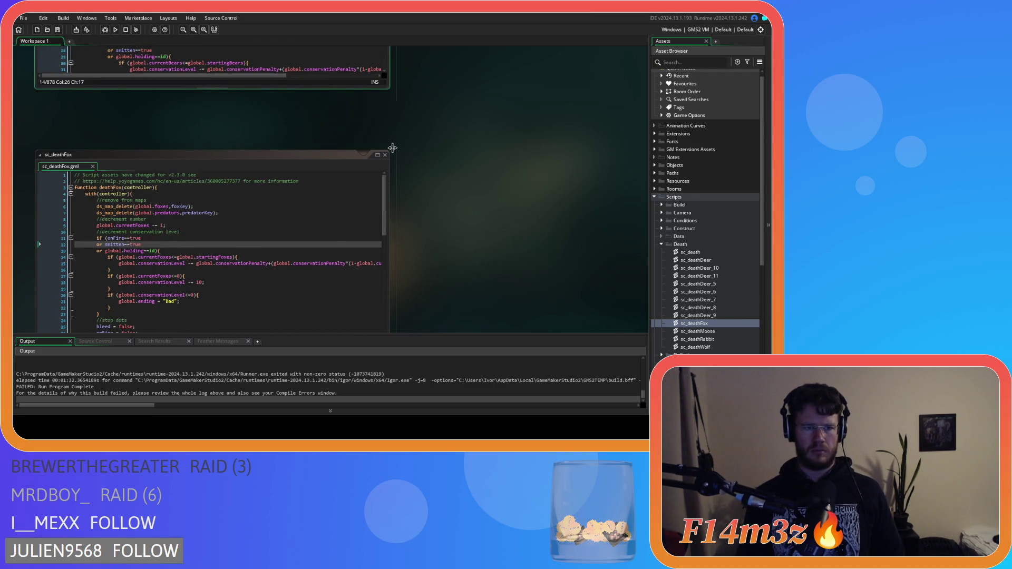
{"action": "left_click", "coordinate": [302, 211]}
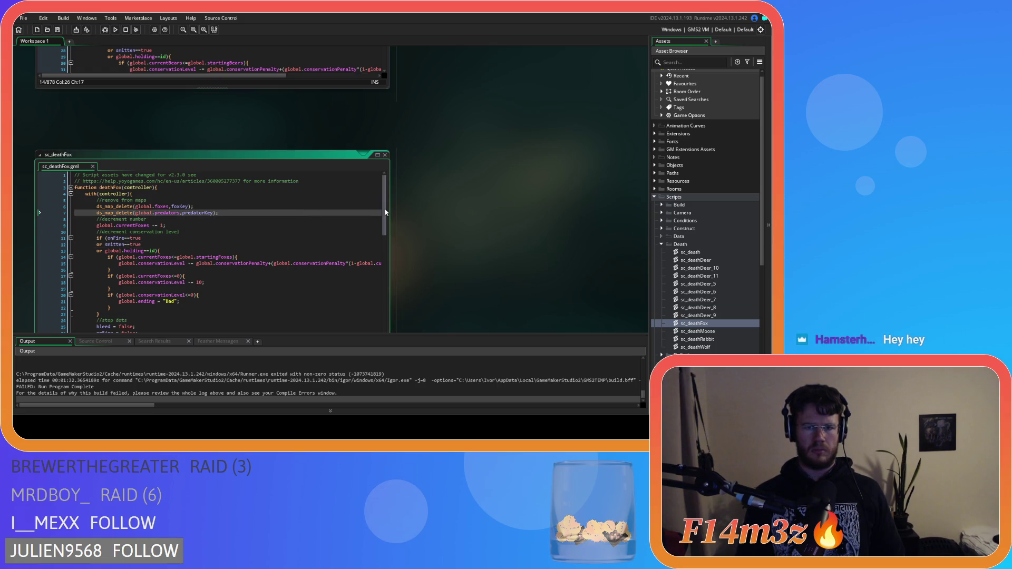
{"action": "scroll", "coordinate": [384, 218], "scroll_direction": "down", "scroll_amount": 1}
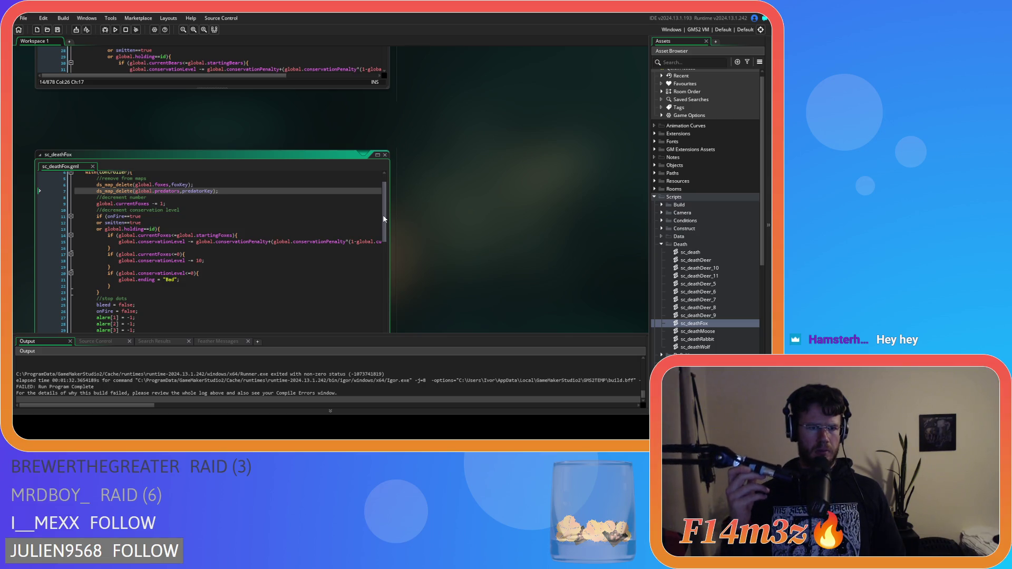
{"action": "left_click", "coordinate": [168, 235]}
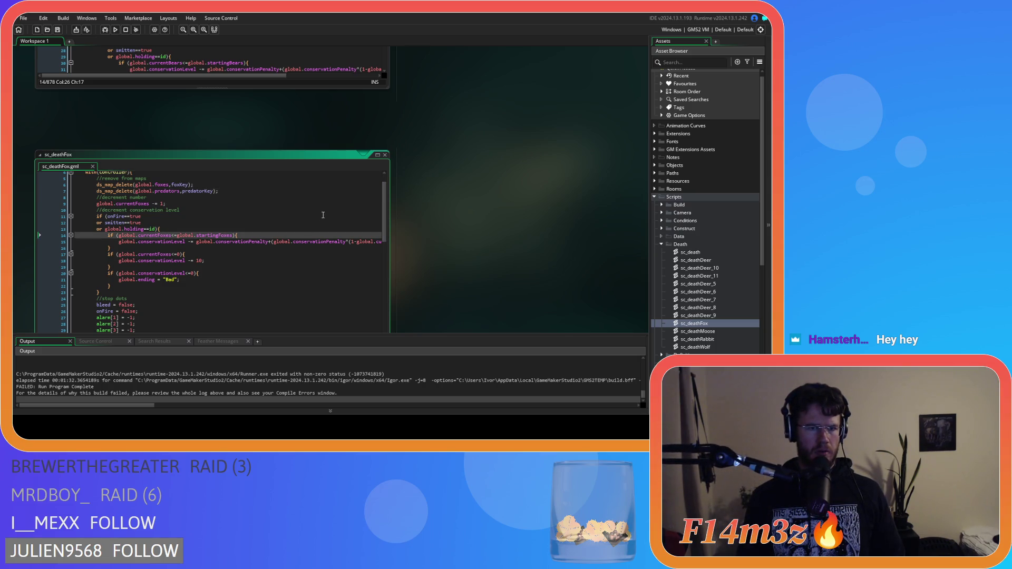
{"action": "scroll", "coordinate": [403, 191], "scroll_direction": "up", "scroll_amount": 4}
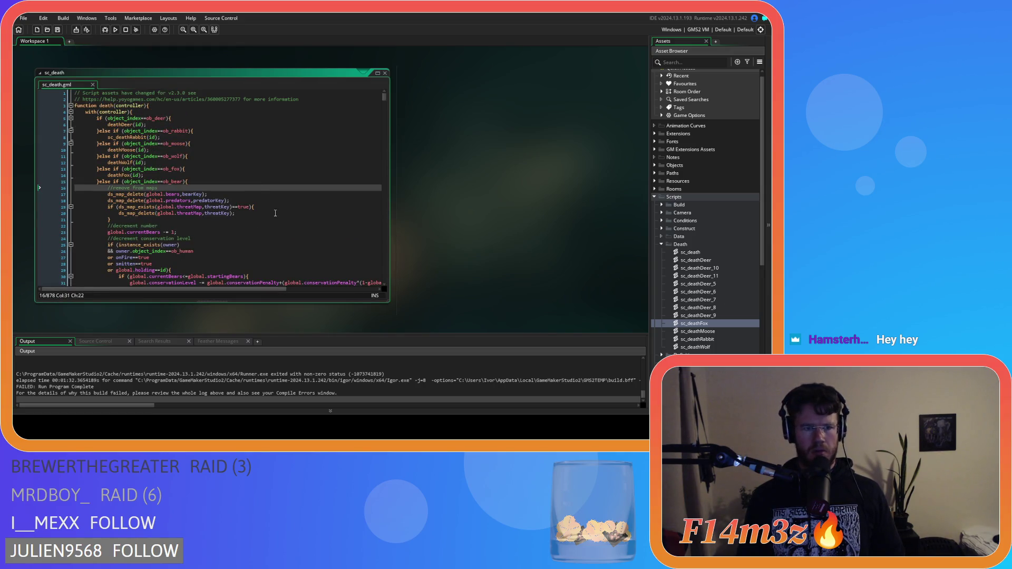
Rename the spare sc_deathDeer_5 script to sc_deathBear
{"action": "left_click", "coordinate": [261, 193]}
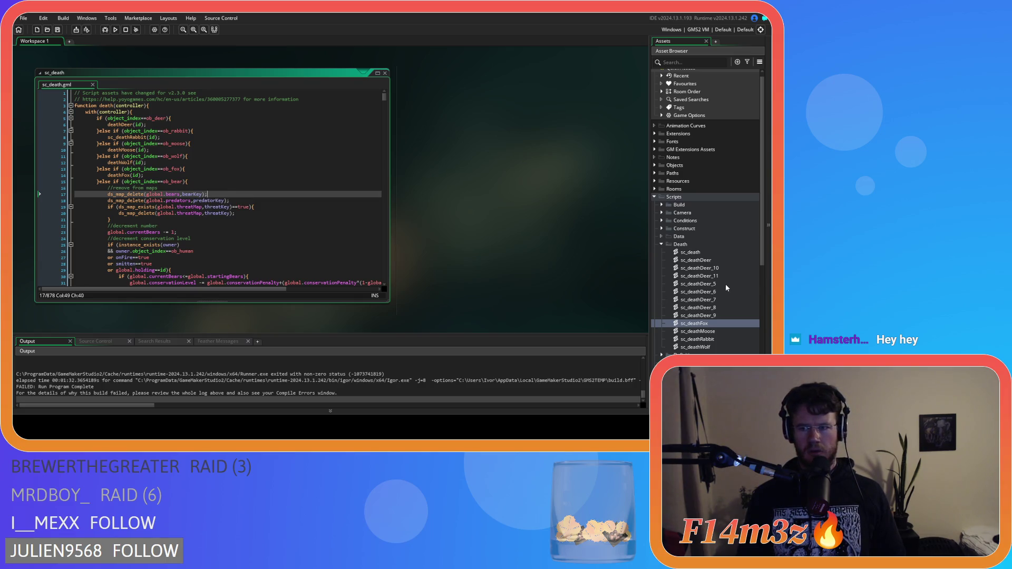
{"action": "left_click", "coordinate": [724, 284]}
{"action": "left_click", "coordinate": [725, 283]}
{"action": "key", "text": "BackSpace"}
{"action": "key", "text": "BackSpace"}
{"action": "key", "text": "BackSpace"}
{"action": "type", "text": "Bear"}
{"action": "key", "text": "Return"}
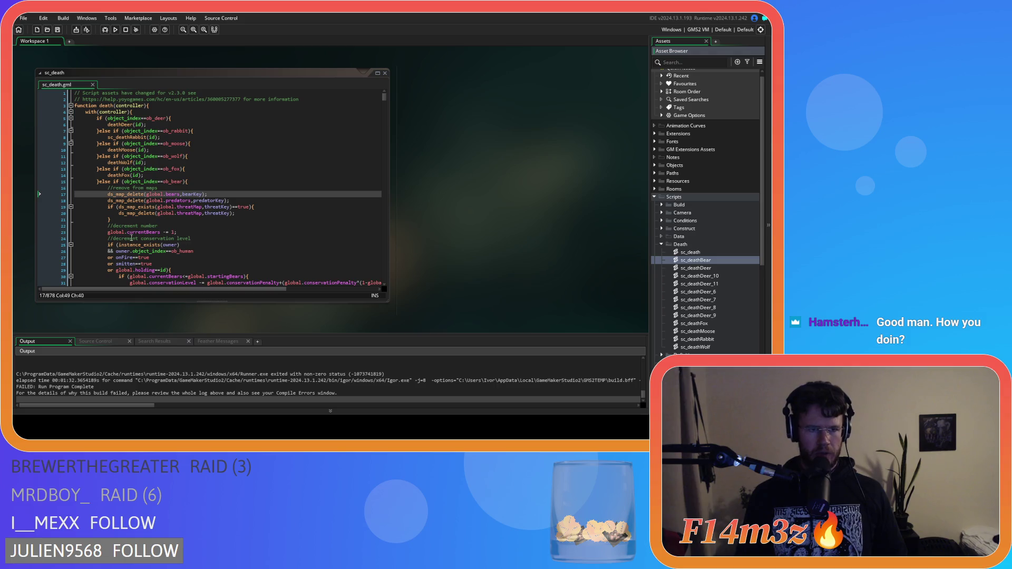
Select and cut the bear death code from sc_death's ob_bear branch, then open sc_deathBear
{"action": "left_click", "coordinate": [128, 207]}
{"action": "scroll", "coordinate": [201, 201], "scroll_direction": "down", "scroll_amount": 2}
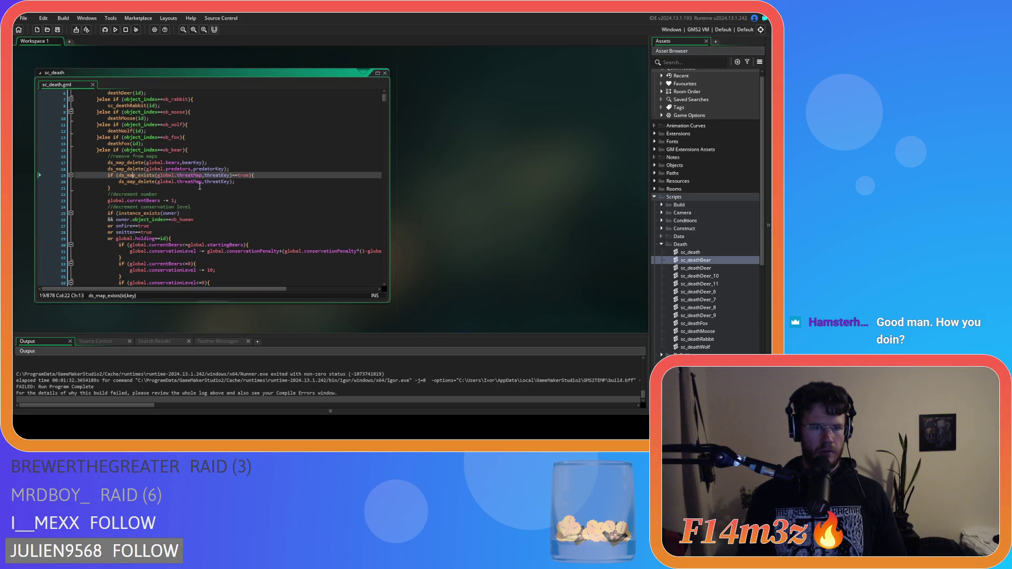
{"action": "scroll", "coordinate": [201, 187], "scroll_direction": "down", "scroll_amount": 20}
{"action": "scroll", "coordinate": [201, 187], "scroll_direction": "down", "scroll_amount": 10}
{"action": "mouse_move", "coordinate": [128, 237]}
{"action": "left_mouse_down"}
{"action": "mouse_move", "coordinate": [113, 190]}
{"action": "mouse_move", "coordinate": [107, 223]}
{"action": "mouse_move", "coordinate": [118, 208]}
{"action": "mouse_move", "coordinate": [111, 220]}
{"action": "mouse_move", "coordinate": [107, 173]}
{"action": "left_mouse_up"}
{"action": "scroll", "coordinate": [113, 190], "scroll_direction": "up", "scroll_amount": 12}
{"action": "scroll", "coordinate": [113, 190], "scroll_direction": "up", "scroll_amount": 14}
{"action": "scroll", "coordinate": [116, 211], "scroll_direction": "up", "scroll_amount": 12}
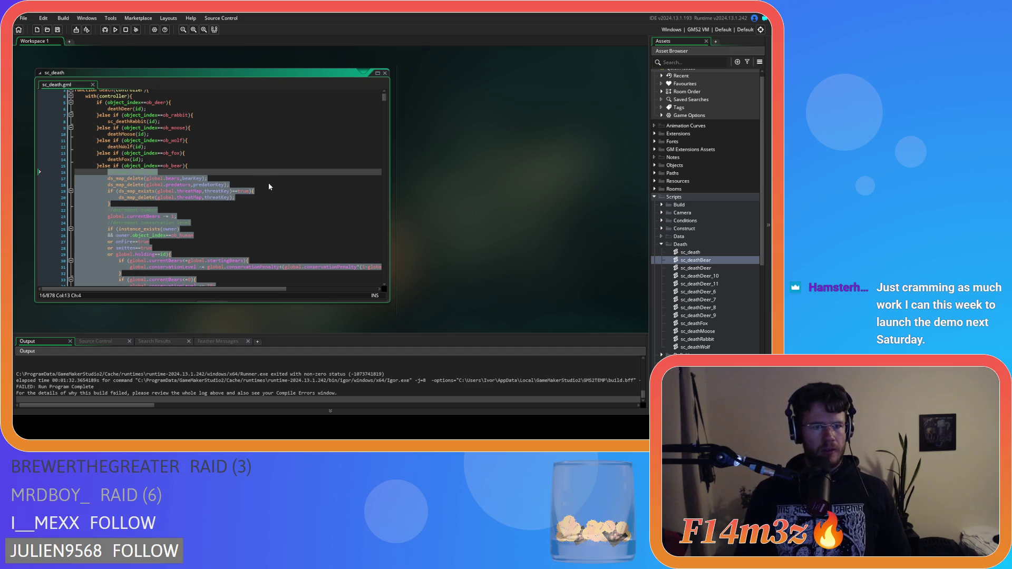
{"action": "key", "text": "Delete"}
{"action": "double_click", "coordinate": [711, 264]}
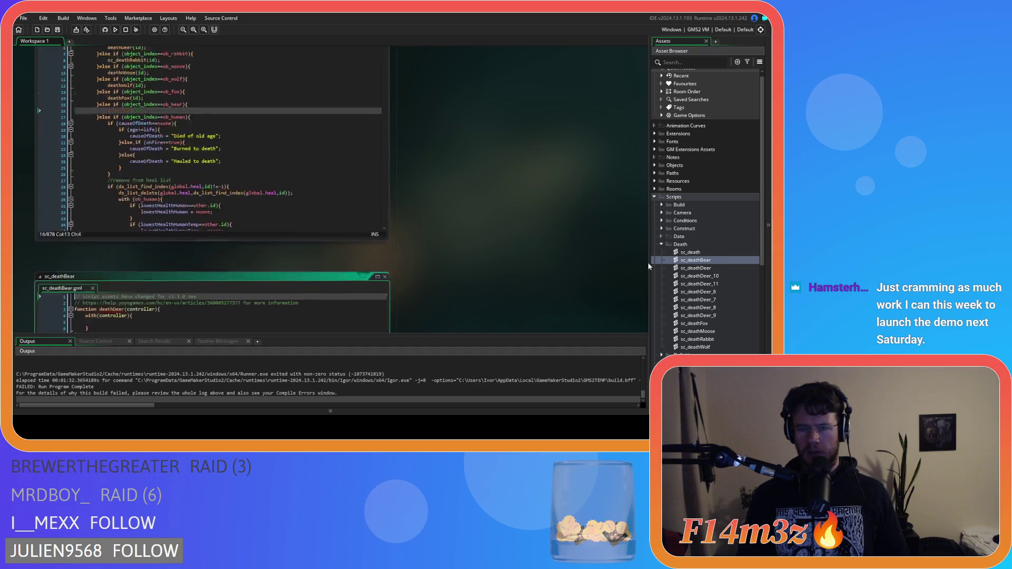
Paste the bear death code into sc_deathBear, fix its indentation, and save
{"action": "key", "text": "ctrl+v"}
{"action": "scroll", "coordinate": [176, 211], "scroll_direction": "down", "scroll_amount": 1}
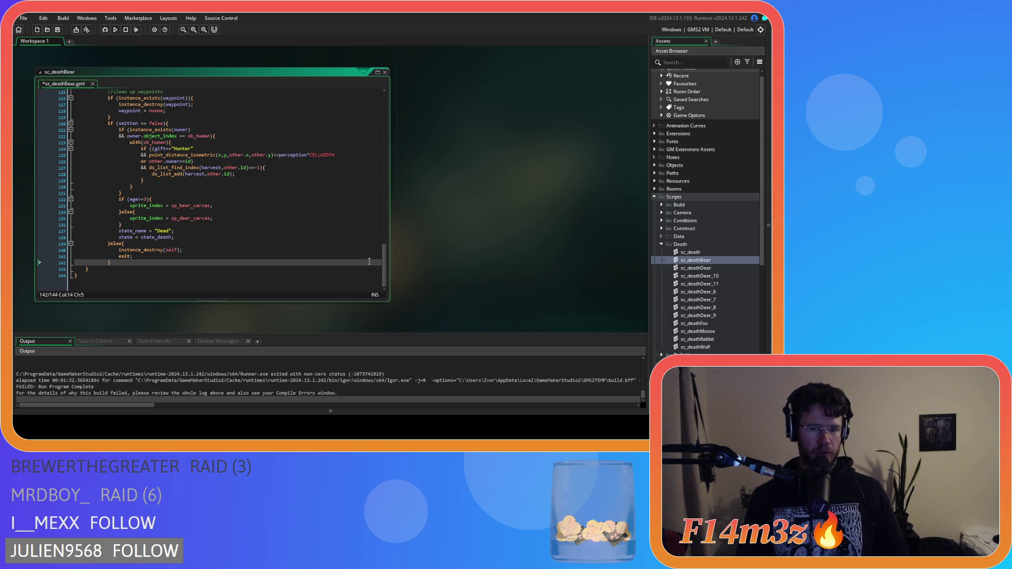
{"action": "mouse_move", "coordinate": [384, 257]}
{"action": "left_mouse_down"}
{"action": "mouse_move", "coordinate": [369, 91]}
{"action": "mouse_move", "coordinate": [358, 230]}
{"action": "mouse_move", "coordinate": [340, 285]}
{"action": "left_mouse_up"}
{"action": "left_click", "coordinate": [157, 249]}
{"action": "left_click_drag", "start_coordinate": [105, 260], "coordinate": [60, 123]}
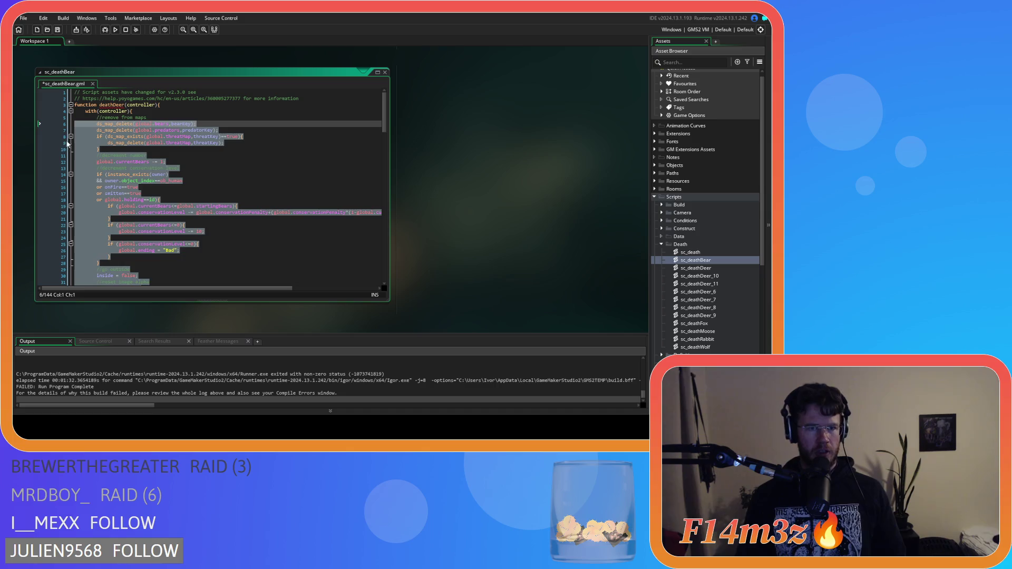
{"action": "left_click", "coordinate": [174, 174]}
{"action": "key", "text": "ctrl+s"}
Review the bear code's threat map check, bear count decrement and conservation level section
{"action": "left_click", "coordinate": [194, 136]}
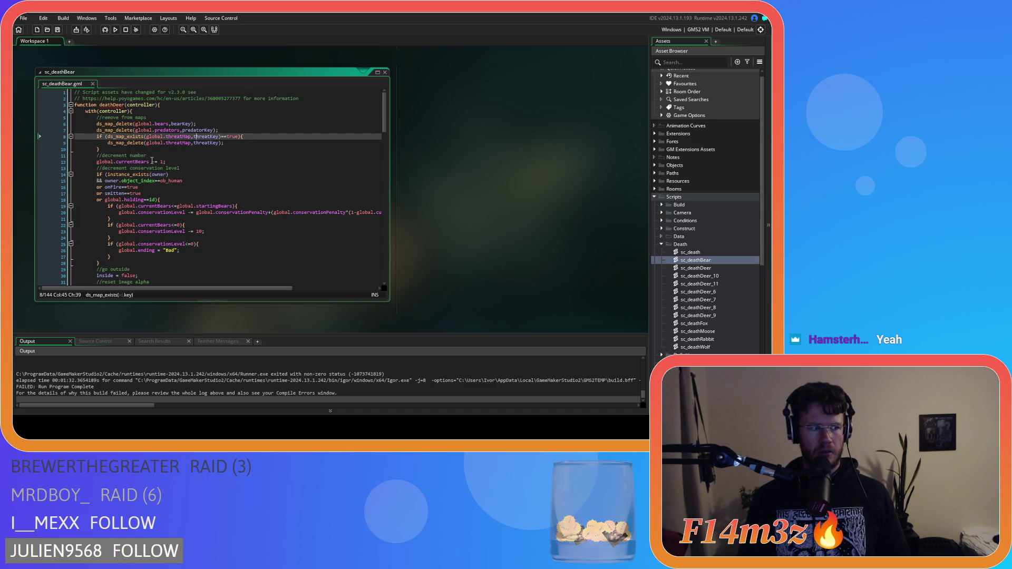
{"action": "left_click", "coordinate": [169, 156]}
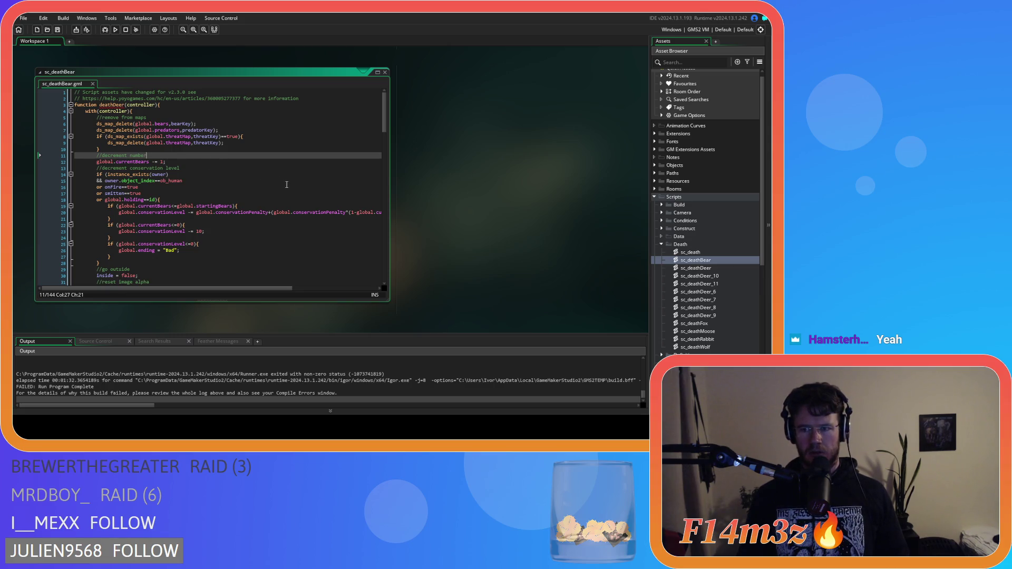
{"action": "left_click", "coordinate": [203, 169]}
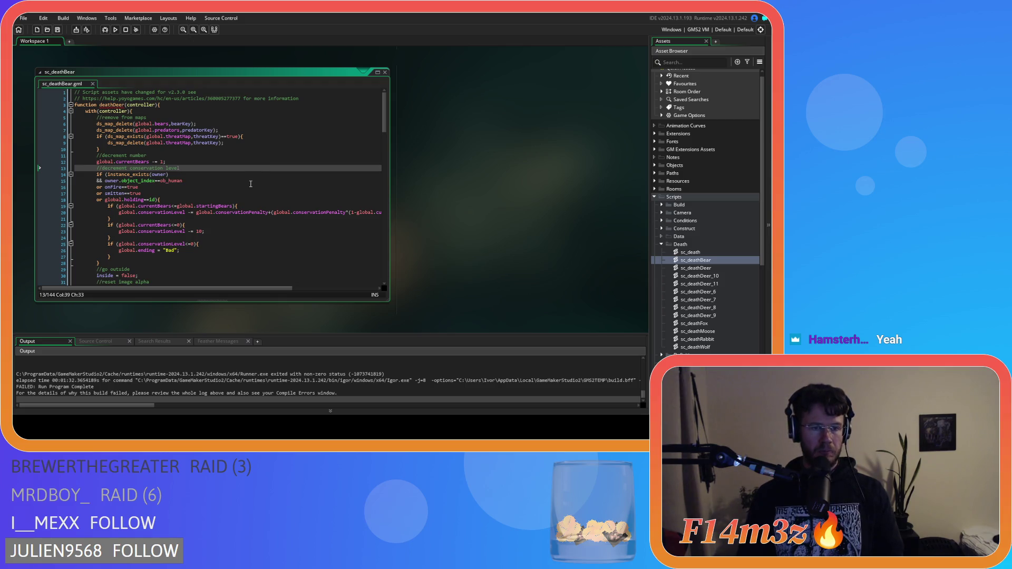
{"action": "key", "text": "Up"}
{"action": "mouse_move", "coordinate": [384, 113]}
{"action": "left_mouse_down"}
{"action": "mouse_move", "coordinate": [365, 265]}
{"action": "mouse_move", "coordinate": [340, 100]}
{"action": "left_mouse_up"}
{"action": "left_click", "coordinate": [232, 142]}
{"action": "left_click", "coordinate": [177, 168]}
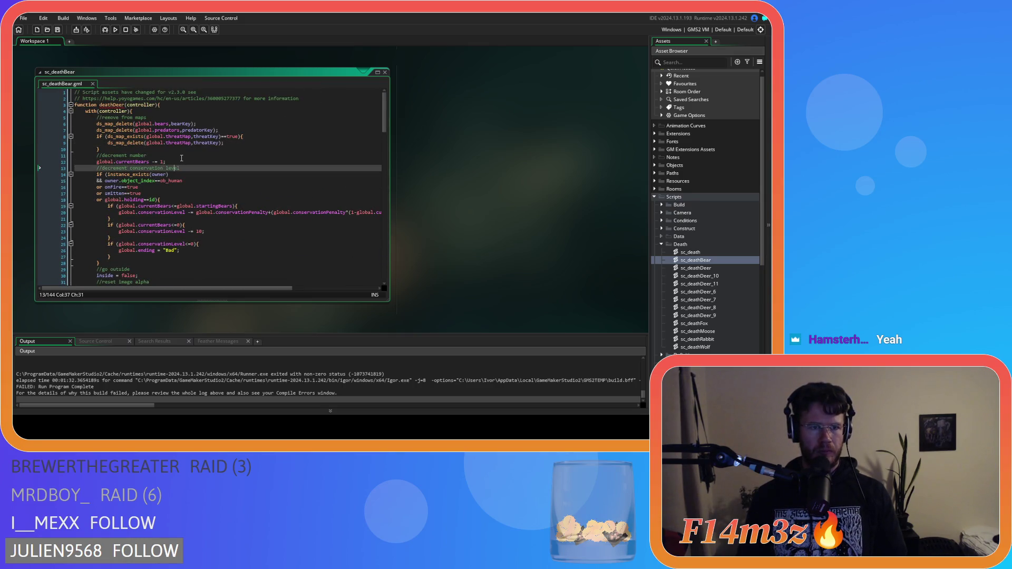
Rename the function to deathBear, then close sc_deathBear and return to sc_death's bear branch
{"action": "left_click", "coordinate": [114, 105]}
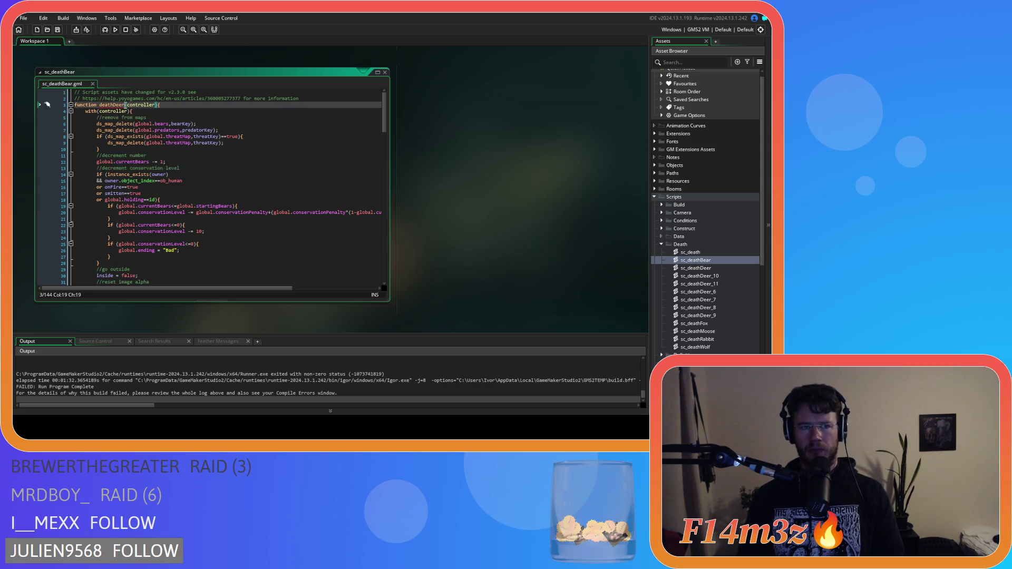
{"action": "key", "text": "Delete"}
{"action": "key", "text": "Delete"}
{"action": "key", "text": "Delete"}
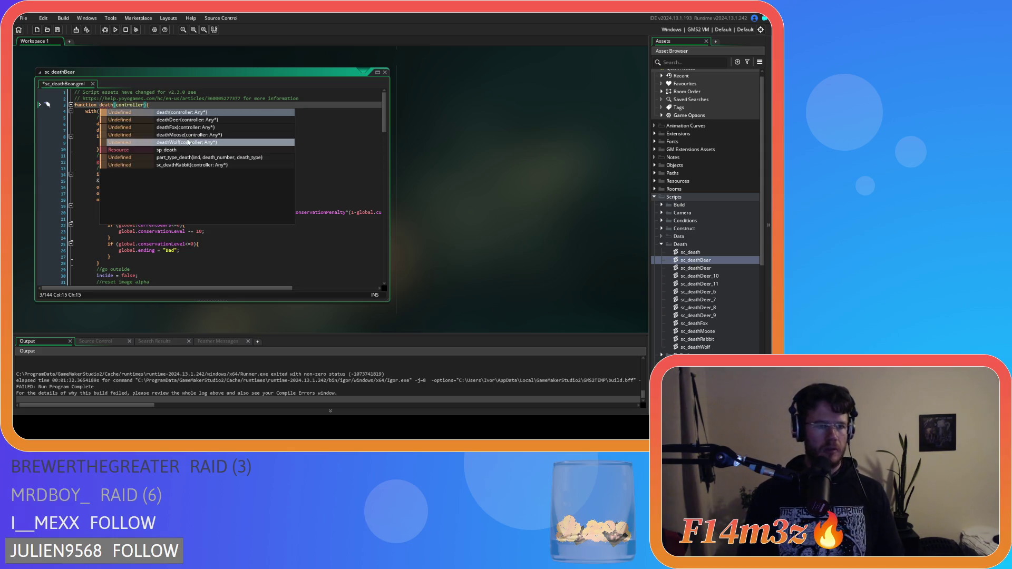
{"action": "type", "text": "Bear"}
{"action": "left_click", "coordinate": [228, 168]}
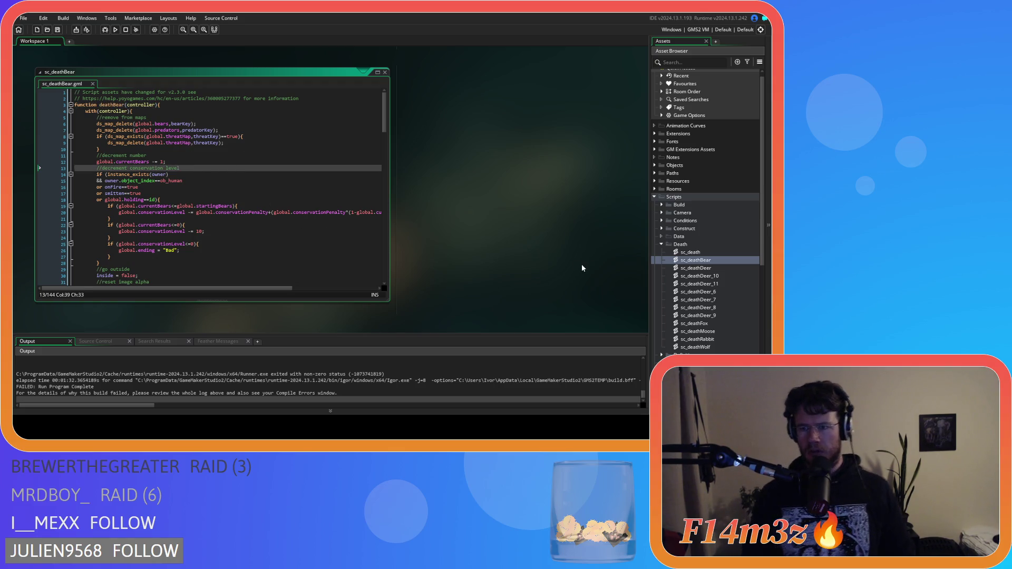
{"action": "left_click", "coordinate": [322, 181]}
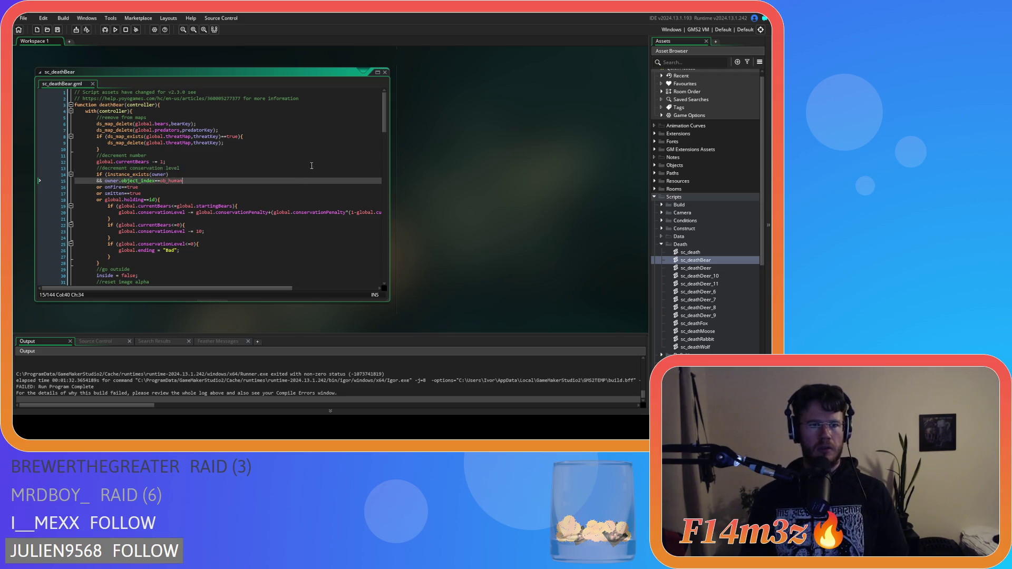
{"action": "left_click", "coordinate": [385, 73]}
{"action": "left_click", "coordinate": [168, 119]}
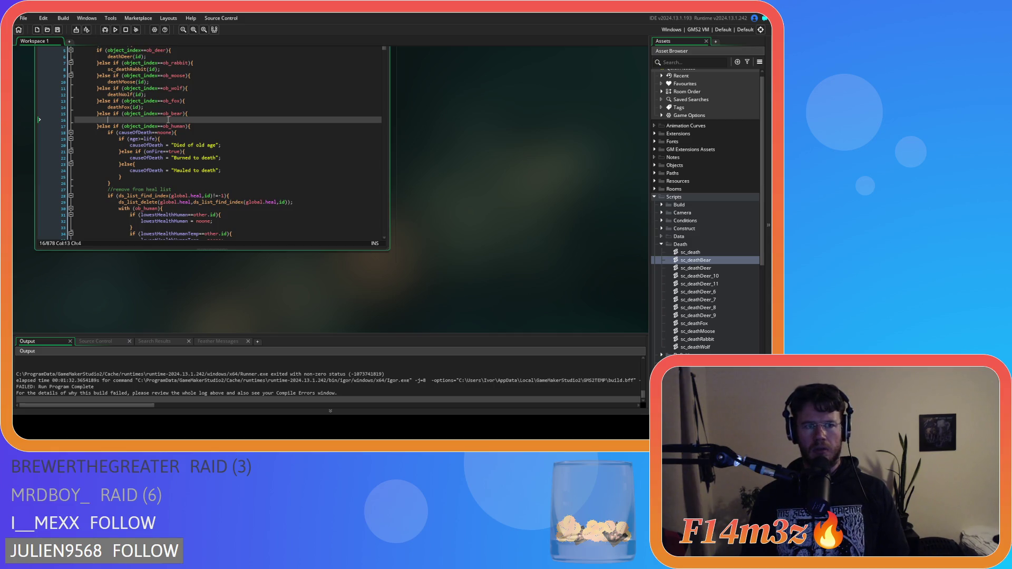
Type deathBear(id) into the ob_bear branch and rename the spare sc_deathDeer_6 script to sc_deathHuman
{"action": "type", "text": "deathBear("}
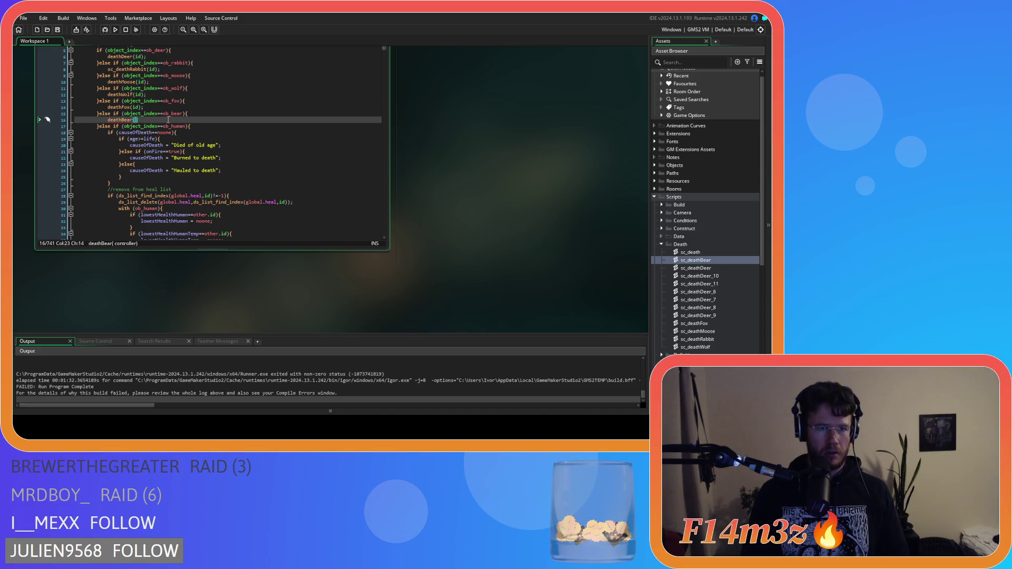
{"action": "type", "text": "id)"}
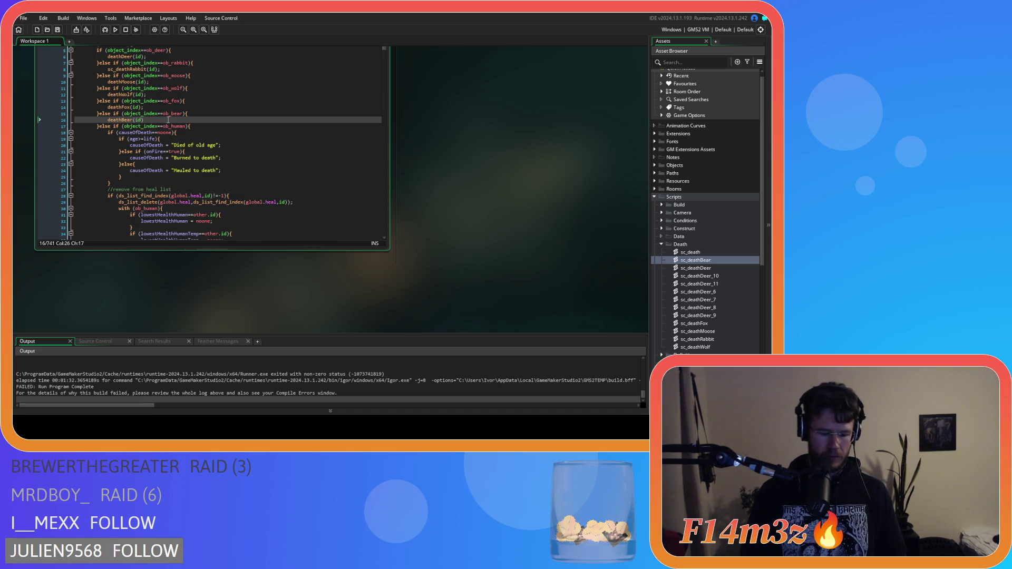
{"action": "left_click", "coordinate": [183, 140]}
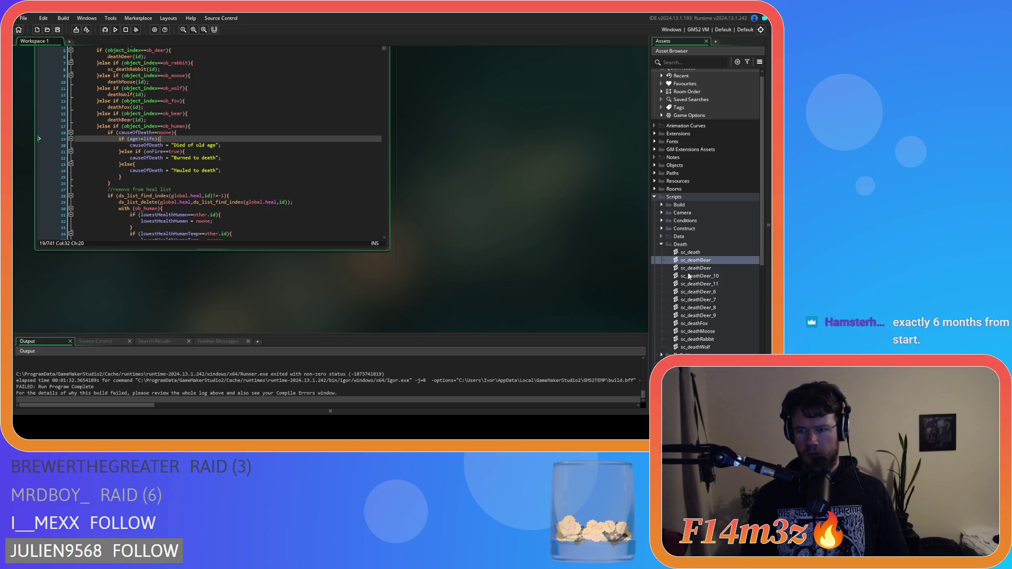
{"action": "left_click", "coordinate": [726, 291]}
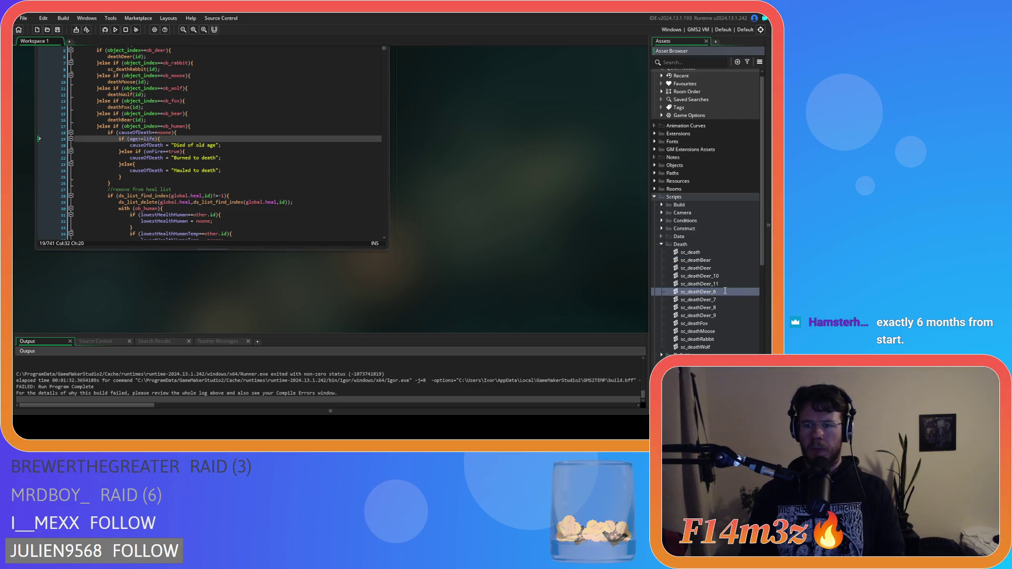
{"action": "type", "text": "Human"}
{"action": "key", "text": "Return"}
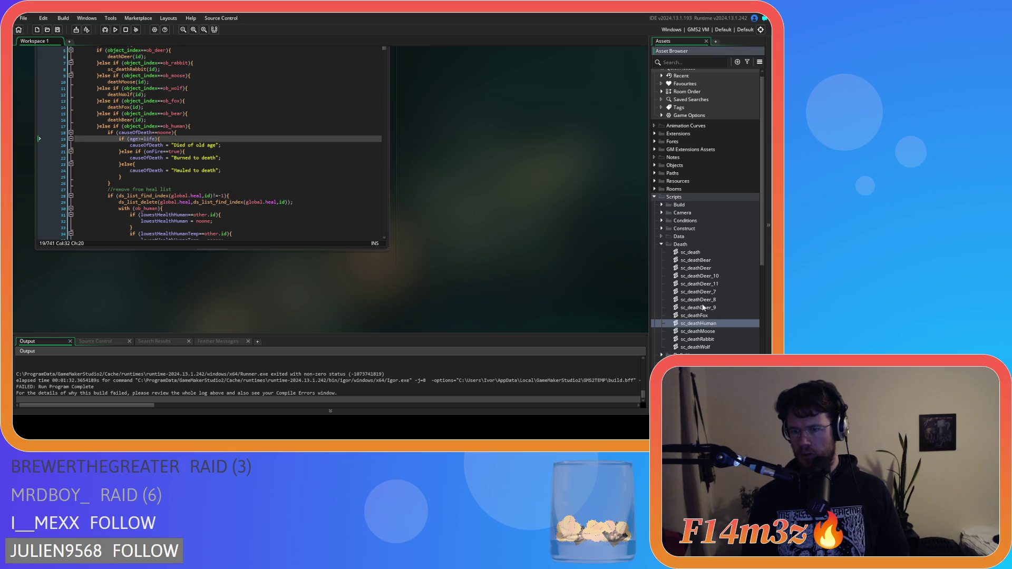
Cut the ob_human block from sc_death, then open sc_deathHuman with the caret in its function body
{"action": "left_click", "coordinate": [298, 127]}
{"action": "scroll", "coordinate": [298, 168], "scroll_direction": "down", "scroll_amount": 20}
{"action": "scroll", "coordinate": [298, 167], "scroll_direction": "down", "scroll_amount": 10}
{"action": "scroll", "coordinate": [299, 168], "scroll_direction": "down", "scroll_amount": 7}
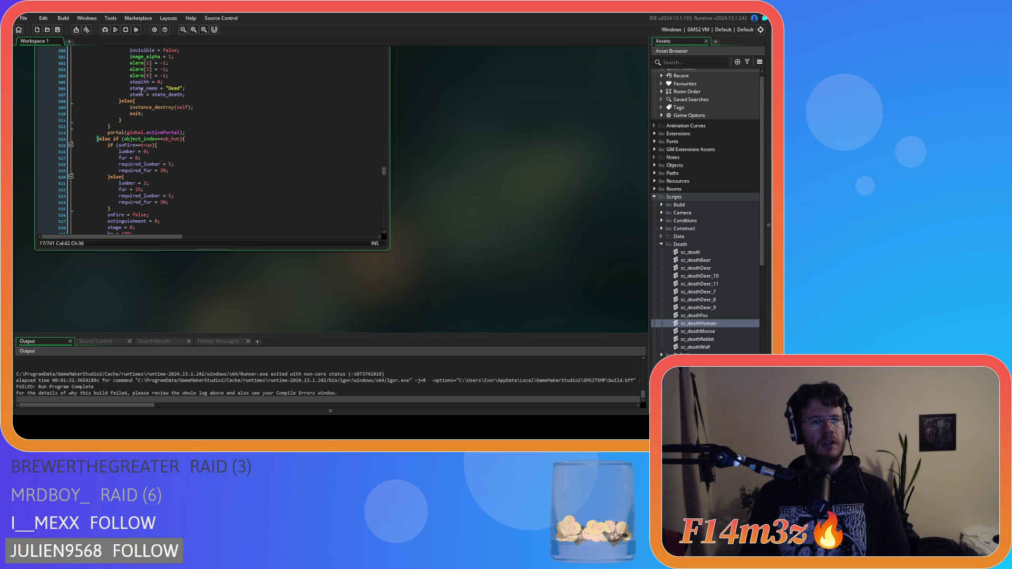
{"action": "left_click", "coordinate": [187, 132]}
{"action": "mouse_move", "coordinate": [187, 133]}
{"action": "left_mouse_down"}
{"action": "mouse_move", "coordinate": [126, 102]}
{"action": "mouse_move", "coordinate": [122, 119]}
{"action": "mouse_move", "coordinate": [102, 122]}
{"action": "mouse_move", "coordinate": [108, 146]}
{"action": "mouse_move", "coordinate": [108, 132]}
{"action": "left_mouse_up"}
{"action": "scroll", "coordinate": [109, 130], "scroll_direction": "up", "scroll_amount": 10}
{"action": "scroll", "coordinate": [111, 130], "scroll_direction": "up", "scroll_amount": 20}
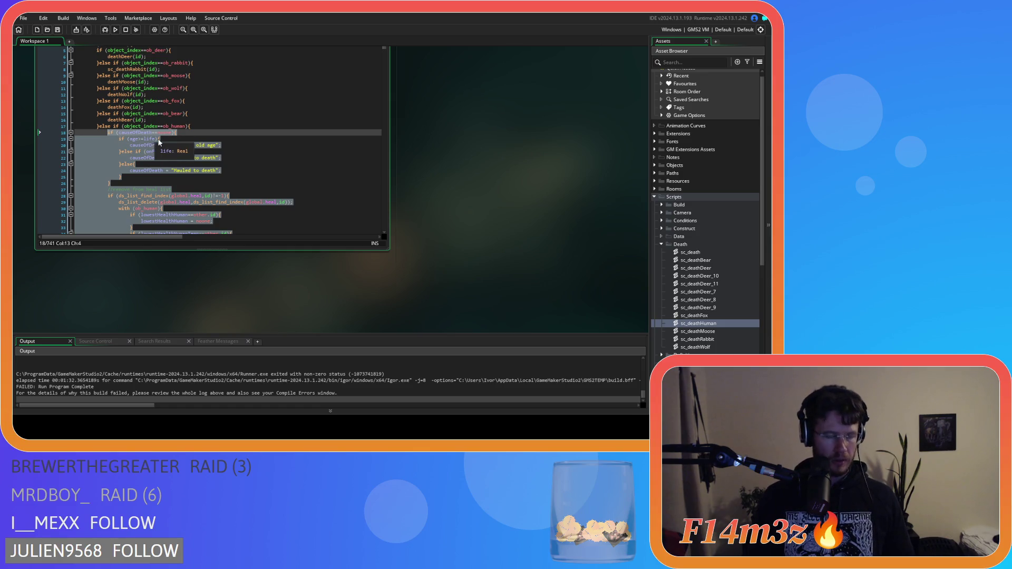
{"action": "key", "text": "Delete"}
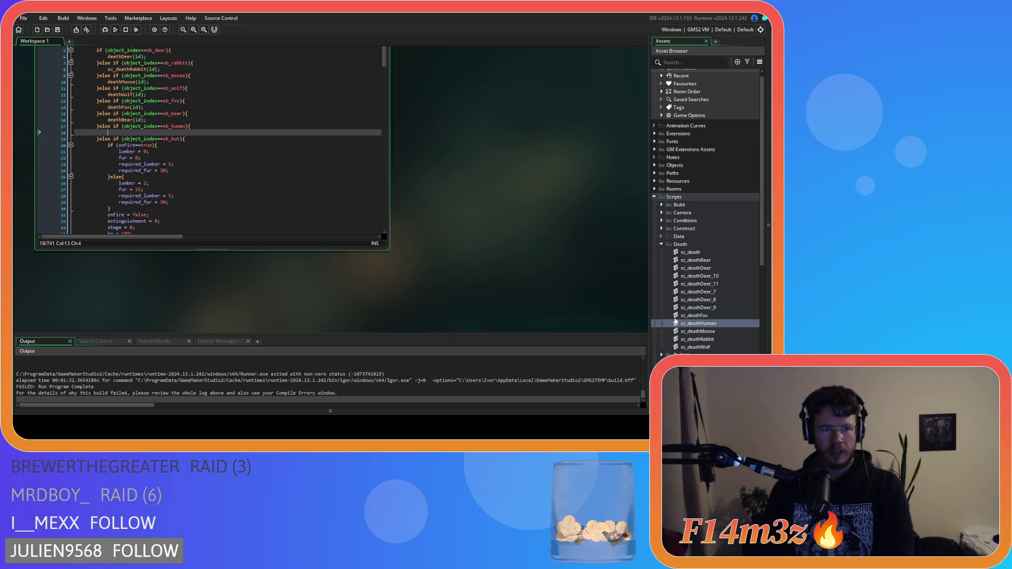
{"action": "double_click", "coordinate": [715, 324]}
{"action": "left_click", "coordinate": [122, 117]}
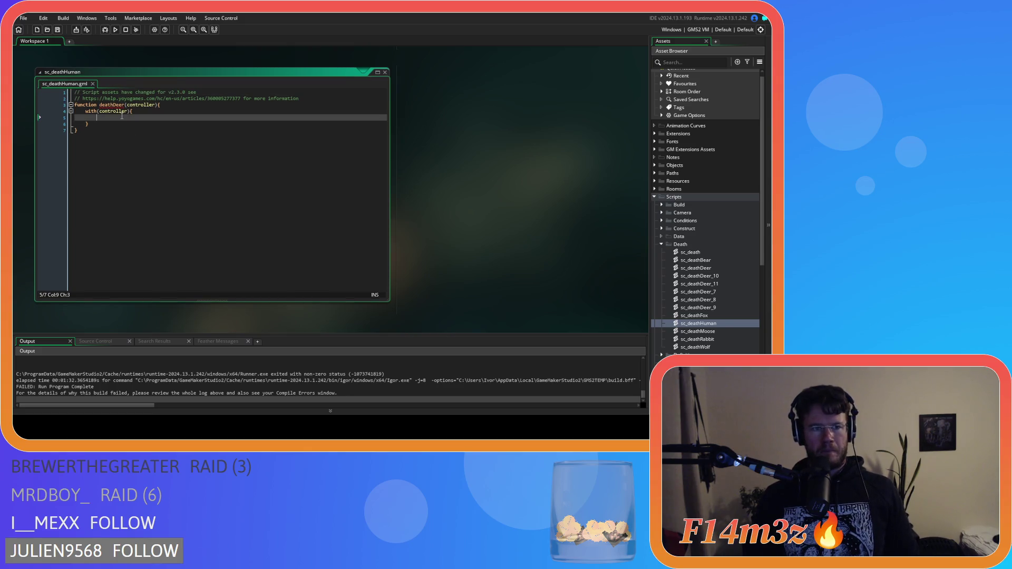
Paste the human death code into sc_deathHuman, unindent it, rename the function deathHuman, and save
{"action": "key", "text": "ctrl+v"}
{"action": "scroll", "coordinate": [261, 261], "scroll_direction": "down", "scroll_amount": 2}
{"action": "mouse_move", "coordinate": [188, 262]}
{"action": "left_mouse_down"}
{"action": "mouse_move", "coordinate": [79, 89]}
{"action": "mouse_move", "coordinate": [45, 107]}
{"action": "mouse_move", "coordinate": [54, 126]}
{"action": "left_mouse_up"}
{"action": "key", "text": "shift+Tab"}
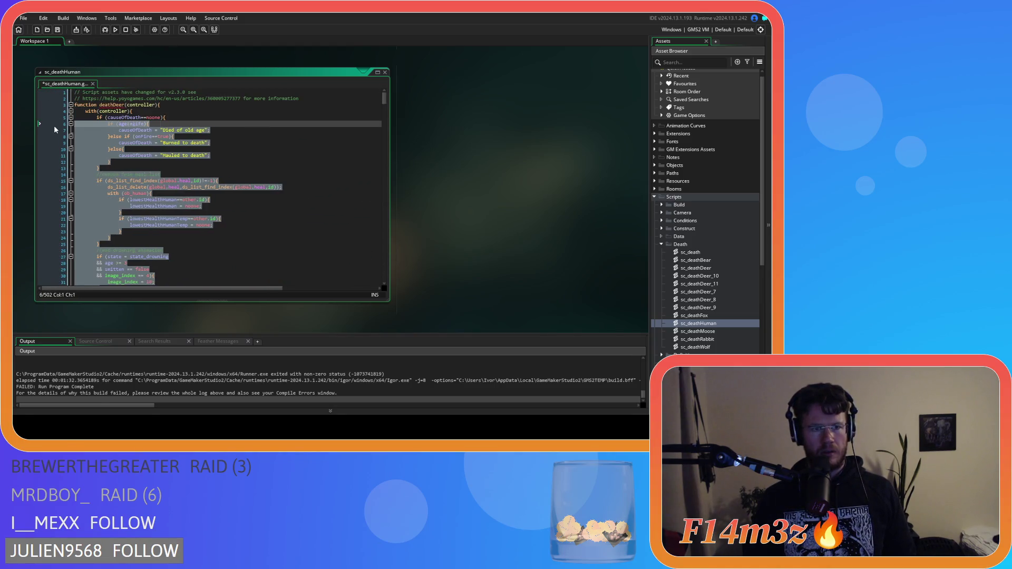
{"action": "left_click", "coordinate": [125, 150]}
{"action": "left_click_drag", "start_coordinate": [114, 105], "coordinate": [124, 105]}
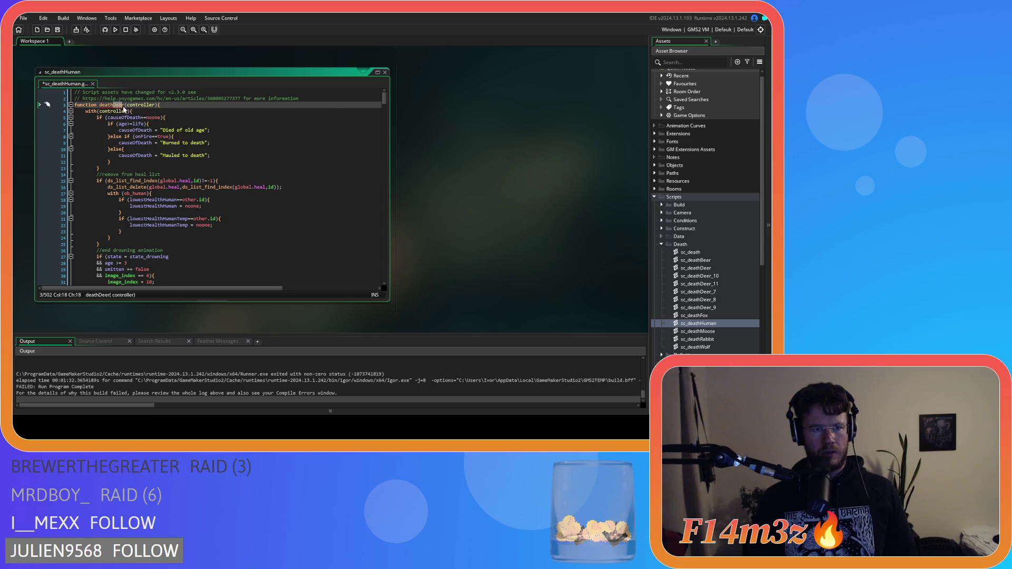
{"action": "type", "text": "Human"}
{"action": "left_click", "coordinate": [185, 162]}
{"action": "key", "text": "ctrl+s"}
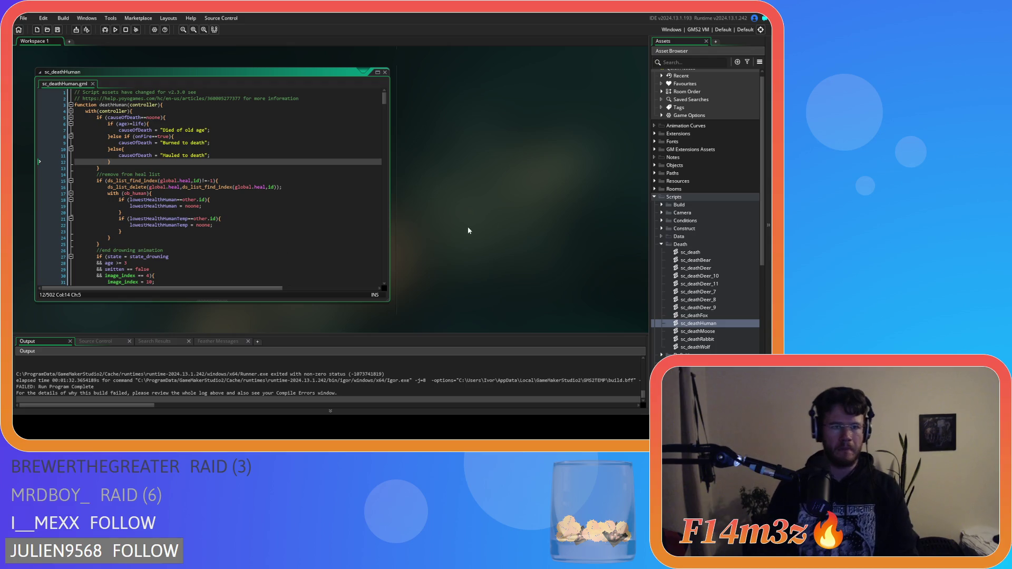
Call deathHuman(id) from sc_death's ob_human branch
{"action": "scroll", "coordinate": [451, 232], "scroll_direction": "up", "scroll_amount": 5}
{"action": "left_click", "coordinate": [155, 179]}
{"action": "type", "text": "deathHuman"}
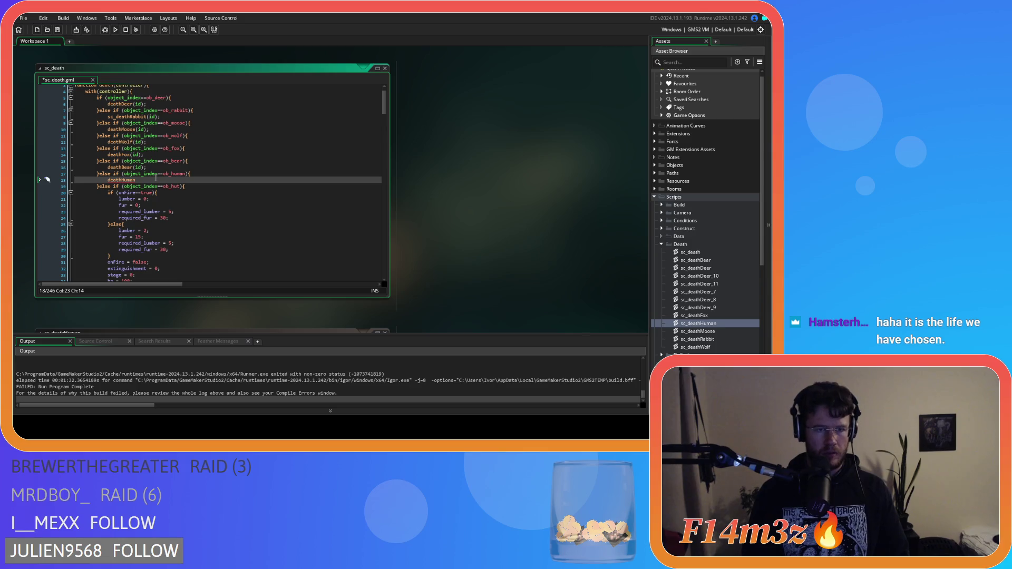
{"action": "type", "text": "(id);"}
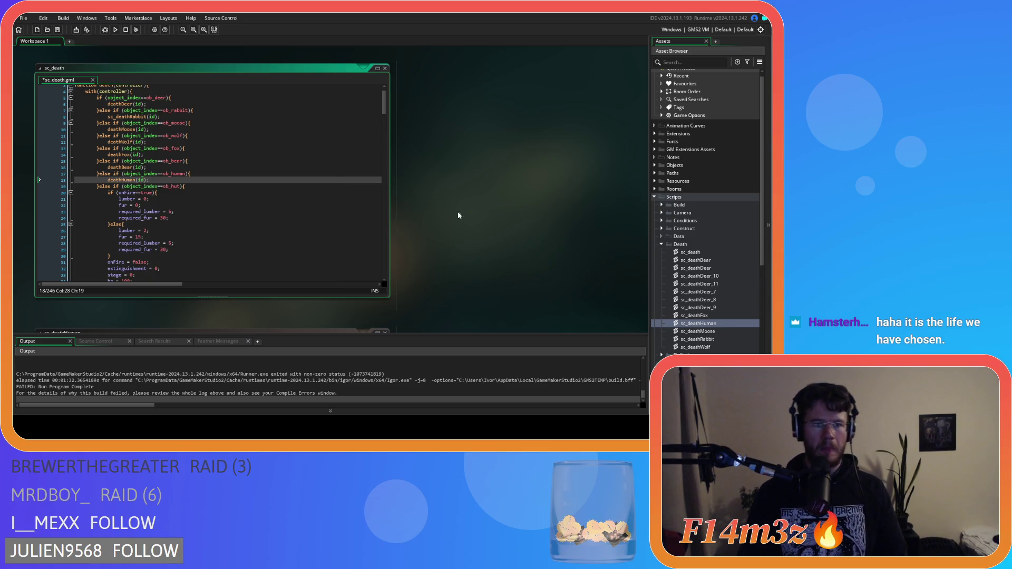
{"action": "scroll", "coordinate": [456, 216], "scroll_direction": "down", "scroll_amount": 5}
{"action": "left_click", "coordinate": [347, 224]}
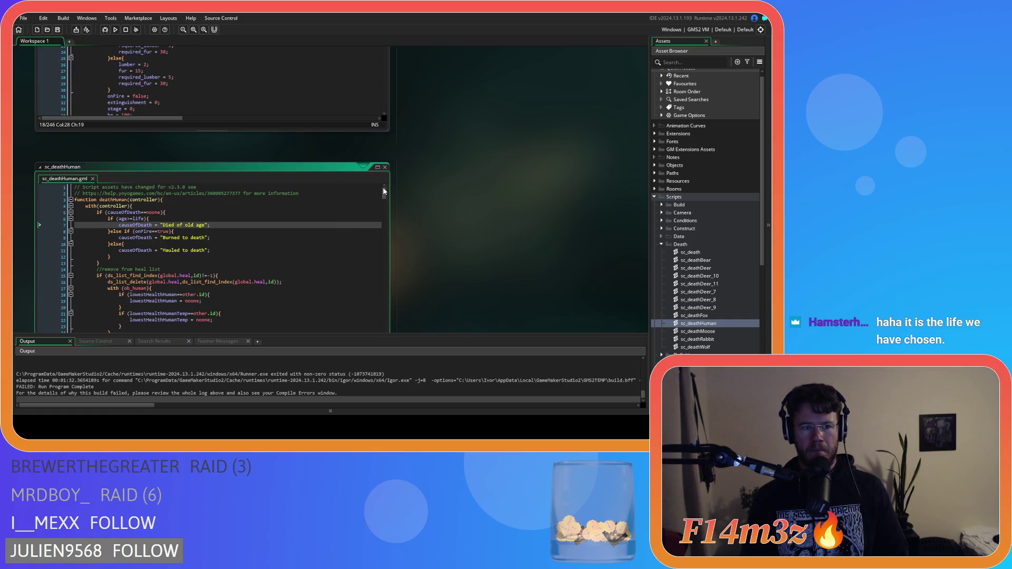
{"action": "scroll", "coordinate": [482, 244], "scroll_direction": "up", "scroll_amount": 5}
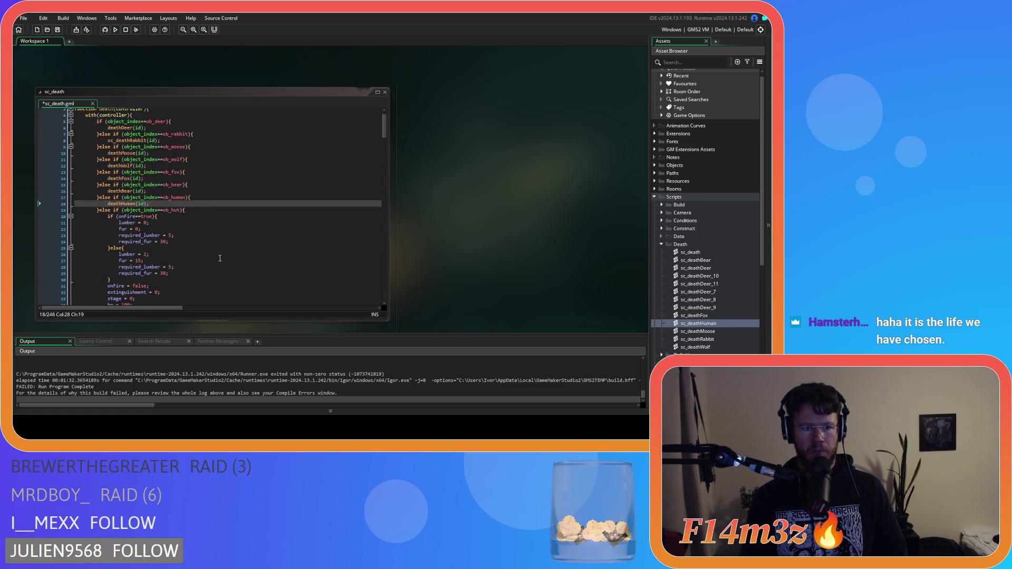
Rename the spare sc_deathDeer_7 script to sc_deathHut
{"action": "left_click", "coordinate": [160, 217]}
{"action": "scroll", "coordinate": [195, 267], "scroll_direction": "down", "scroll_amount": 2}
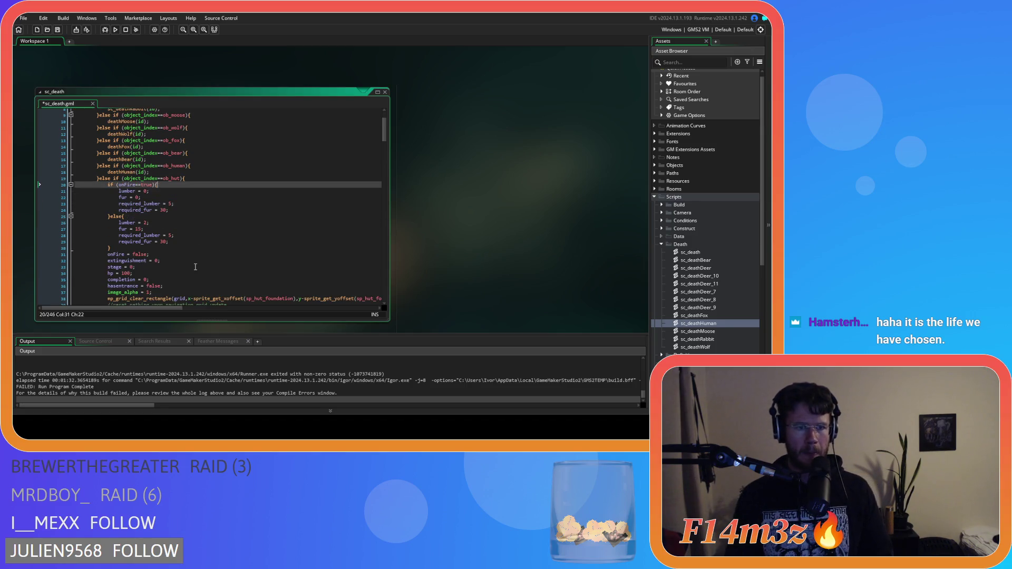
{"action": "scroll", "coordinate": [195, 267], "scroll_direction": "down", "scroll_amount": 2}
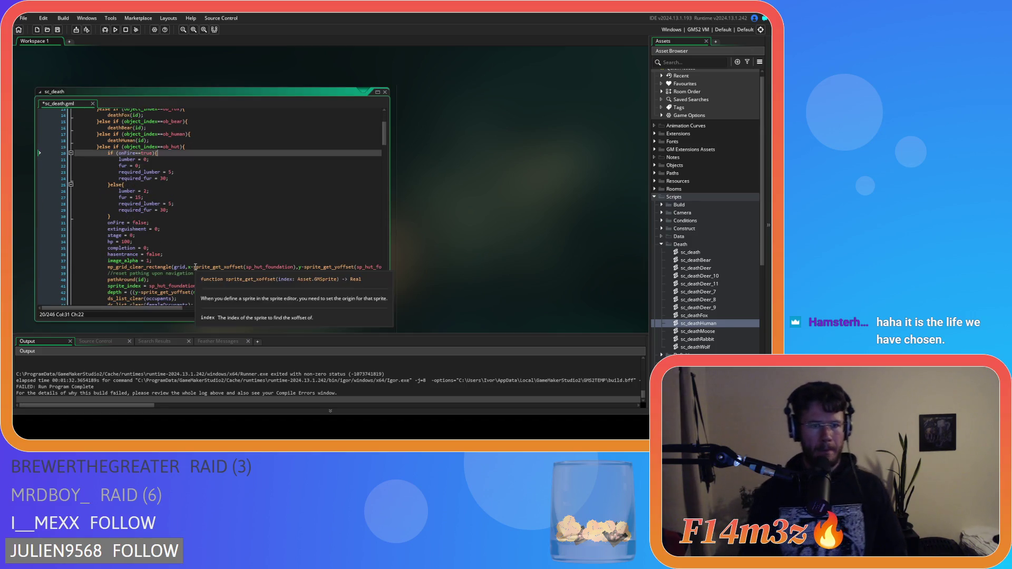
{"action": "left_click", "coordinate": [725, 276]}
{"action": "left_click", "coordinate": [722, 292]}
{"action": "key", "text": "F2"}
{"action": "key", "text": "BackSpace"}
{"action": "key", "text": "BackSpace"}
{"action": "key", "text": "BackSpace"}
{"action": "key", "text": "BackSpace"}
{"action": "type", "text": "Hut"}
{"action": "key", "text": "Return"}
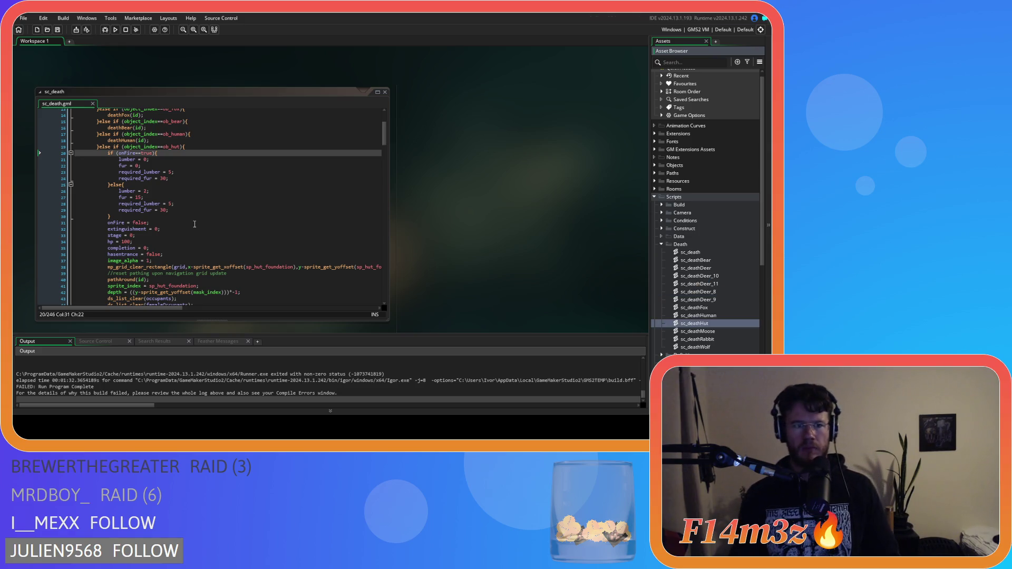
Select the ob_hut branch's code in sc_death and cut it out
{"action": "left_click", "coordinate": [192, 147]}
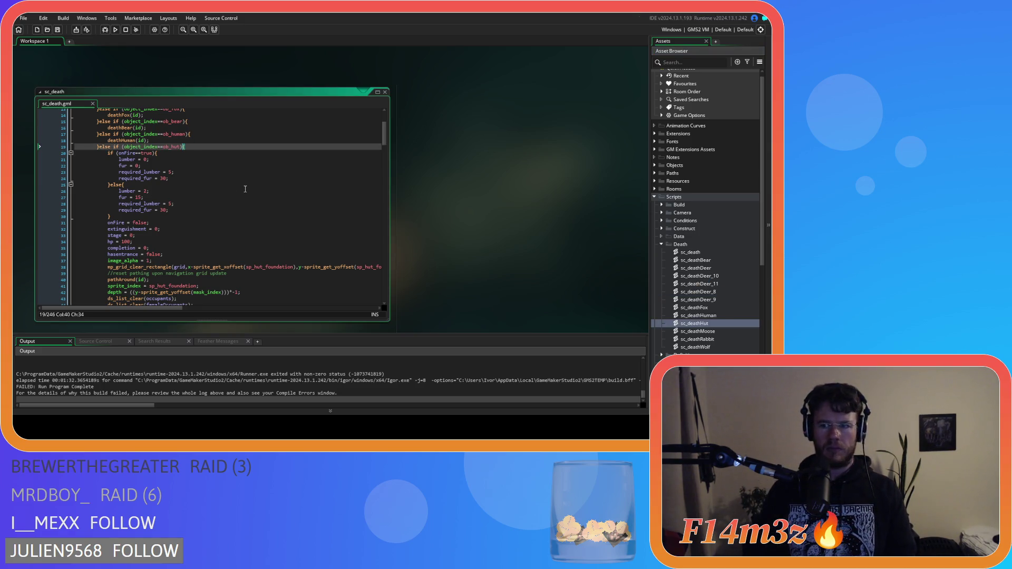
{"action": "left_click_drag", "start_coordinate": [384, 140], "coordinate": [388, 188]}
{"action": "mouse_move", "coordinate": [121, 192]}
{"action": "left_mouse_down"}
{"action": "mouse_move", "coordinate": [108, 168]}
{"action": "mouse_move", "coordinate": [97, 192]}
{"action": "mouse_move", "coordinate": [106, 159]}
{"action": "left_mouse_up"}
{"action": "scroll", "coordinate": [97, 190], "scroll_direction": "up", "scroll_amount": 3}
{"action": "scroll", "coordinate": [97, 193], "scroll_direction": "up", "scroll_amount": 2}
{"action": "key", "text": "Delete"}
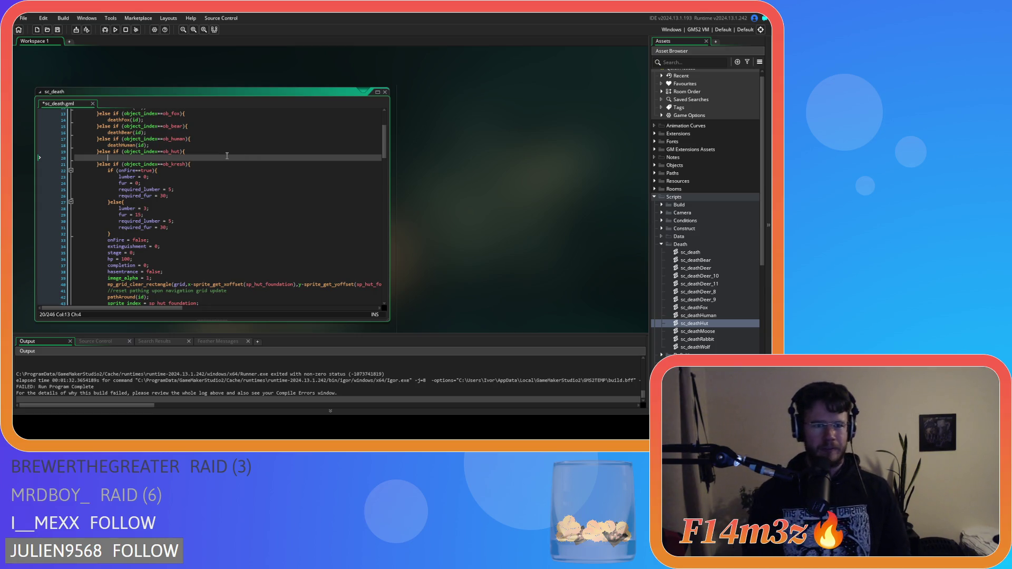
Paste the hut code into sc_deathHut's with(controller) block, rename the function deathHut, and save
{"action": "double_click", "coordinate": [694, 323]}
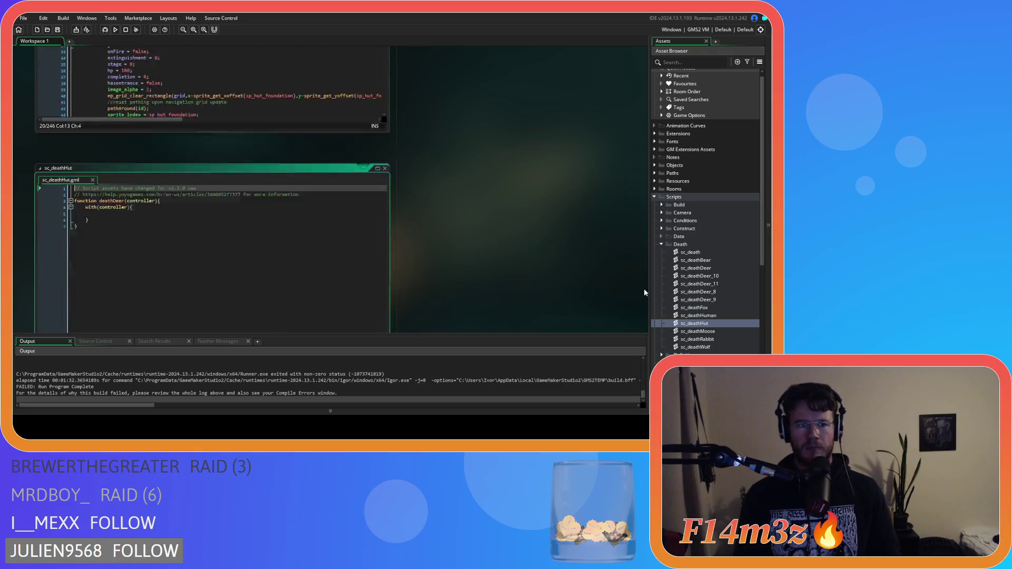
{"action": "left_click", "coordinate": [153, 118]}
{"action": "key", "text": "ctrl+v"}
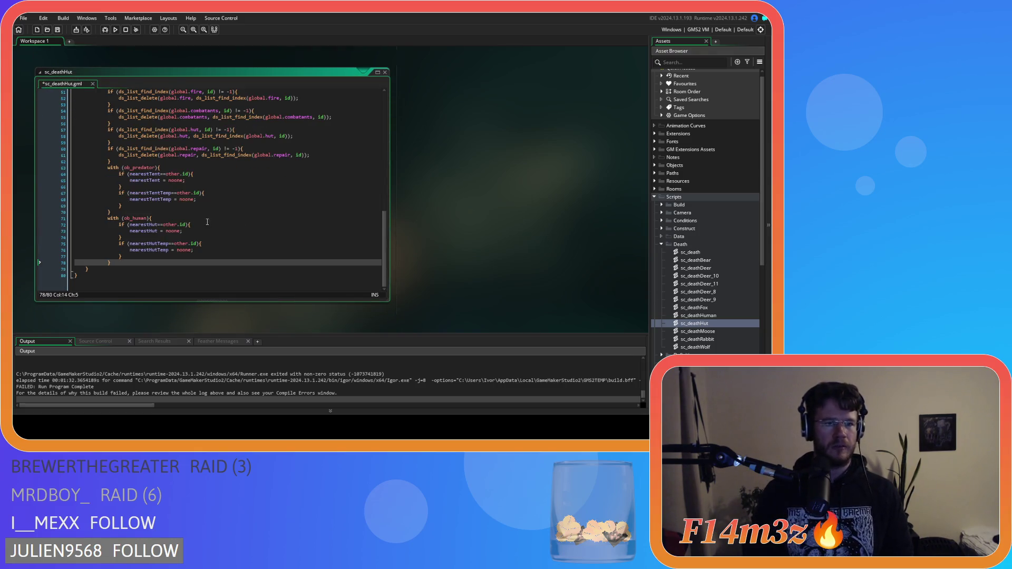
{"action": "mouse_move", "coordinate": [114, 258]}
{"action": "left_mouse_down"}
{"action": "mouse_move", "coordinate": [42, 36]}
{"action": "mouse_move", "coordinate": [33, 87]}
{"action": "mouse_move", "coordinate": [47, 126]}
{"action": "left_mouse_up"}
{"action": "left_click", "coordinate": [125, 105]}
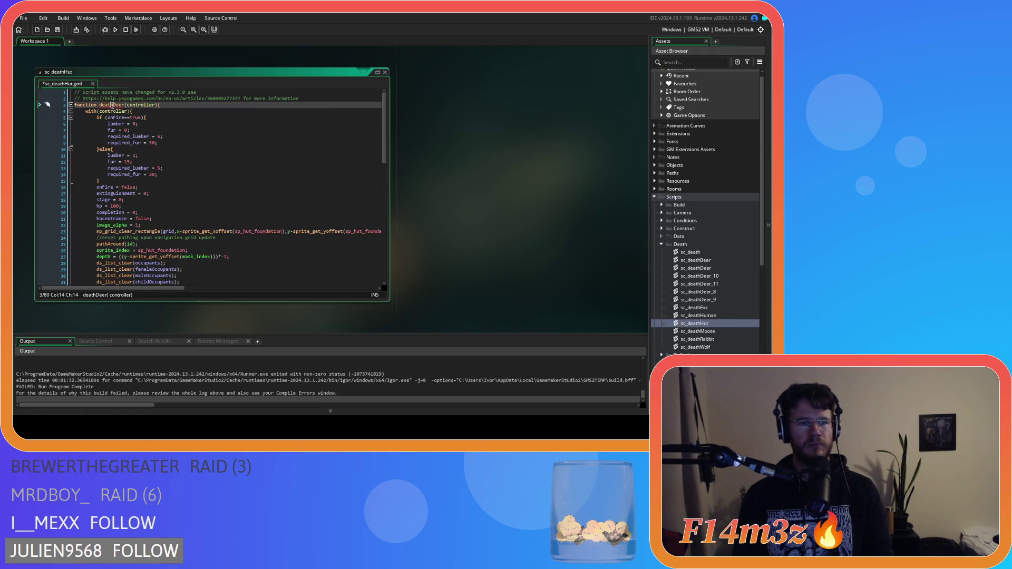
{"action": "type", "text": "Hut"}
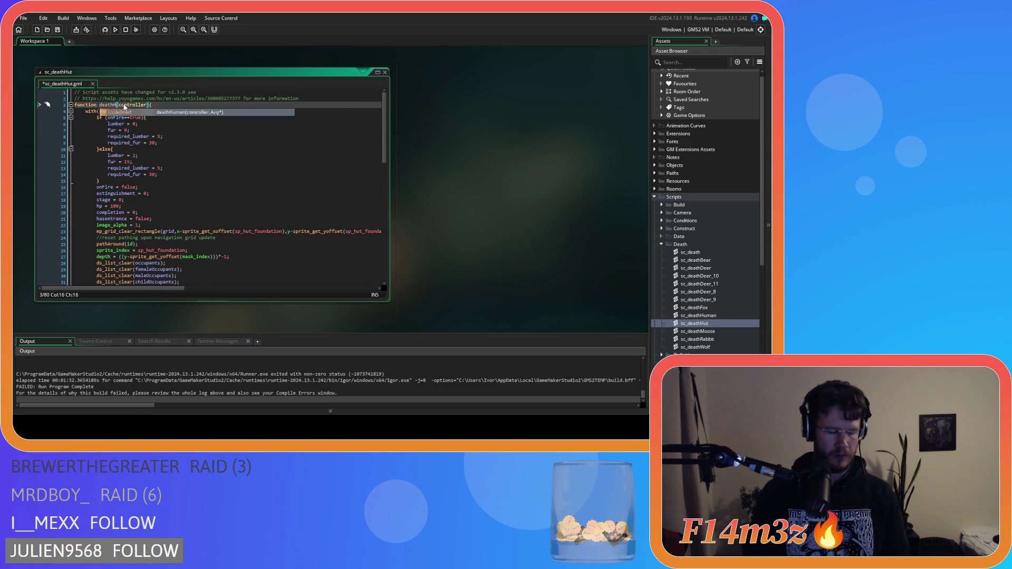
{"action": "key", "text": "ctrl+s"}
Call deathHut(id) from sc_death's ob_hut branch and close the sc_deathHut editor
{"action": "scroll", "coordinate": [438, 179], "scroll_direction": "up", "scroll_amount": 5}
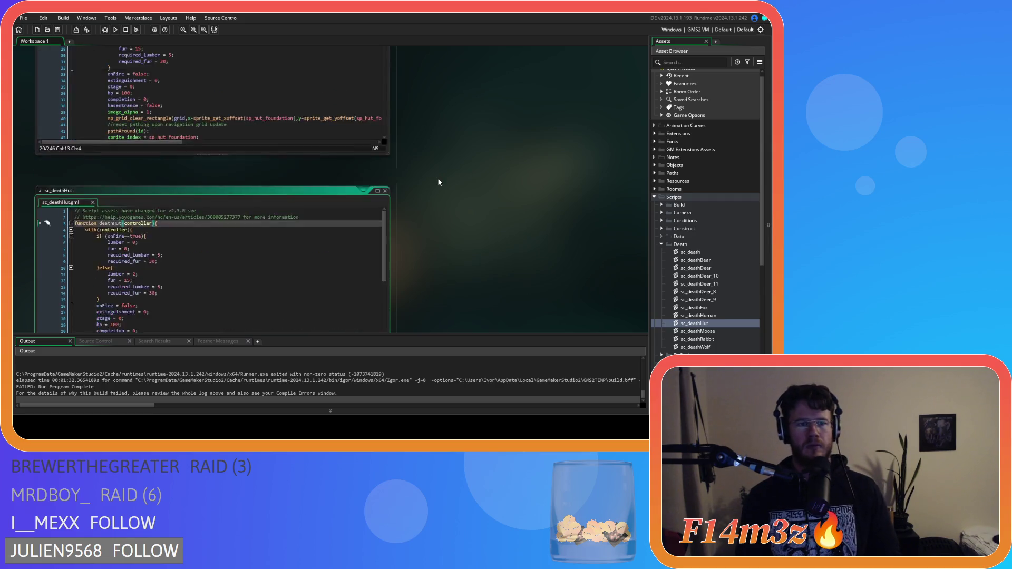
{"action": "left_click", "coordinate": [139, 110]}
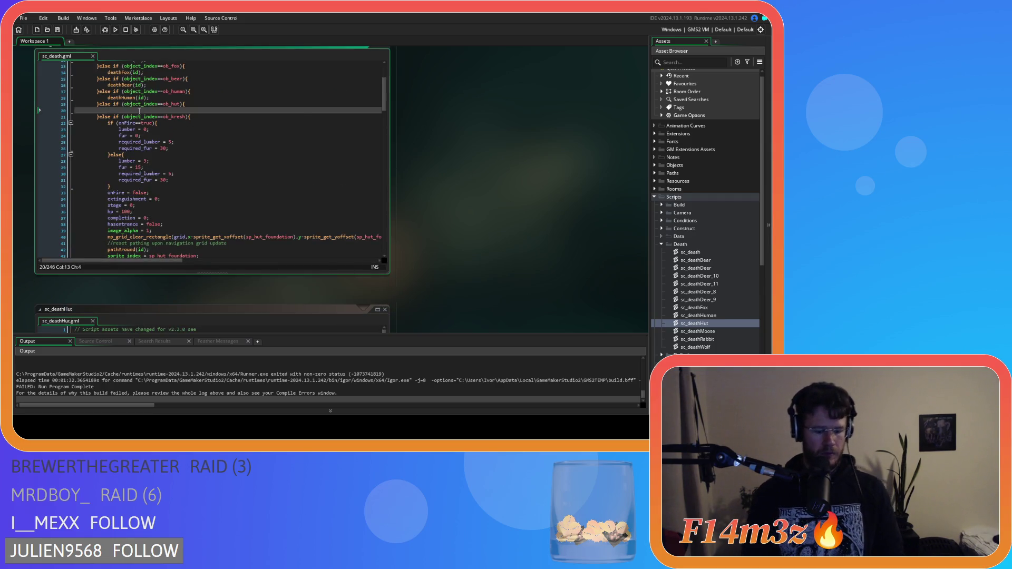
{"action": "type", "text": "deathH"}
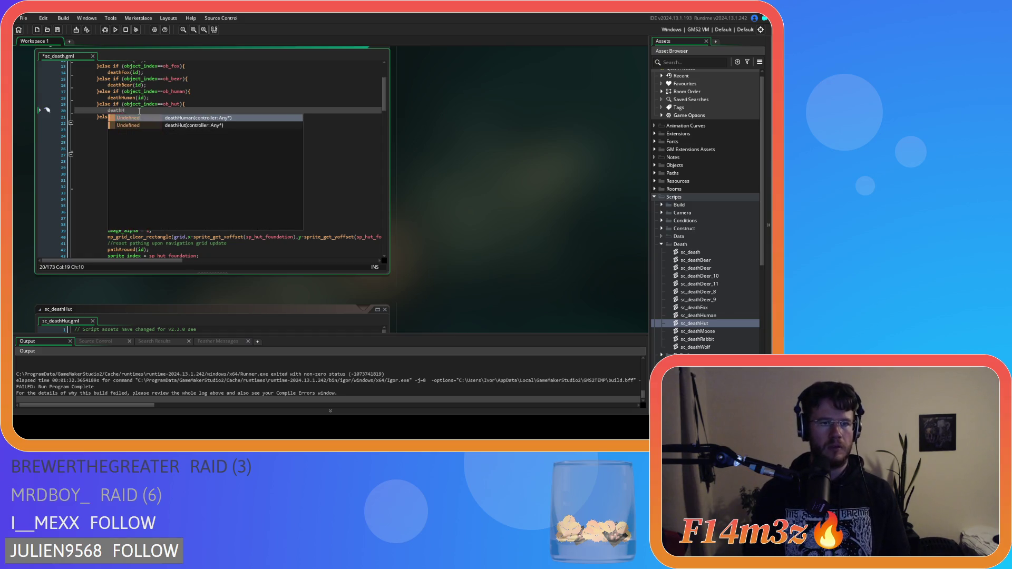
{"action": "type", "text": "ut("}
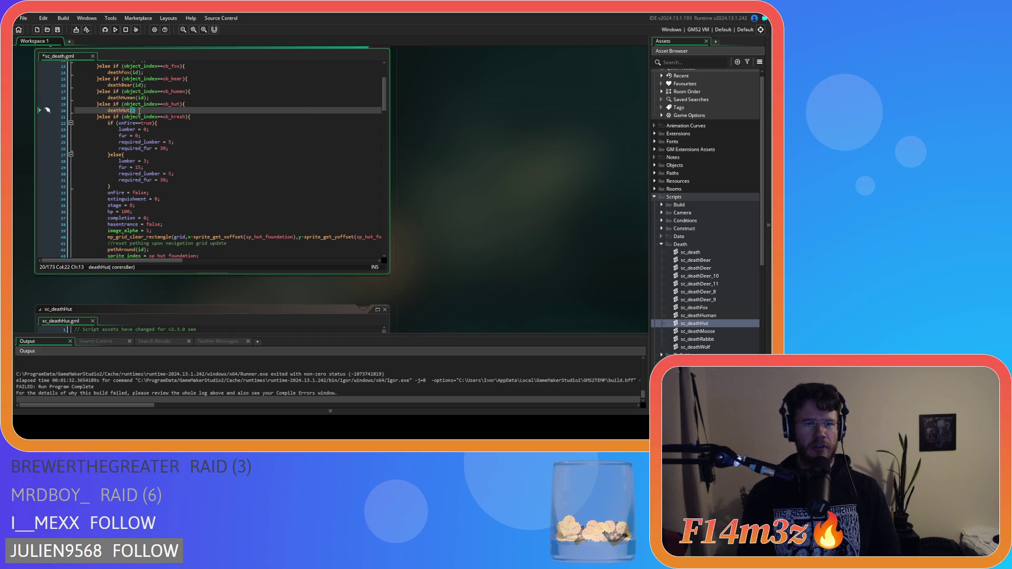
{"action": "type", "text": "id)"}
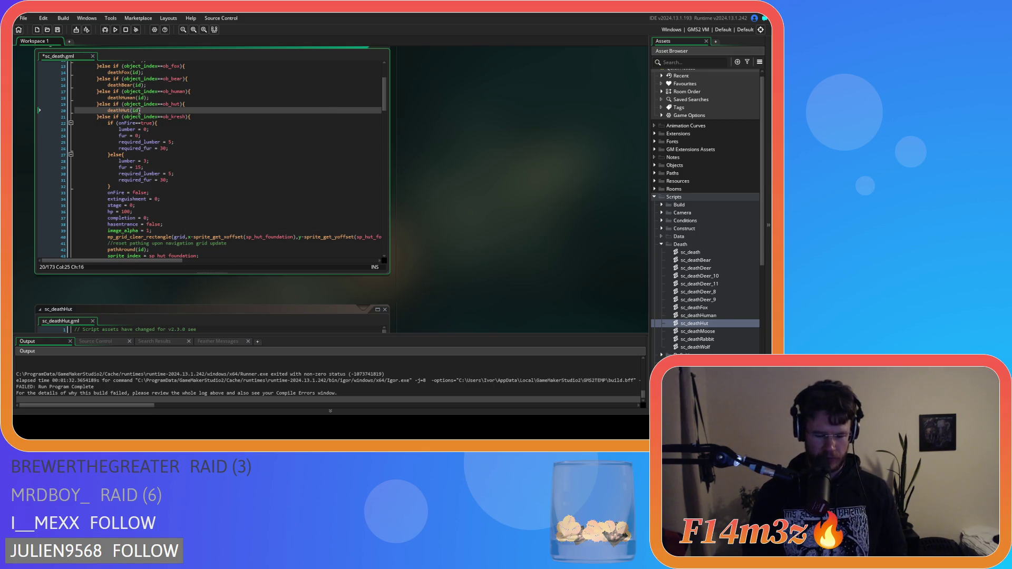
{"action": "scroll", "coordinate": [455, 222], "scroll_direction": "down", "scroll_amount": 3}
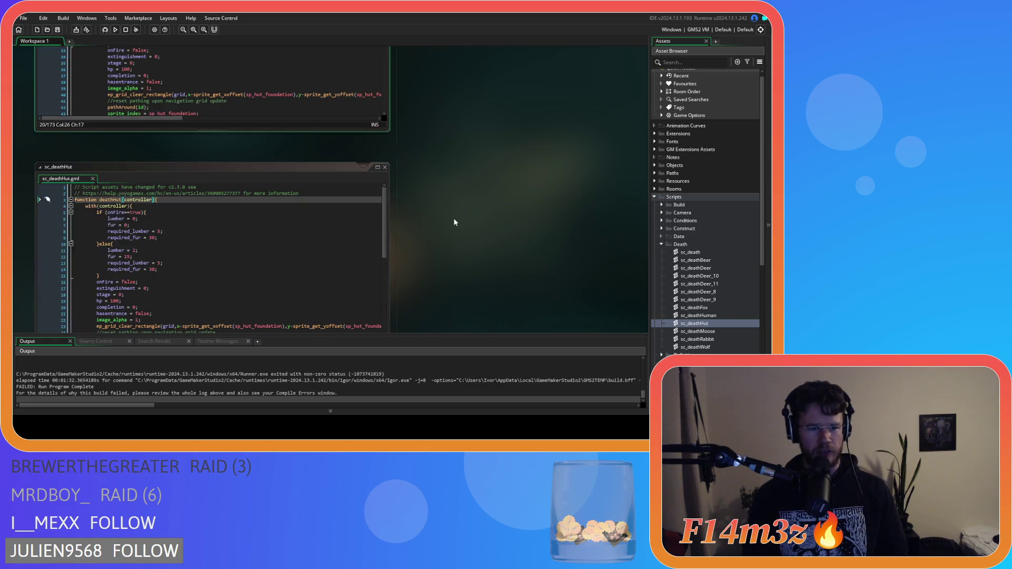
{"action": "scroll", "coordinate": [415, 197], "scroll_direction": "down", "scroll_amount": 2}
{"action": "left_click", "coordinate": [211, 149]}
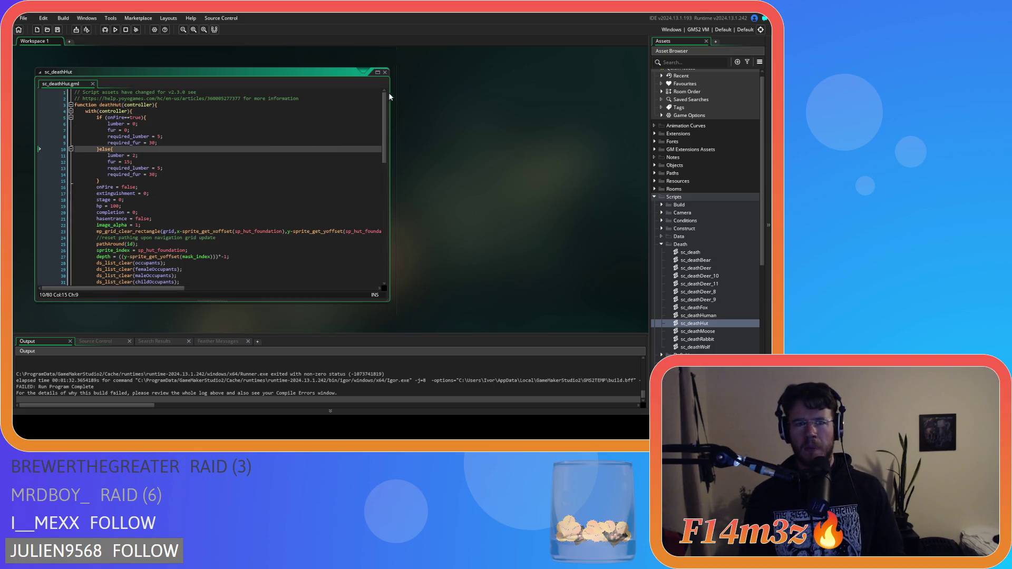
{"action": "left_click", "coordinate": [384, 72]}
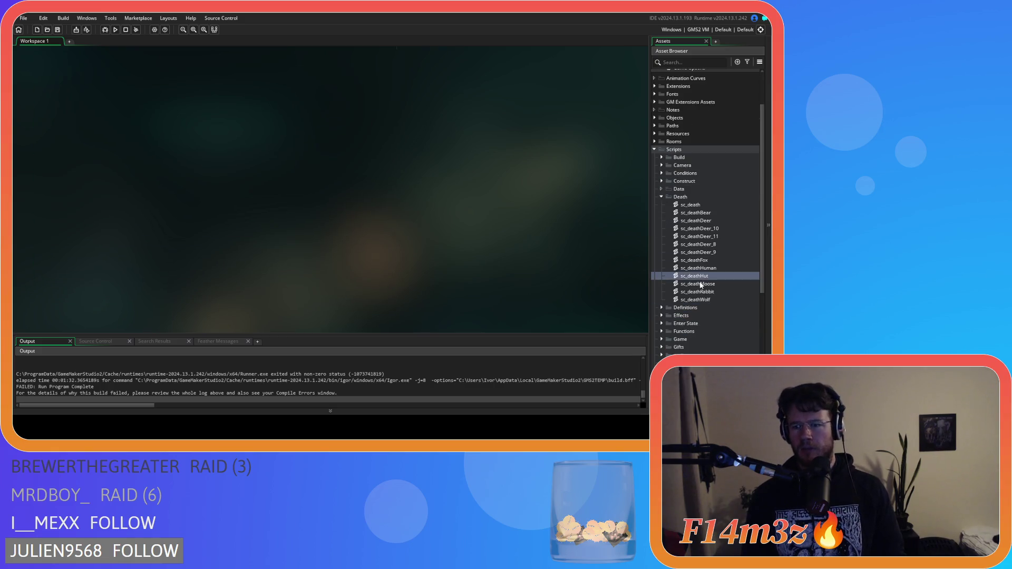
Rename the spare sc_deathDeer_8 script to sc_deathKresh
{"action": "scroll", "coordinate": [606, 252], "scroll_direction": "up", "scroll_amount": 3}
{"action": "scroll", "coordinate": [436, 240], "scroll_direction": "up", "scroll_amount": 2}
{"action": "left_click", "coordinate": [204, 164]}
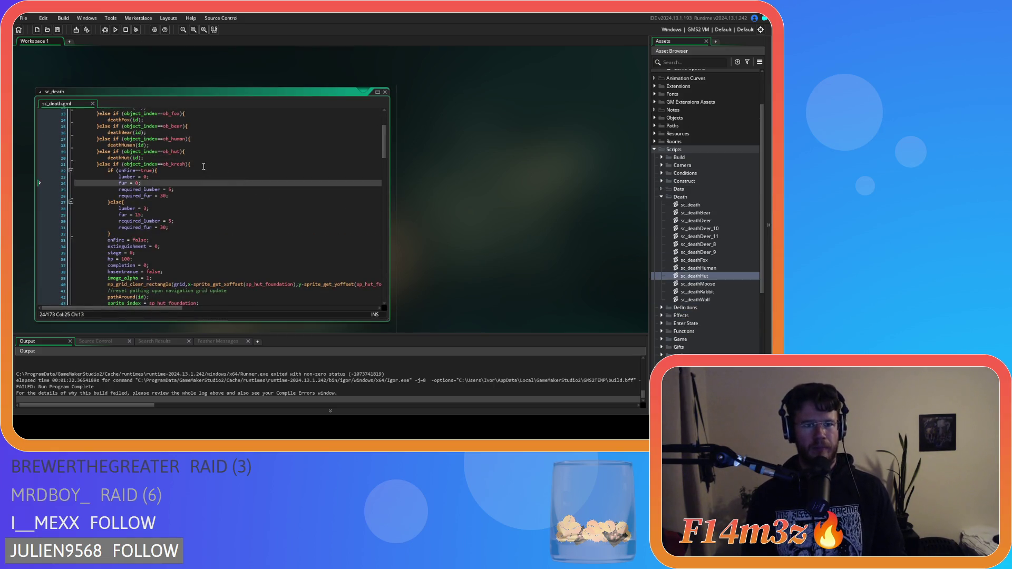
{"action": "left_click", "coordinate": [714, 229]}
{"action": "left_click", "coordinate": [721, 244]}
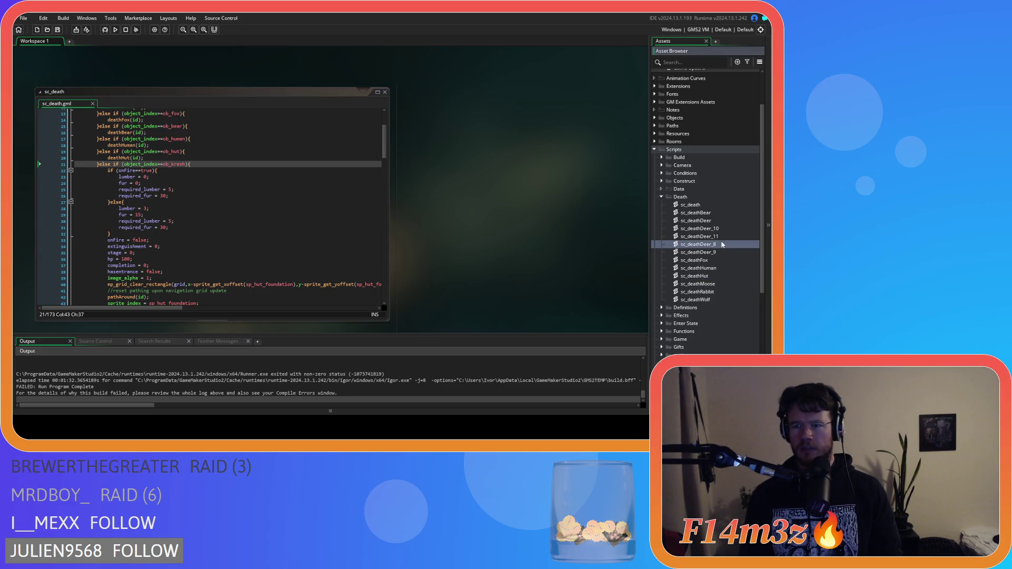
{"action": "left_click", "coordinate": [718, 244]}
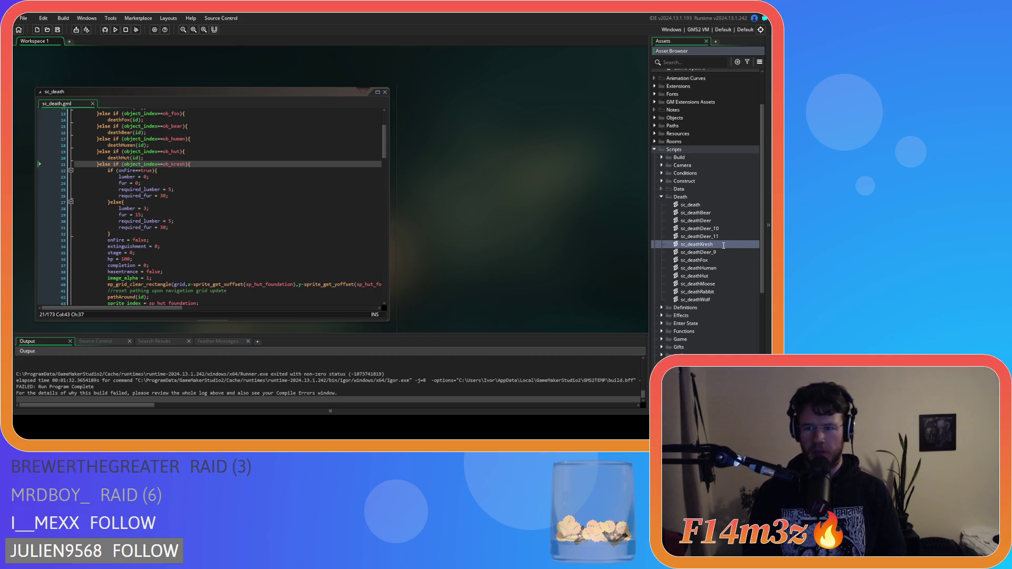
{"action": "key", "text": "Return"}
Rename the function in sc_deathKresh to deathKresh and save the script
{"action": "double_click", "coordinate": [703, 276]}
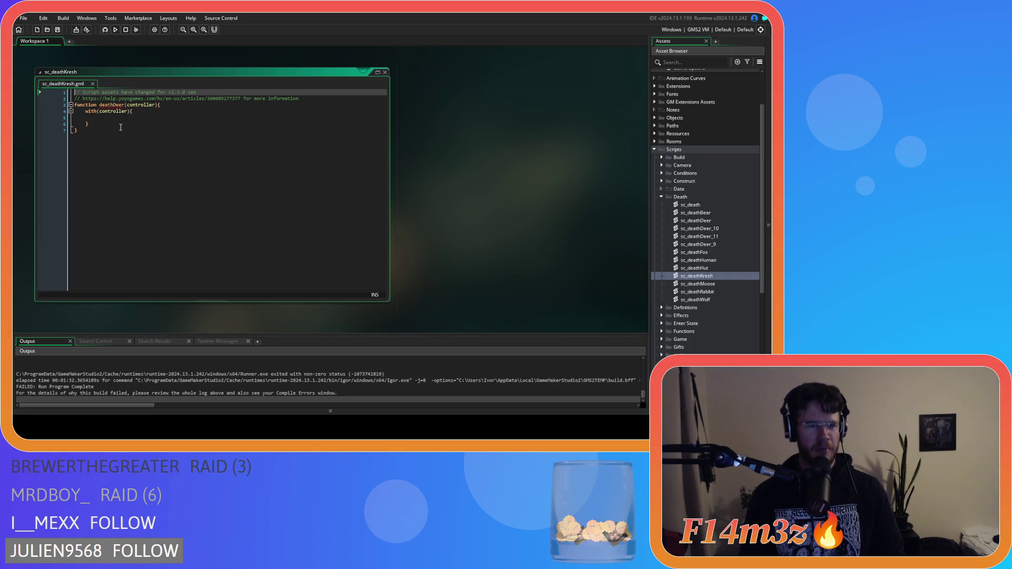
{"action": "left_click", "coordinate": [121, 108]}
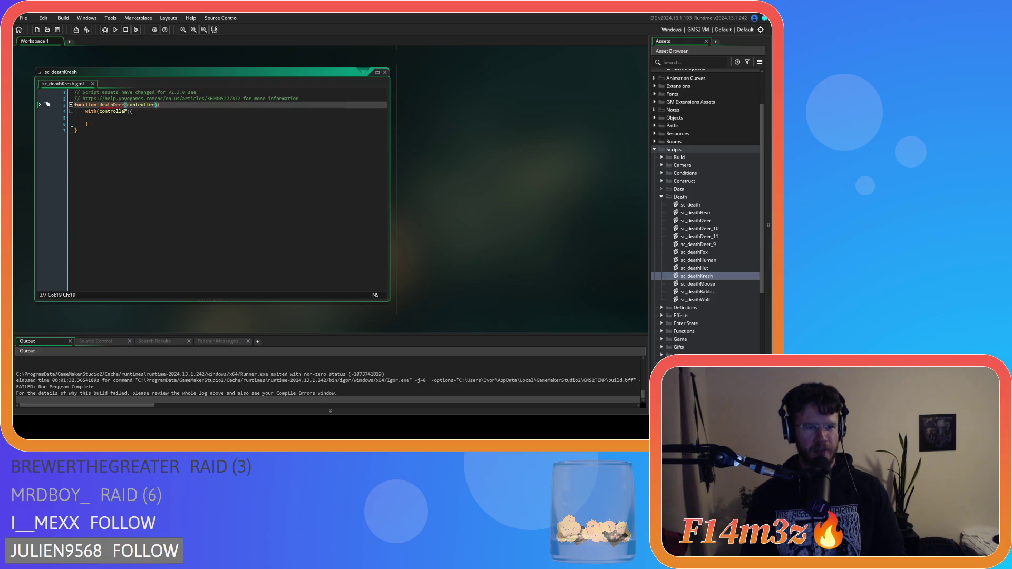
{"action": "left_click_drag", "start_coordinate": [125, 107], "coordinate": [114, 108]}
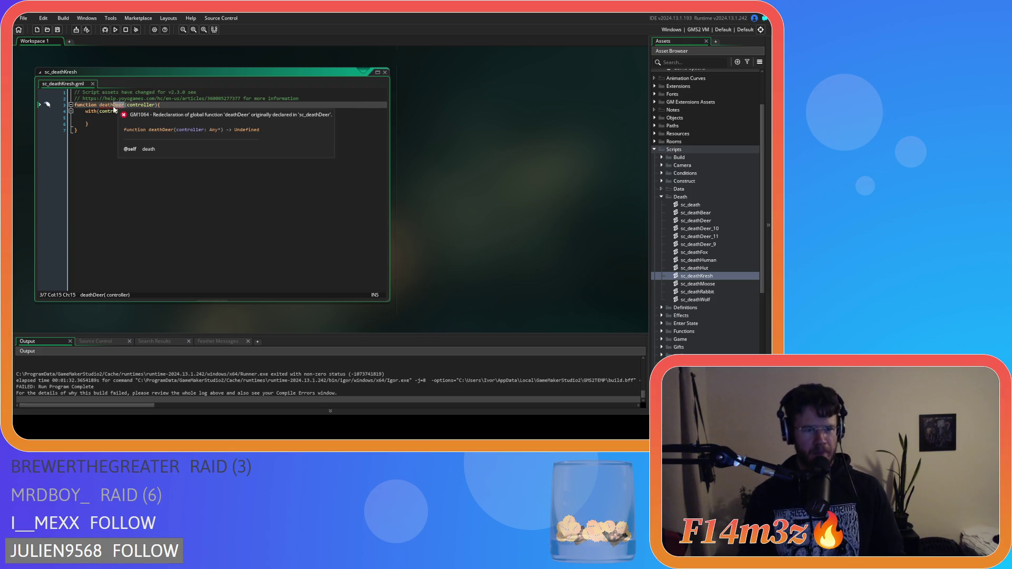
{"action": "type", "text": "Kresh"}
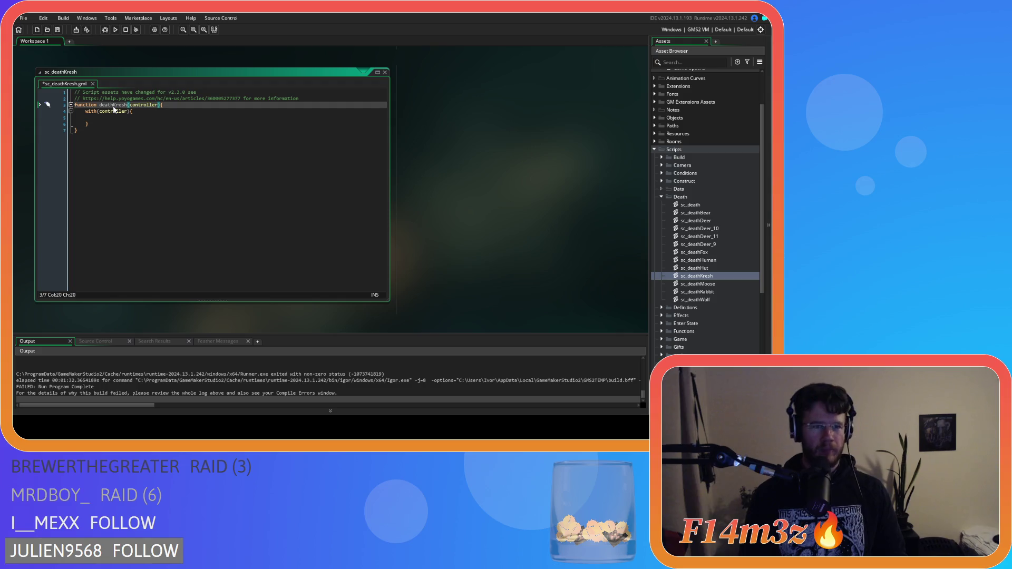
{"action": "key", "text": "ctrl+s"}
{"action": "key", "text": "ctrl+Tab"}
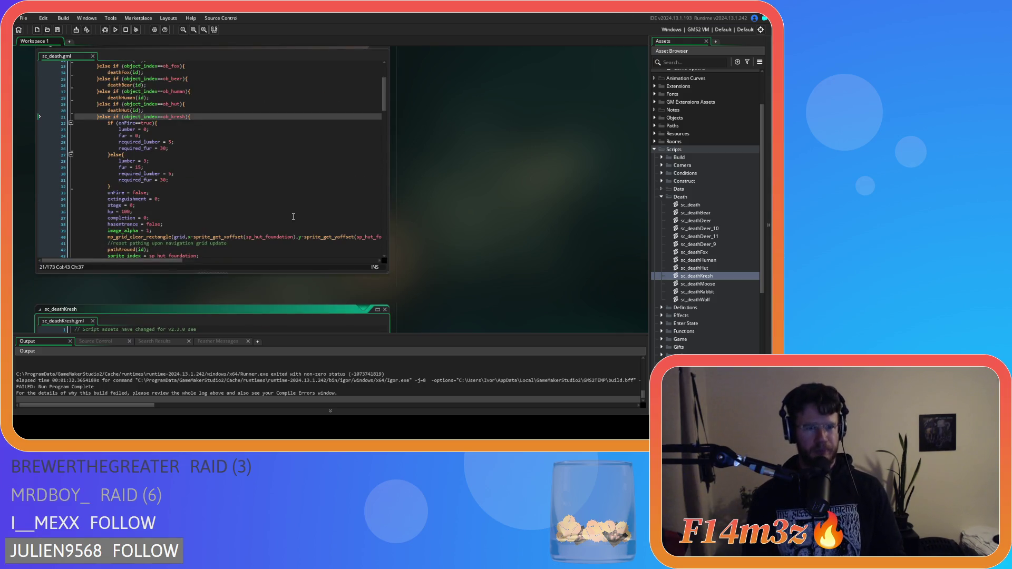
Cut the kresh death code out of sc_death's ob_kresh branch
{"action": "scroll", "coordinate": [155, 135], "scroll_direction": "down", "scroll_amount": 10}
{"action": "scroll", "coordinate": [155, 135], "scroll_direction": "down", "scroll_amount": 15}
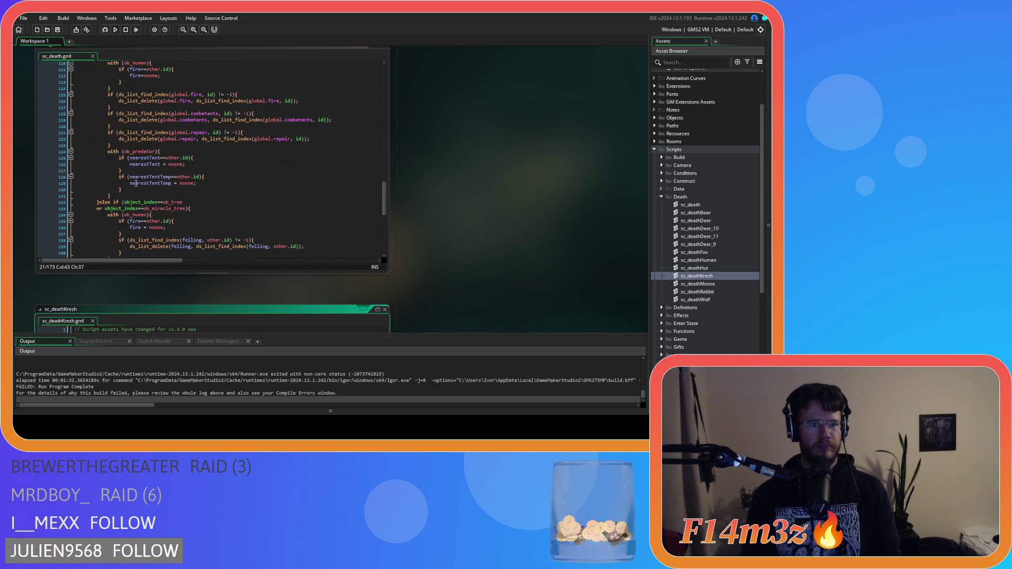
{"action": "mouse_move", "coordinate": [123, 194]}
{"action": "left_mouse_down"}
{"action": "mouse_move", "coordinate": [116, 68]}
{"action": "mouse_move", "coordinate": [103, 187]}
{"action": "left_mouse_up"}
{"action": "scroll", "coordinate": [102, 146], "scroll_direction": "up", "scroll_amount": 14}
{"action": "key", "text": "Delete"}
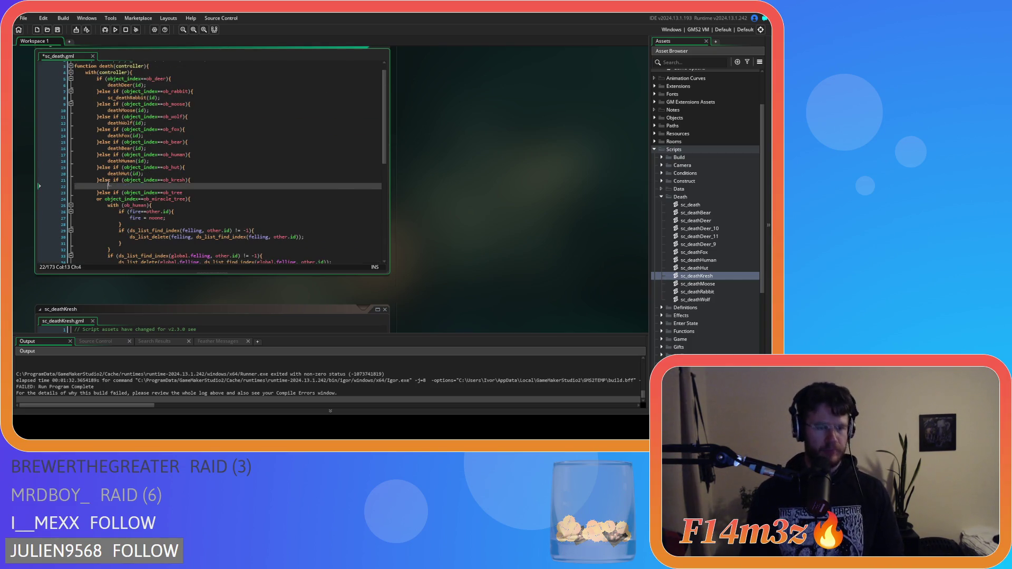
Paste the kresh code into sc_deathKresh's with block and unindent it one level
{"action": "scroll", "coordinate": [479, 210], "scroll_direction": "down", "scroll_amount": 1}
{"action": "scroll", "coordinate": [479, 213], "scroll_direction": "down", "scroll_amount": 3}
{"action": "left_click", "coordinate": [122, 216]}
{"action": "key", "text": "ctrl+v"}
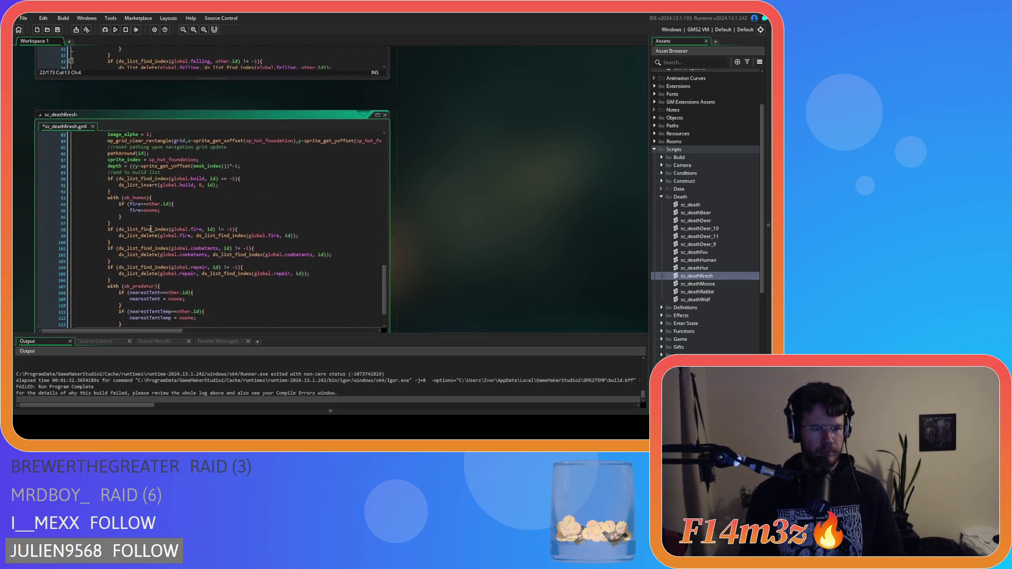
{"action": "mouse_move", "coordinate": [112, 288]}
{"action": "left_mouse_down"}
{"action": "mouse_move", "coordinate": [32, 124]}
{"action": "mouse_move", "coordinate": [17, 128]}
{"action": "mouse_move", "coordinate": [28, 172]}
{"action": "mouse_move", "coordinate": [19, 157]}
{"action": "left_mouse_up"}
{"action": "key", "text": "shift+Tab"}
{"action": "left_click", "coordinate": [210, 198]}
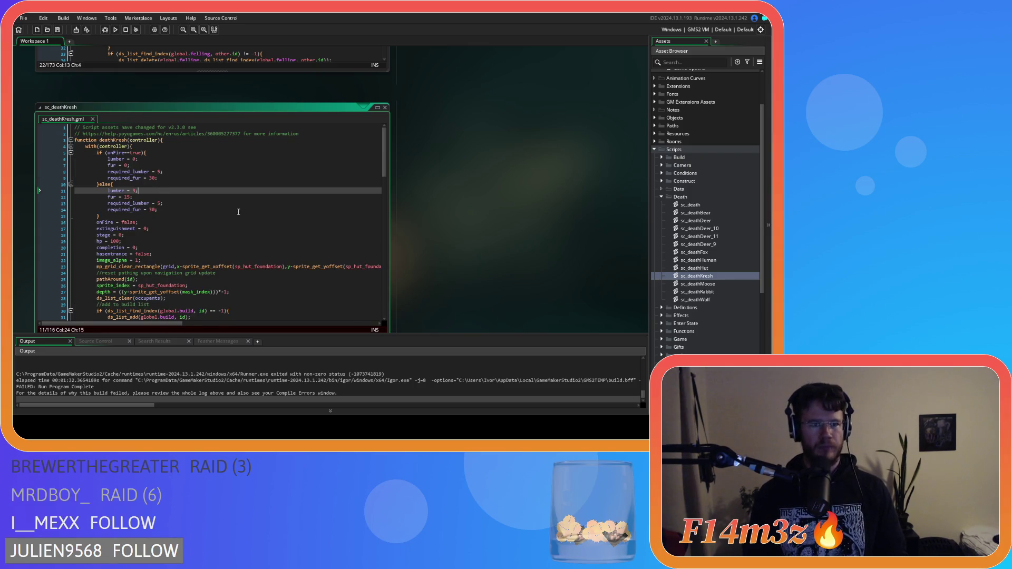
Call deathKresh(id); from the ob_kresh branch and save sc_death
{"action": "scroll", "coordinate": [461, 228], "scroll_direction": "up", "scroll_amount": 3}
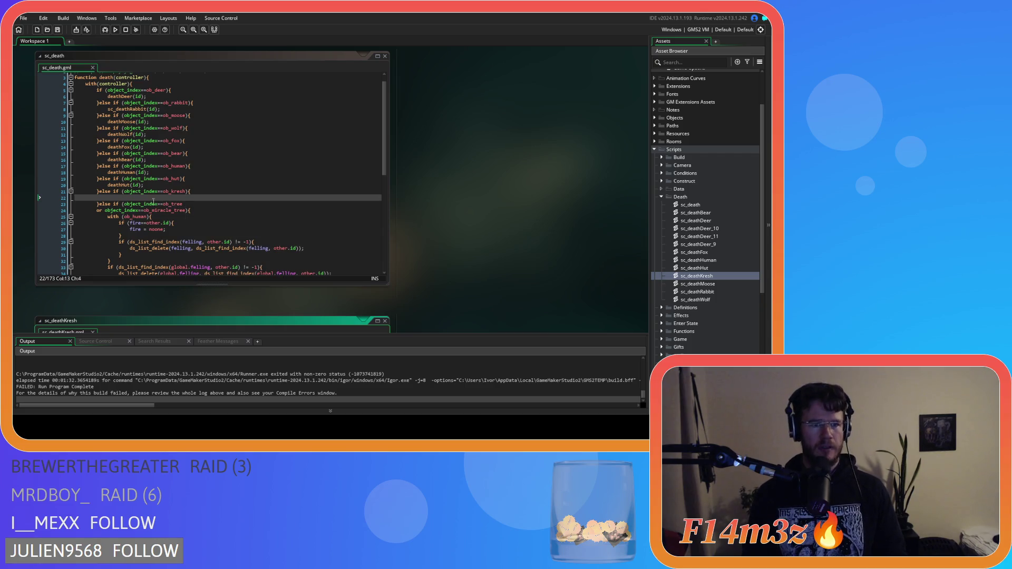
{"action": "type", "text": "deathK"}
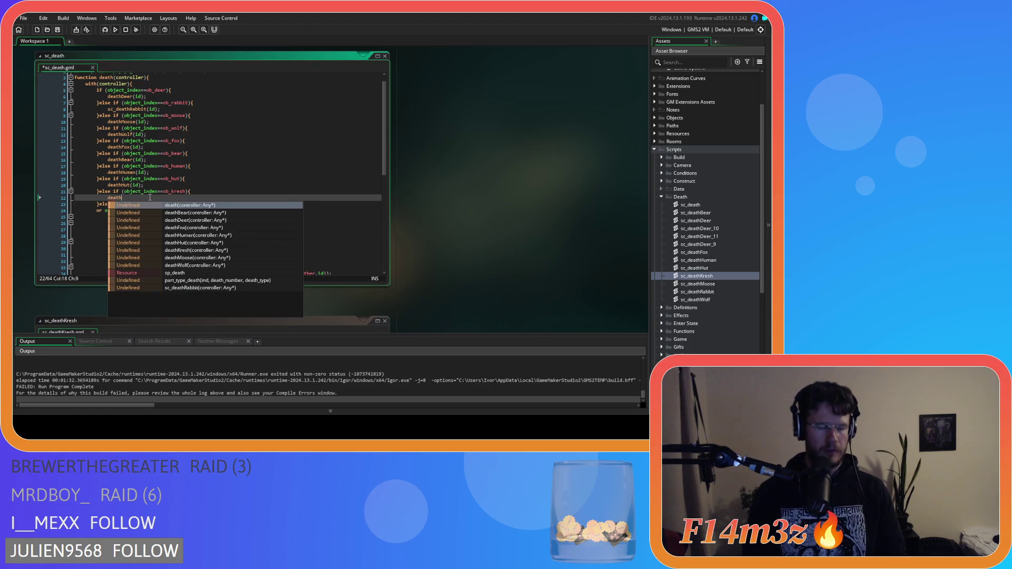
{"action": "key", "text": "Return"}
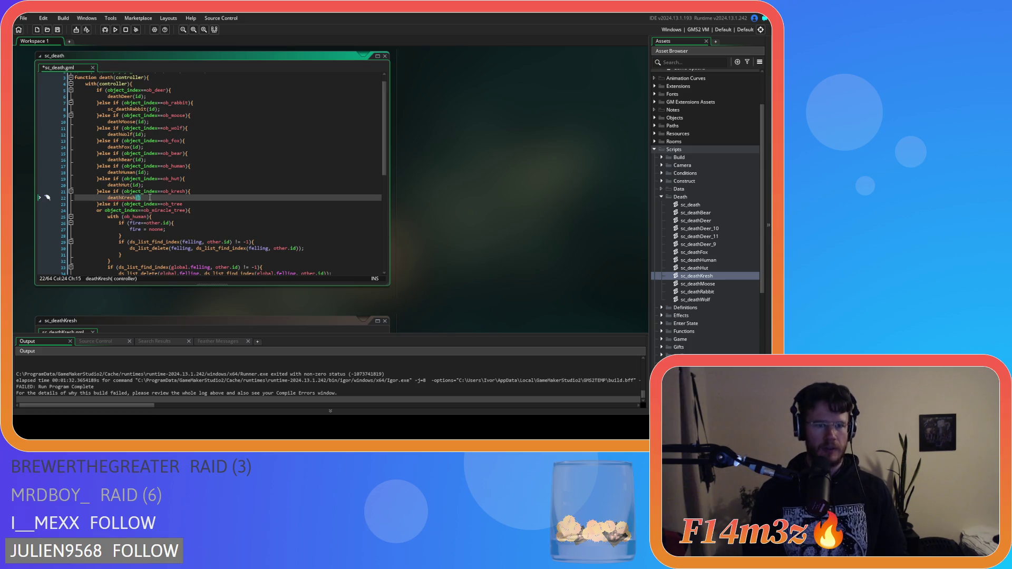
{"action": "type", "text": "id)"}
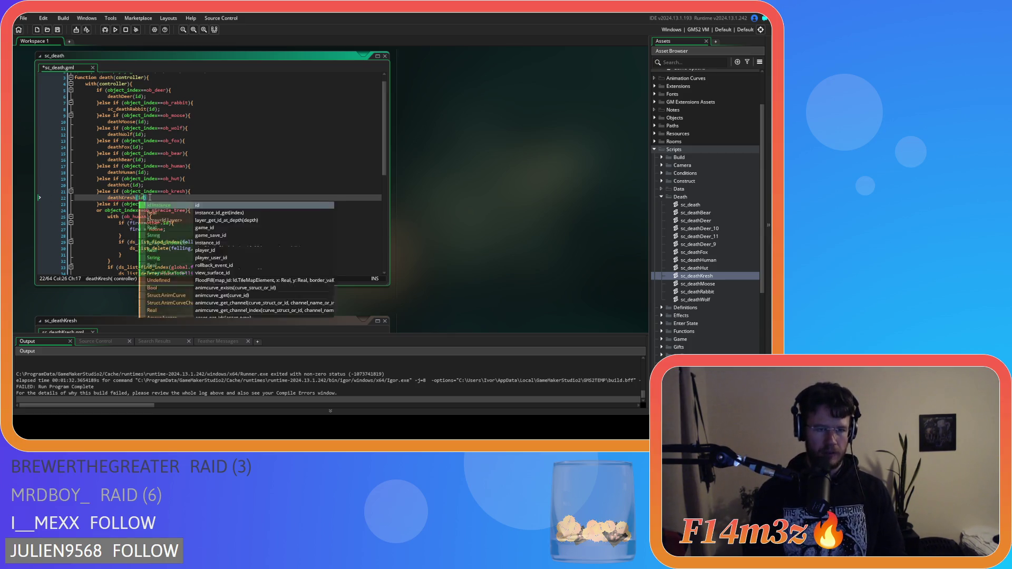
{"action": "type", "text": ";"}
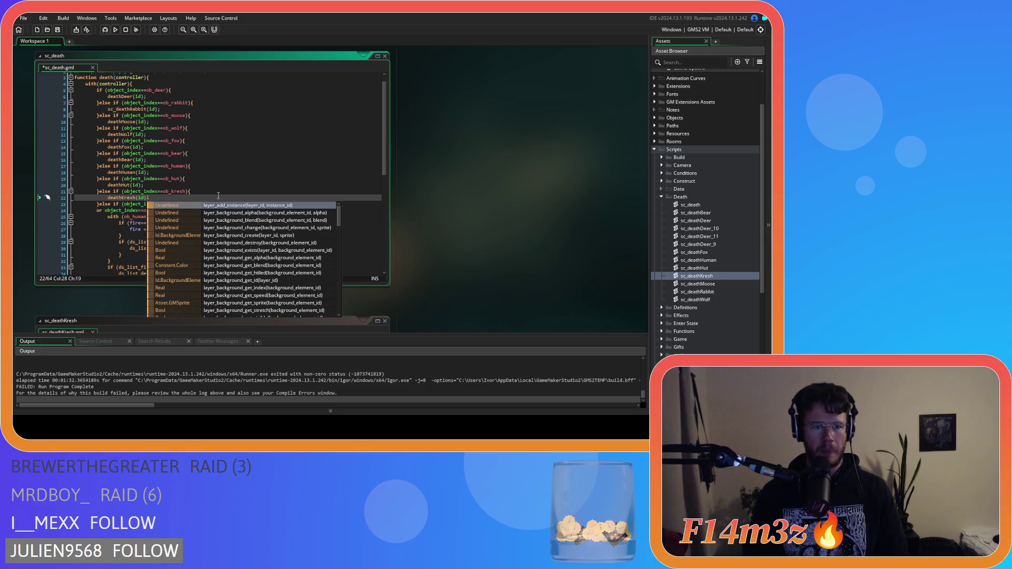
{"action": "key", "text": "Escape"}
{"action": "key", "text": "ctrl+s"}
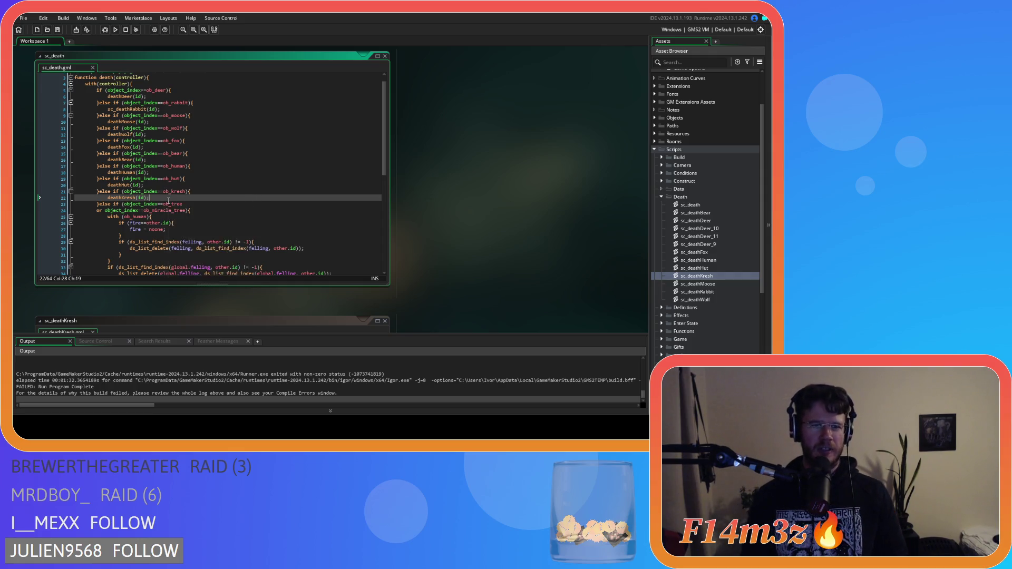
Close the sc_deathKresh editor, leaving sc_death focused on the ob_tree branch
{"action": "mouse_move", "coordinate": [169, 200]}
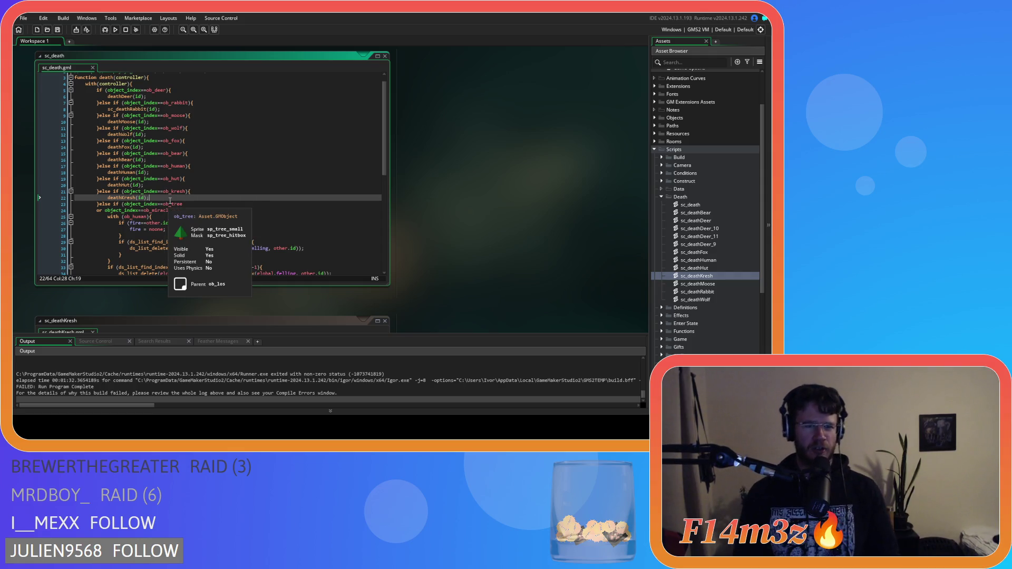
{"action": "scroll", "coordinate": [218, 203], "scroll_direction": "down", "scroll_amount": 3}
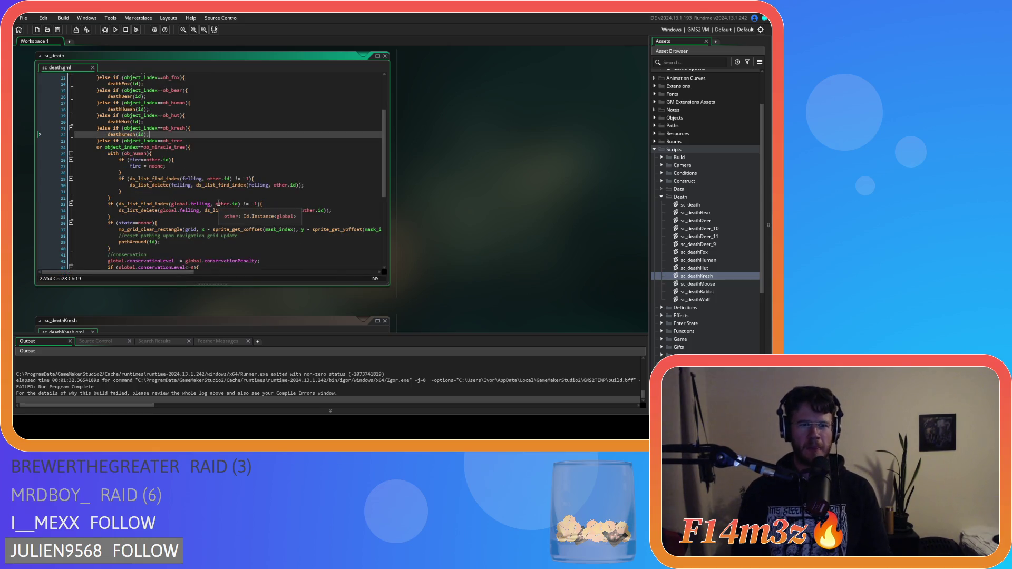
{"action": "left_click", "coordinate": [202, 159]}
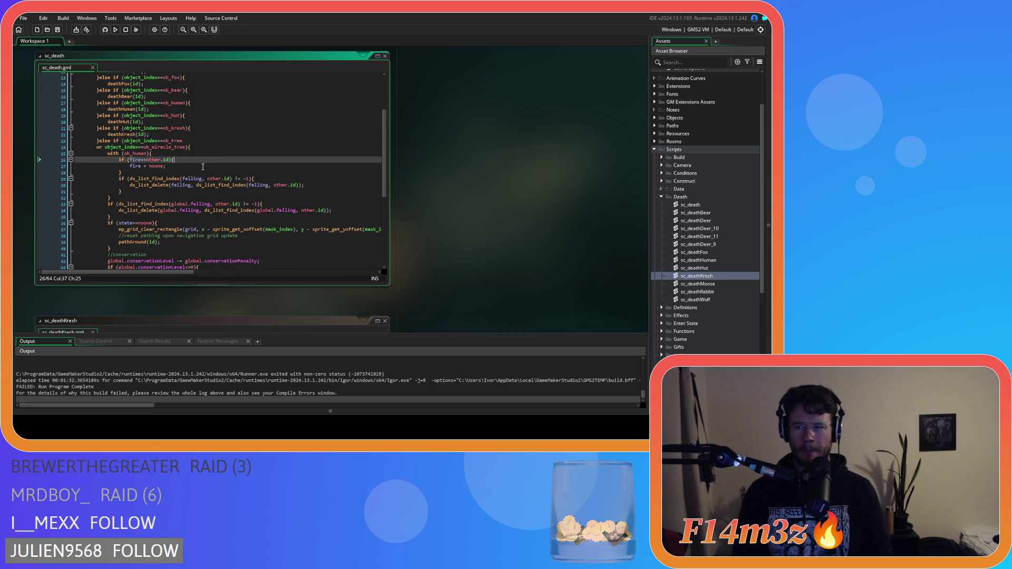
{"action": "scroll", "coordinate": [399, 242], "scroll_direction": "down", "scroll_amount": 3}
{"action": "left_click", "coordinate": [295, 286]}
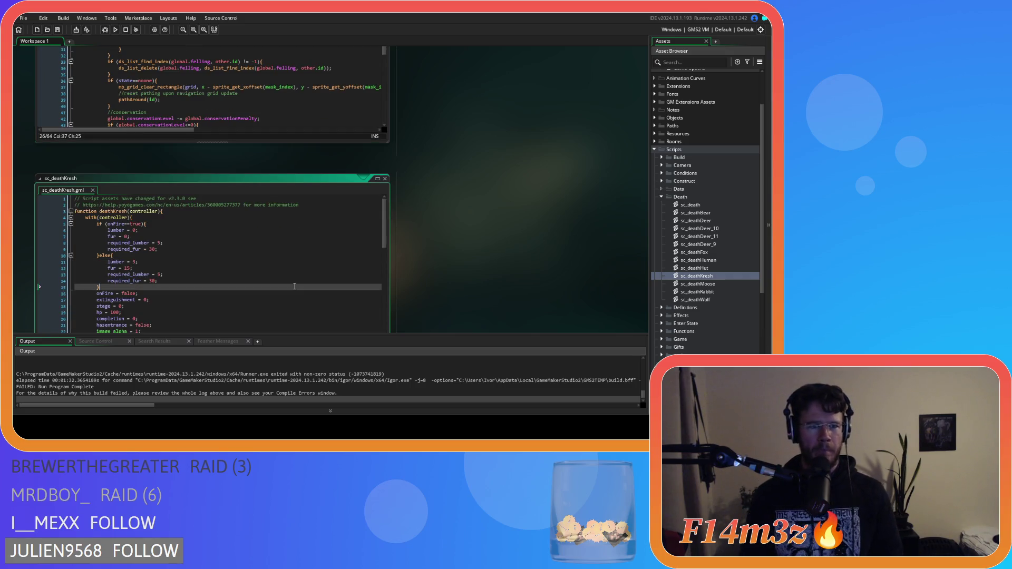
{"action": "left_click", "coordinate": [384, 181]}
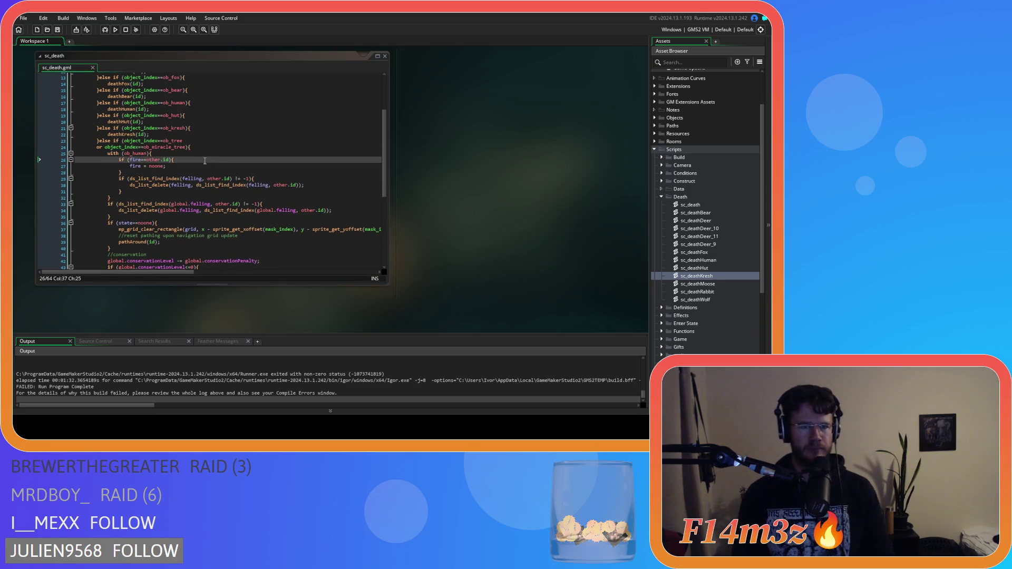
{"action": "left_click", "coordinate": [206, 153]}
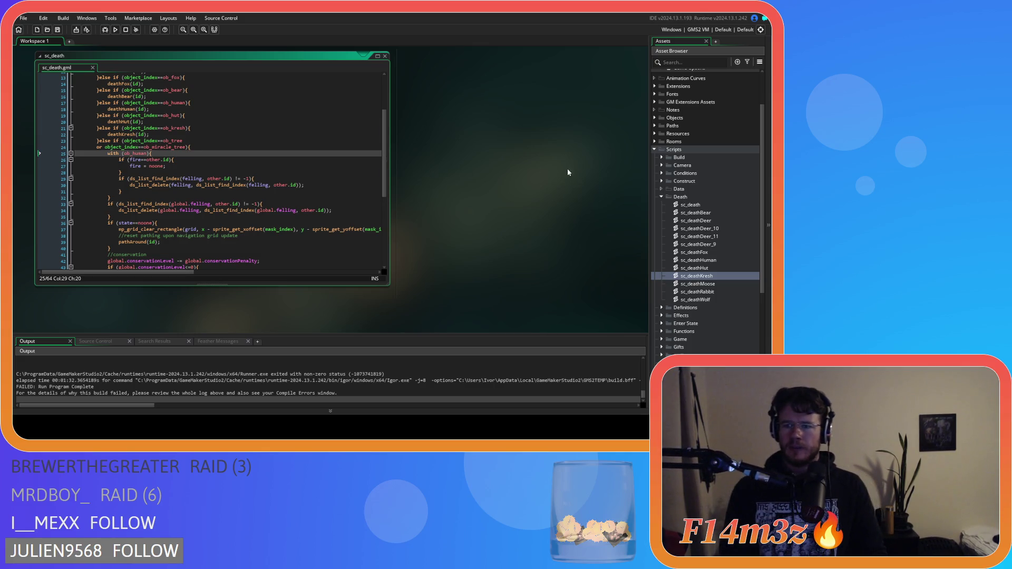
{"action": "left_click", "coordinate": [711, 230]}
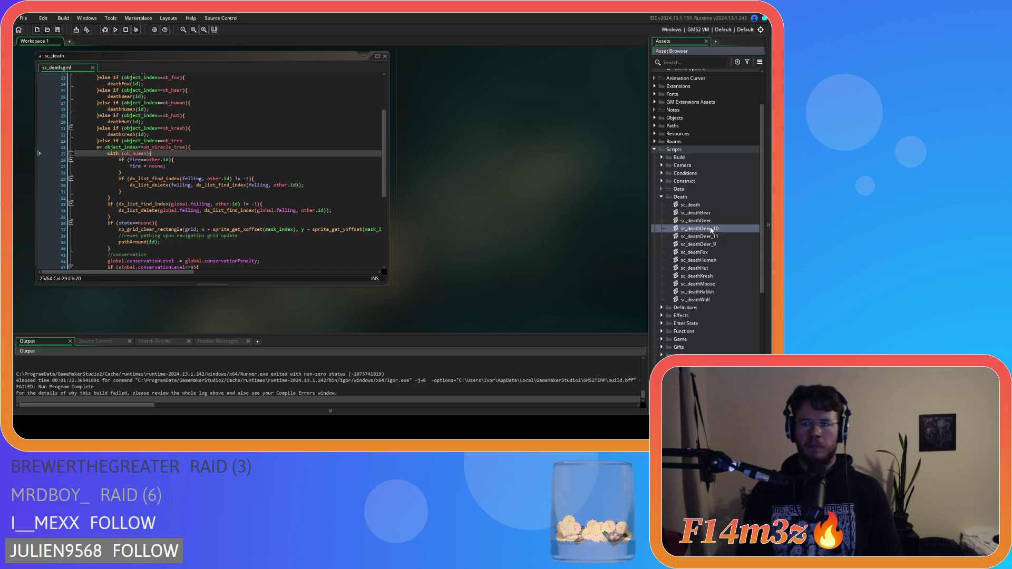
Rename the spare sc_deathDeer_10 script to sc_deathTree
{"action": "key", "text": "F2"}
{"action": "key", "text": "BackSpace"}
{"action": "key", "text": "BackSpace"}
{"action": "key", "text": "BackSpace"}
{"action": "key", "text": "BackSpace"}
{"action": "key", "text": "BackSpace"}
{"action": "key", "text": "BackSpace"}
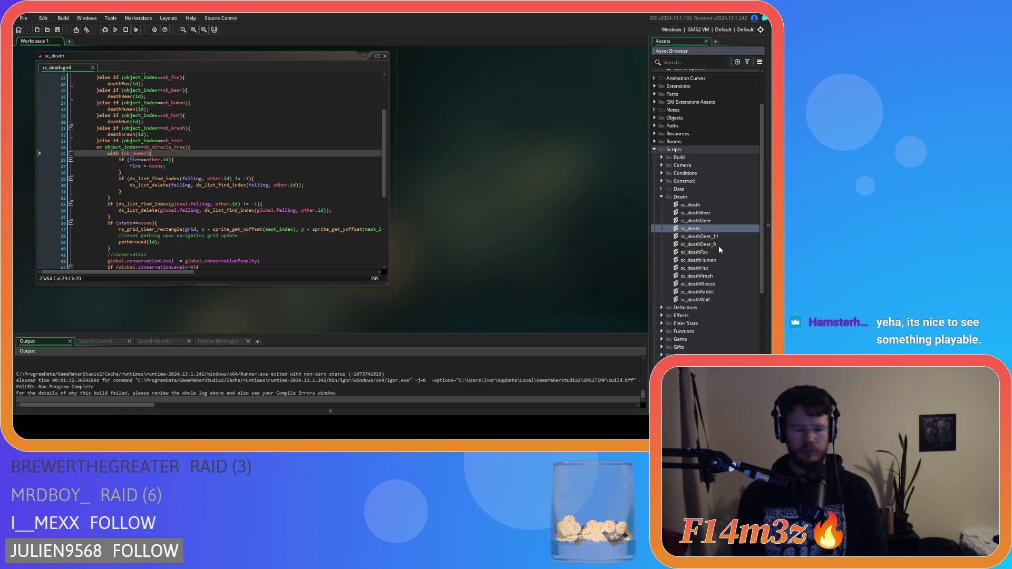
{"action": "type", "text": "Tree"}
{"action": "key", "text": "Return"}
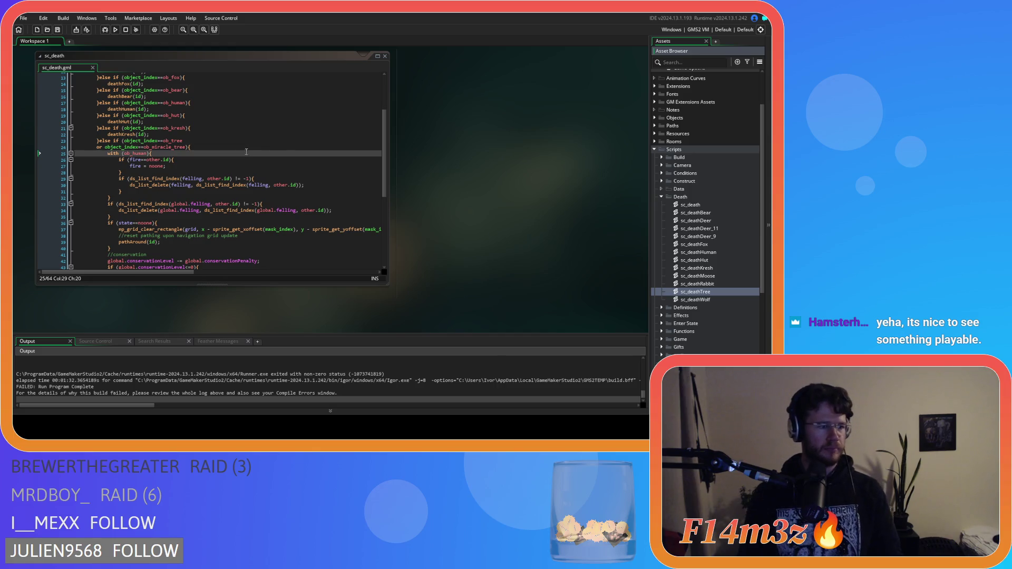
Select the ob_tree branch's death code in sc_death and cut it out
{"action": "mouse_move", "coordinate": [221, 176]}
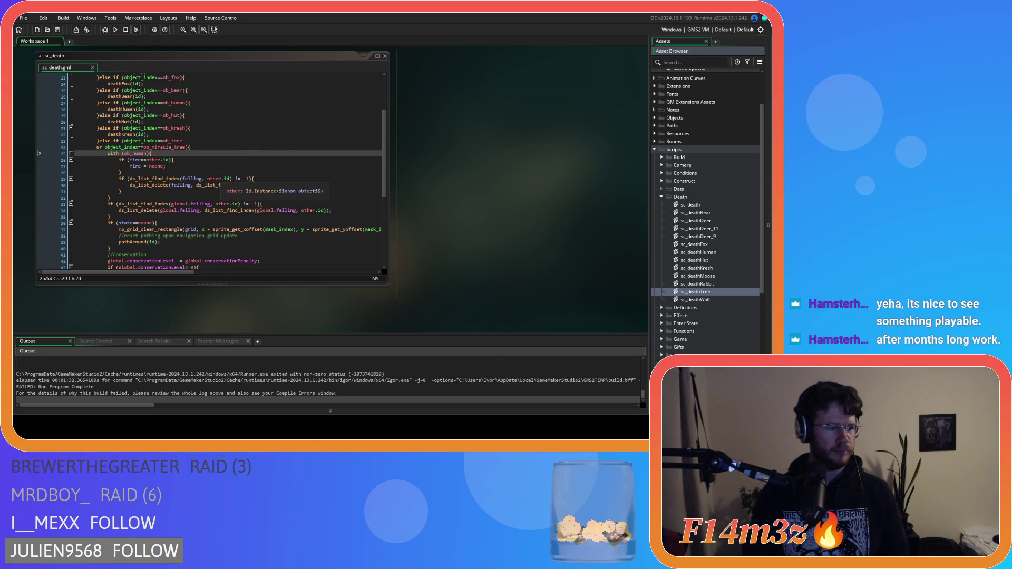
{"action": "left_click", "coordinate": [219, 164]}
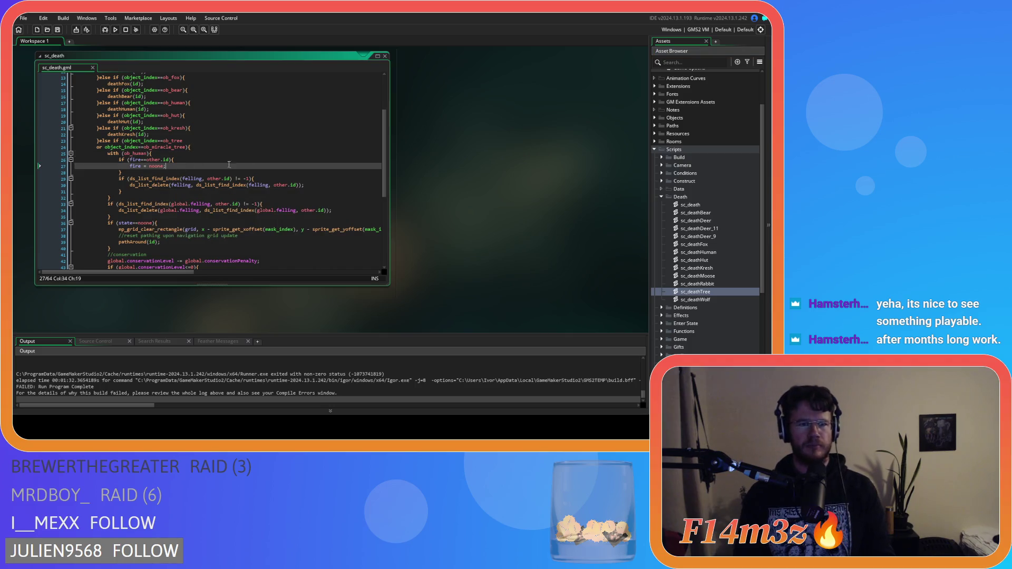
{"action": "double_click", "coordinate": [696, 291]}
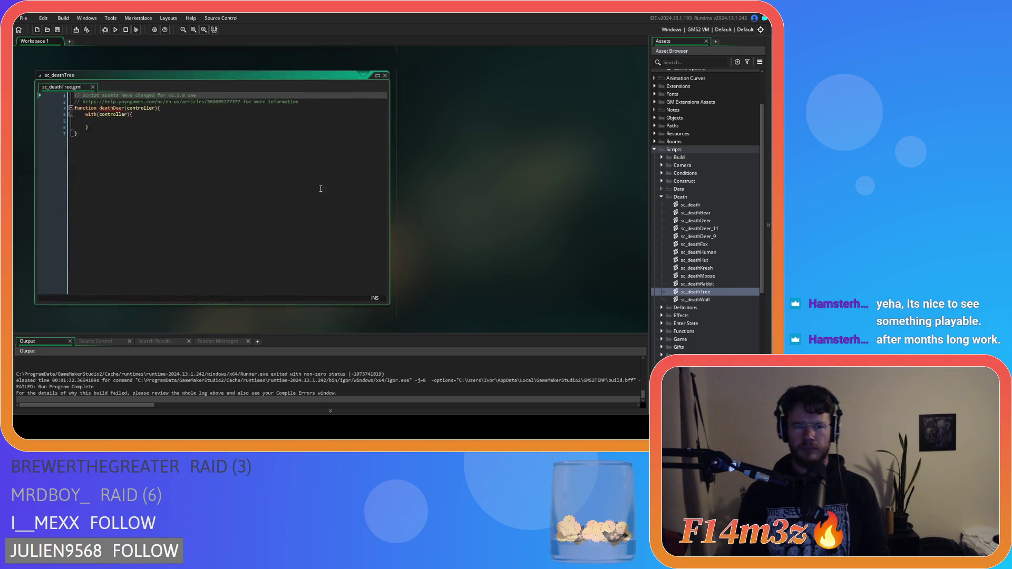
{"action": "left_click", "coordinate": [385, 73]}
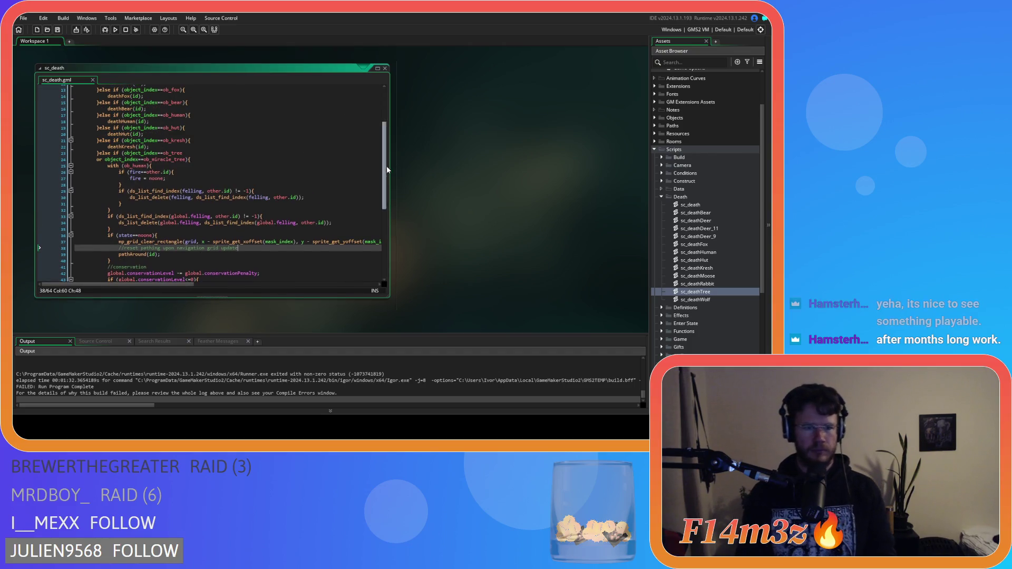
{"action": "scroll", "coordinate": [383, 196], "scroll_direction": "down", "scroll_amount": 3}
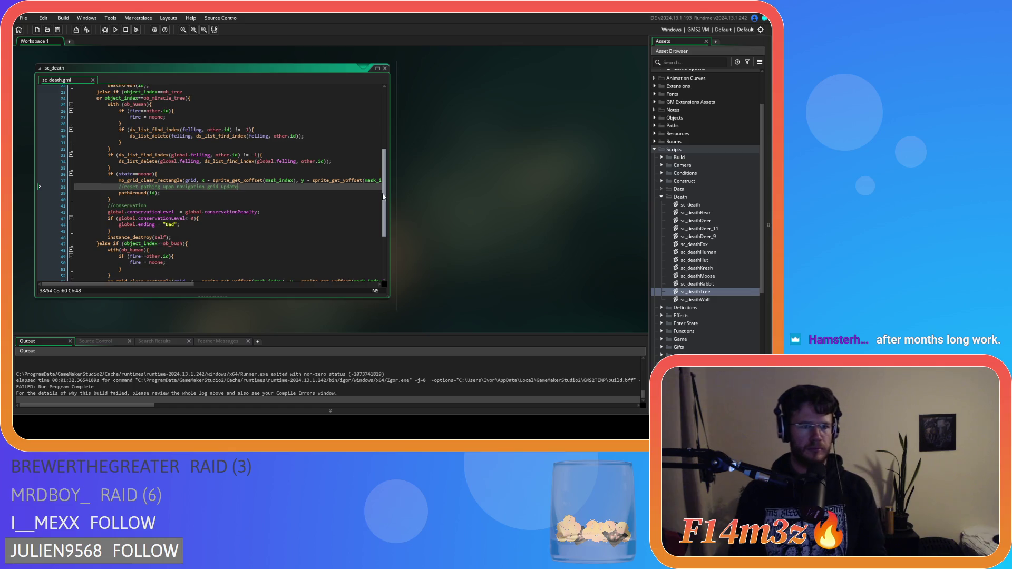
{"action": "mouse_move", "coordinate": [172, 237]}
{"action": "left_mouse_down"}
{"action": "mouse_move", "coordinate": [113, 232]}
{"action": "mouse_move", "coordinate": [138, 174]}
{"action": "mouse_move", "coordinate": [108, 120]}
{"action": "left_mouse_up"}
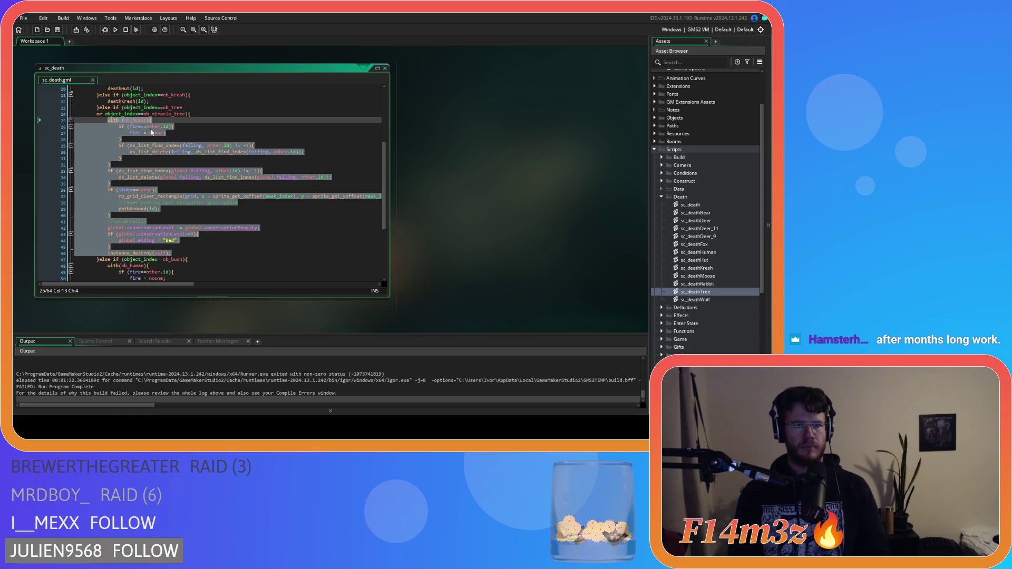
{"action": "mouse_move", "coordinate": [241, 152]}
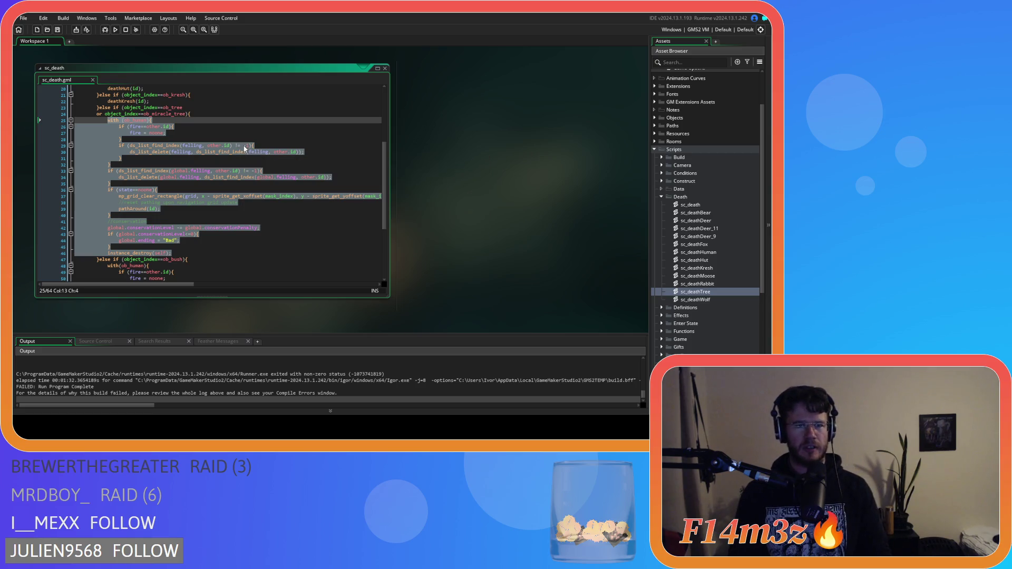
{"action": "key", "text": "Delete"}
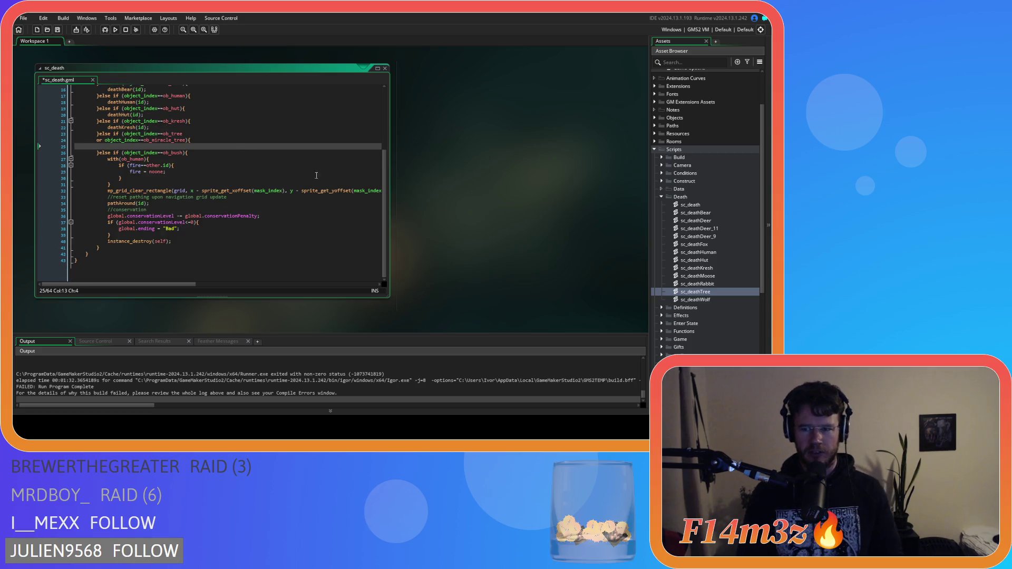
Paste the tree code into sc_deathTree, unindent it one level, and save
{"action": "double_click", "coordinate": [711, 293]}
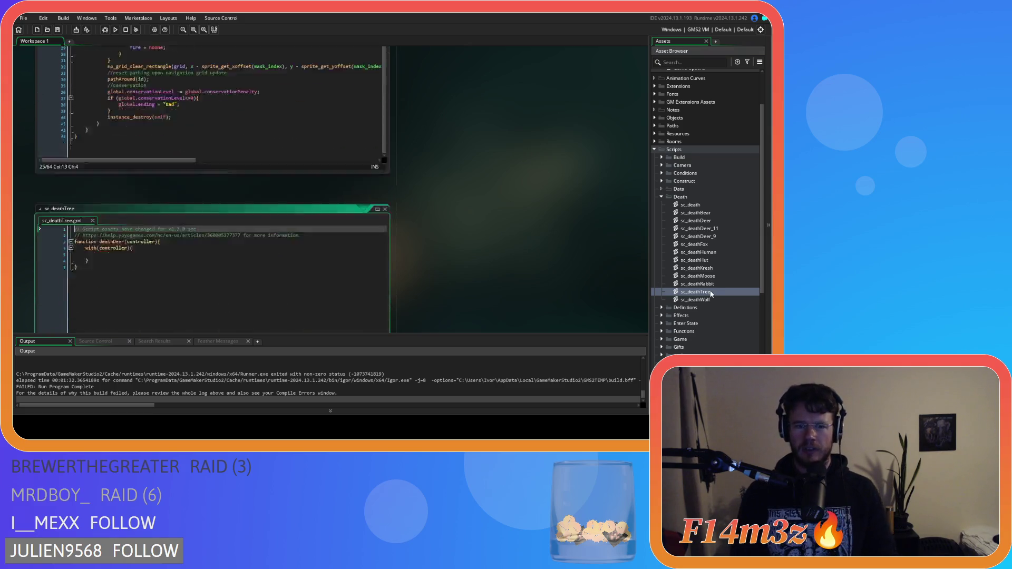
{"action": "left_click", "coordinate": [121, 118]}
{"action": "key", "text": "ctrl+v"}
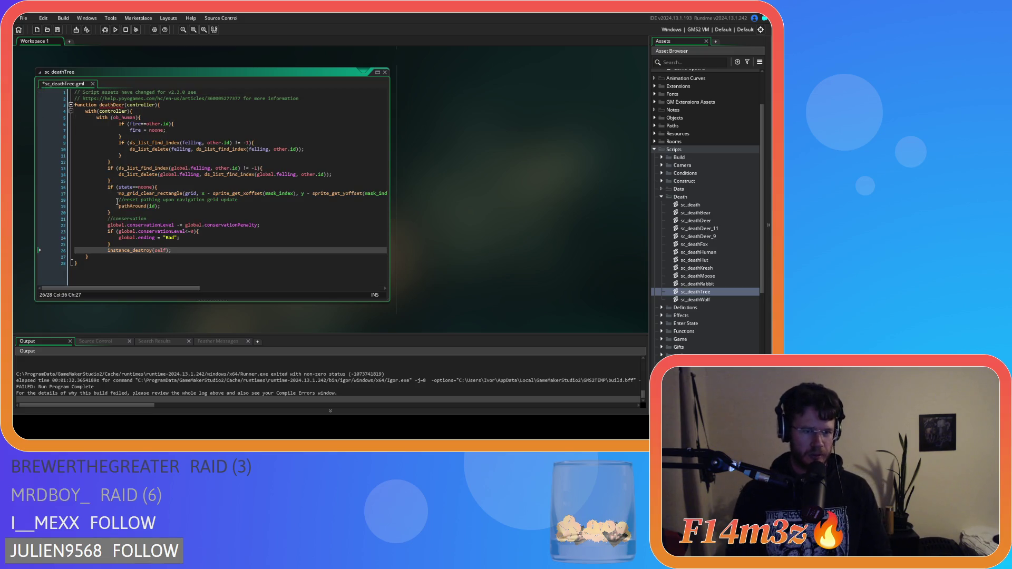
{"action": "mouse_move", "coordinate": [183, 253]}
{"action": "left_mouse_down"}
{"action": "mouse_move", "coordinate": [58, 196]}
{"action": "mouse_move", "coordinate": [30, 112]}
{"action": "mouse_move", "coordinate": [30, 125]}
{"action": "left_mouse_up"}
{"action": "key", "text": "shift+Tab"}
{"action": "left_click", "coordinate": [171, 181]}
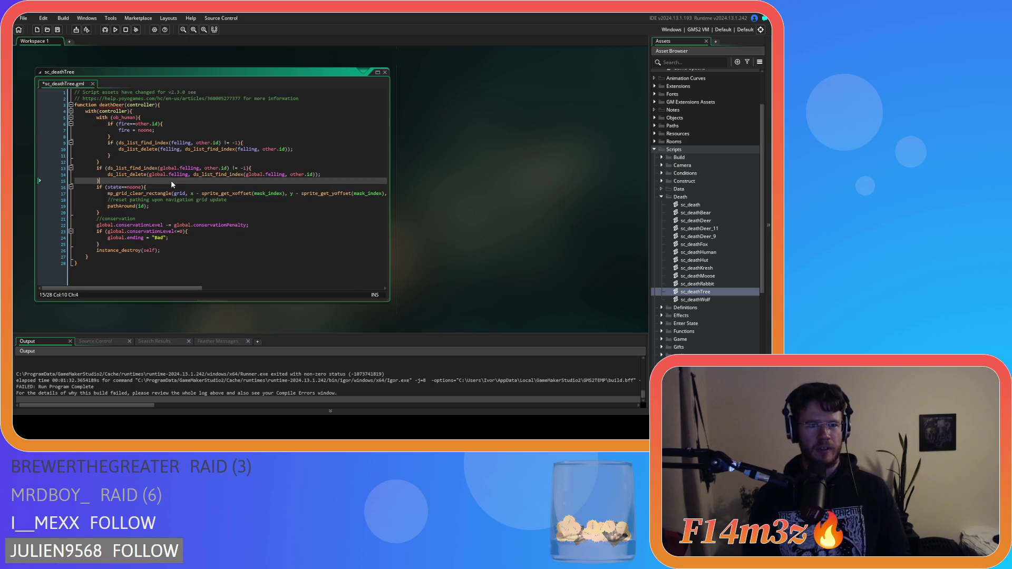
{"action": "key", "text": "ctrl+s"}
{"action": "left_click", "coordinate": [178, 246]}
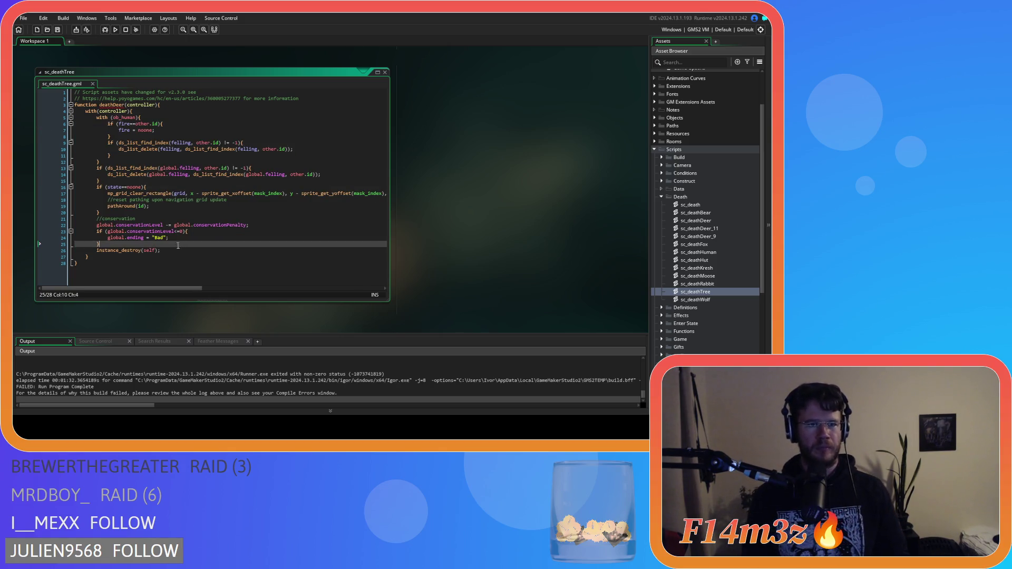
{"action": "mouse_move", "coordinate": [154, 131]}
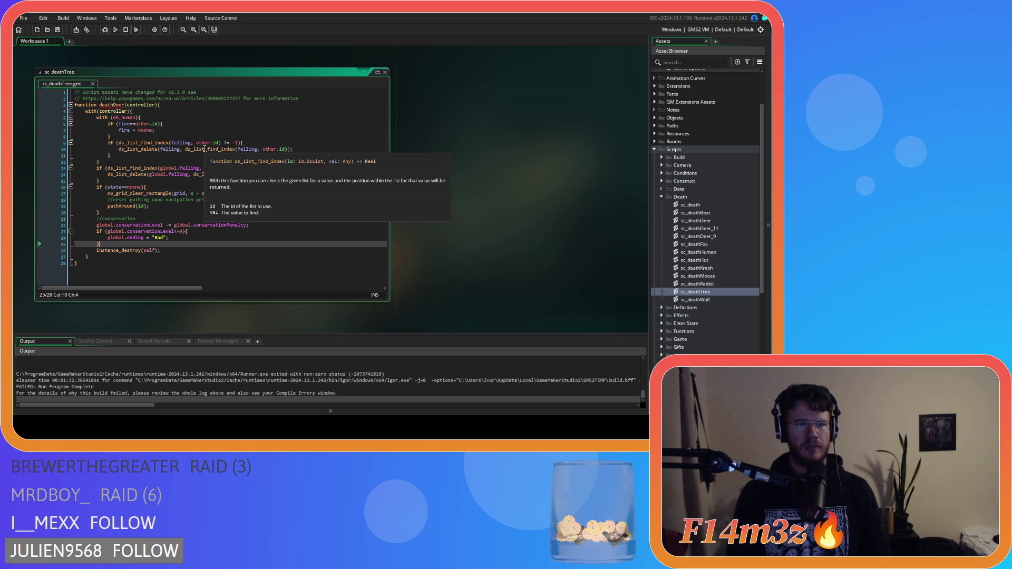
{"action": "scroll", "coordinate": [471, 208], "scroll_direction": "up", "scroll_amount": 3}
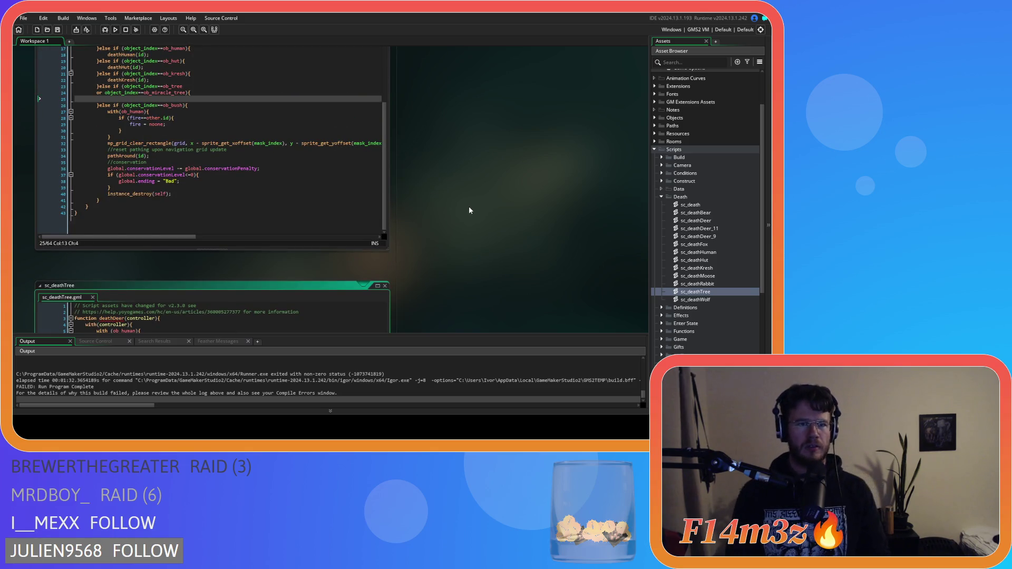
{"action": "scroll", "coordinate": [470, 206], "scroll_direction": "down", "scroll_amount": 3}
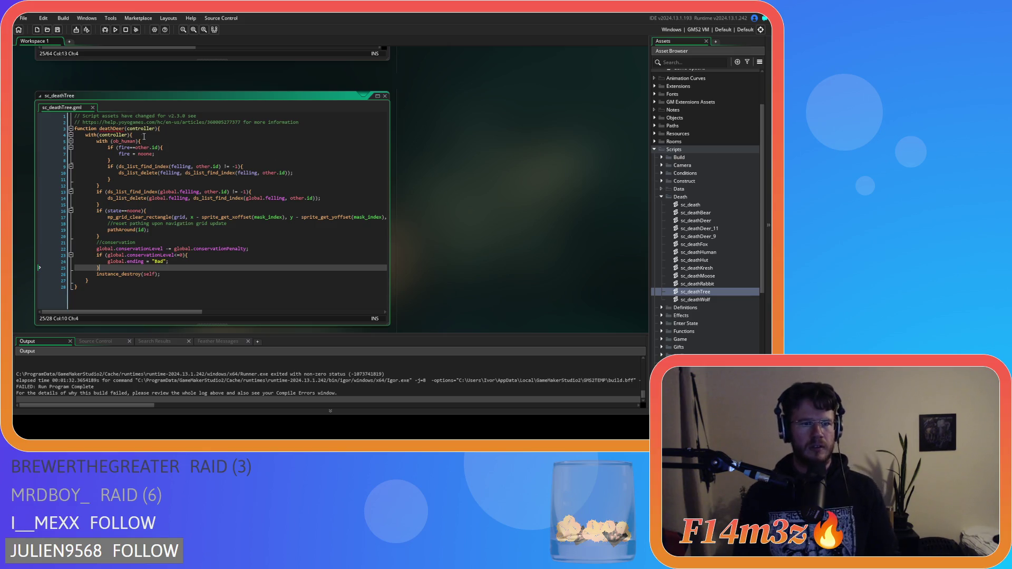
{"action": "left_click", "coordinate": [131, 130]}
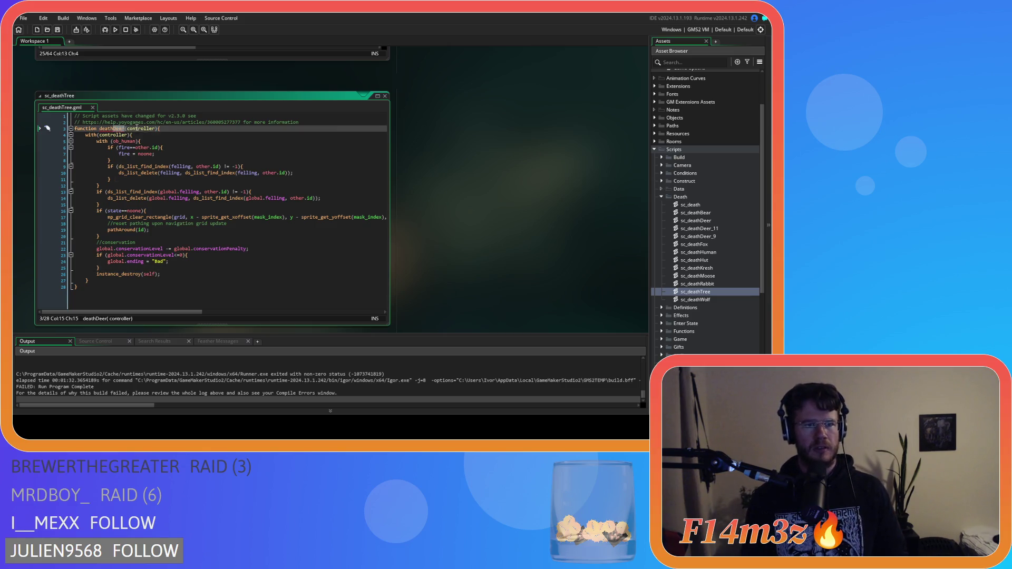
Rename the function deathTree, save, and type deathTree(id) in sc_death's ob_tree branch
{"action": "type", "text": "Tree"}
{"action": "left_click", "coordinate": [213, 166]}
{"action": "key", "text": "ctrl+s"}
{"action": "scroll", "coordinate": [453, 215], "scroll_direction": "up", "scroll_amount": 3}
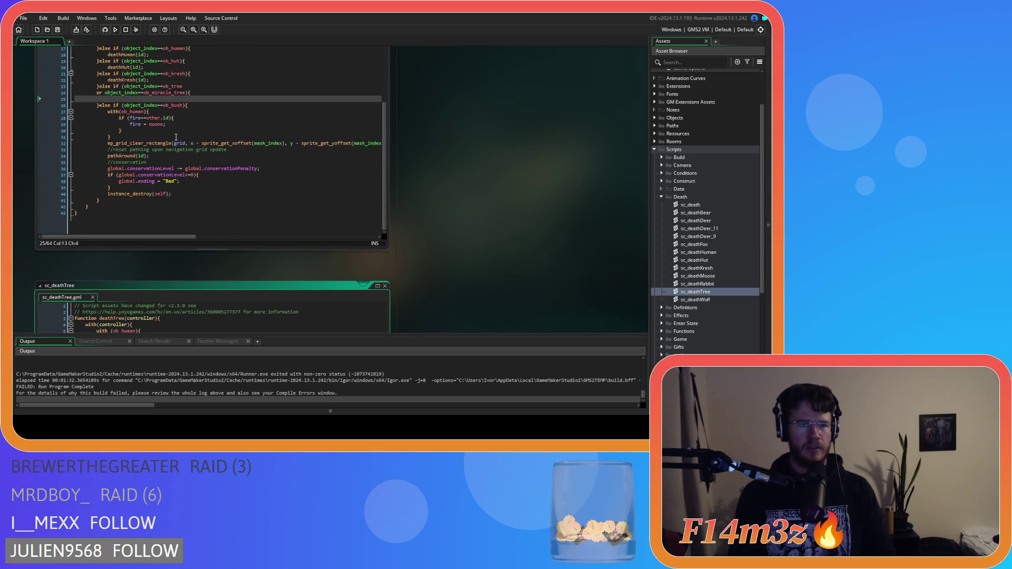
{"action": "left_click", "coordinate": [150, 98]}
{"action": "type", "text": "deathTree"}
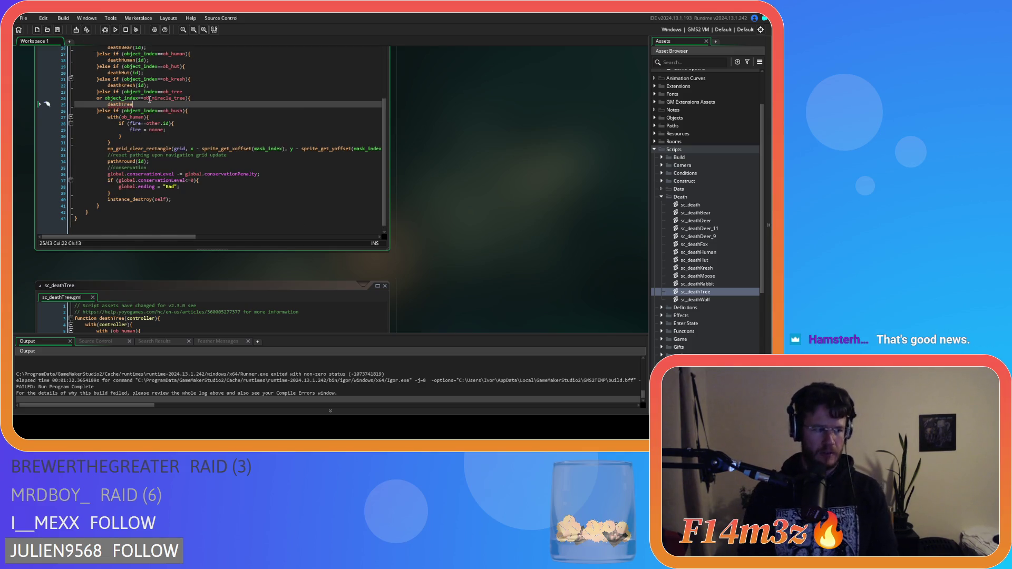
{"action": "type", "text": "("}
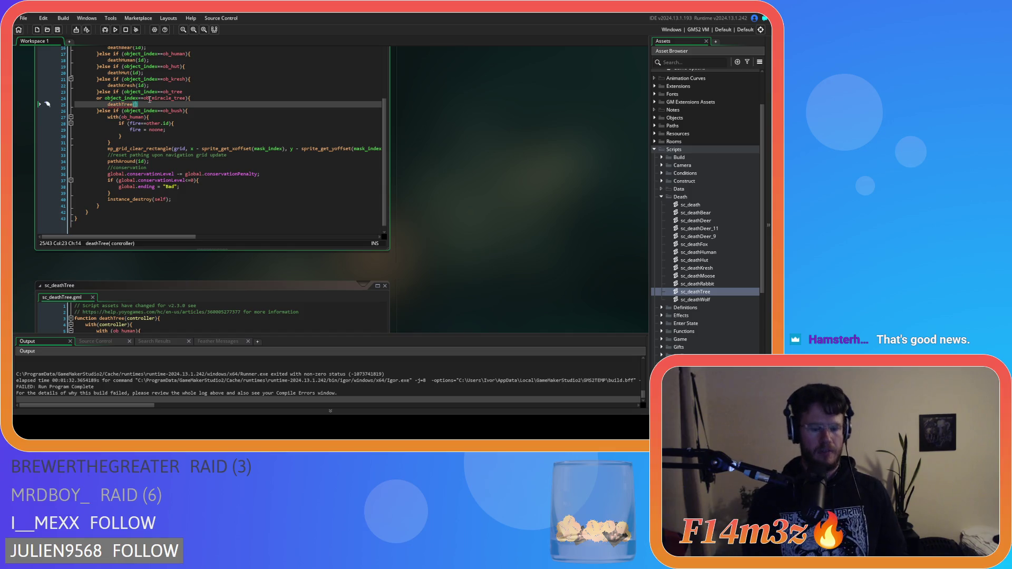
{"action": "type", "text": "id)"}
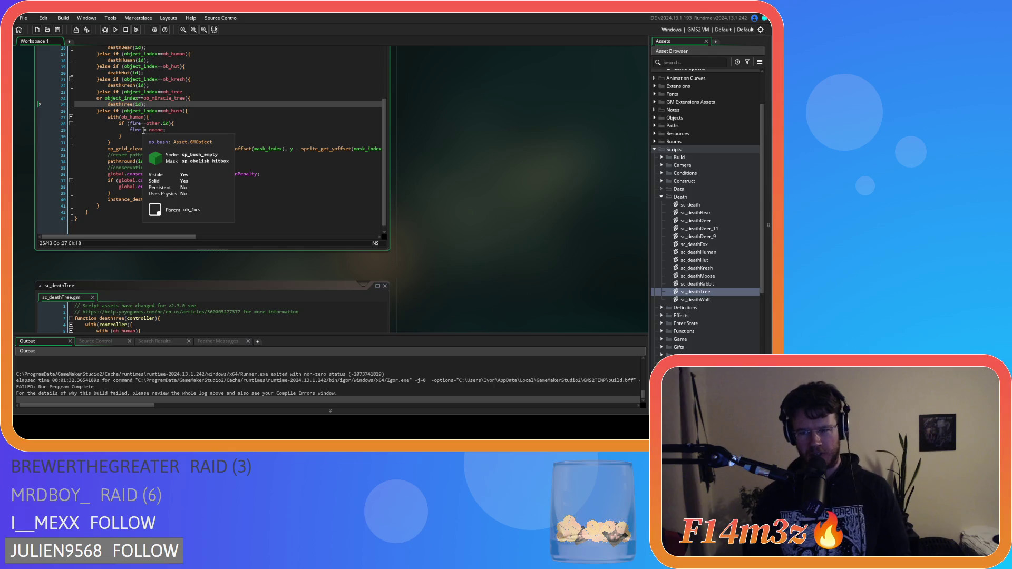
{"action": "left_click", "coordinate": [207, 155]}
{"action": "mouse_move", "coordinate": [207, 151]}
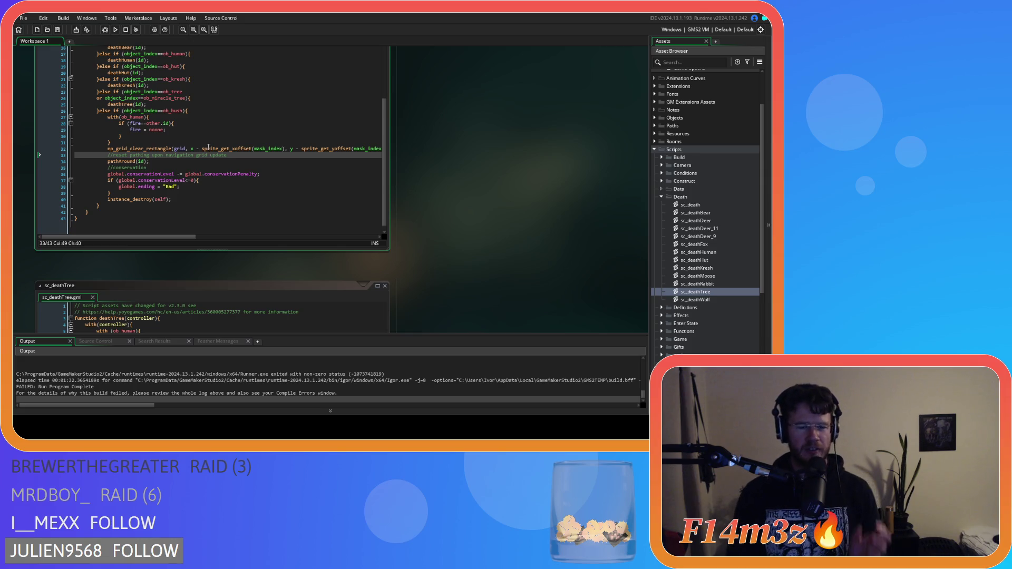
{"action": "left_click", "coordinate": [205, 187]}
{"action": "left_click", "coordinate": [205, 200]}
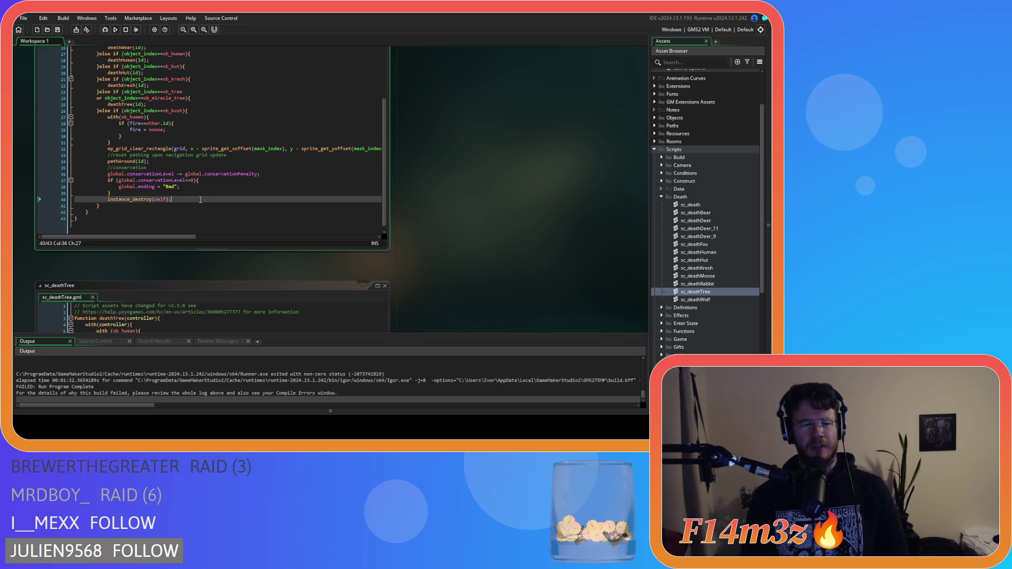
{"action": "left_click_drag", "start_coordinate": [199, 200], "coordinate": [152, 200]}
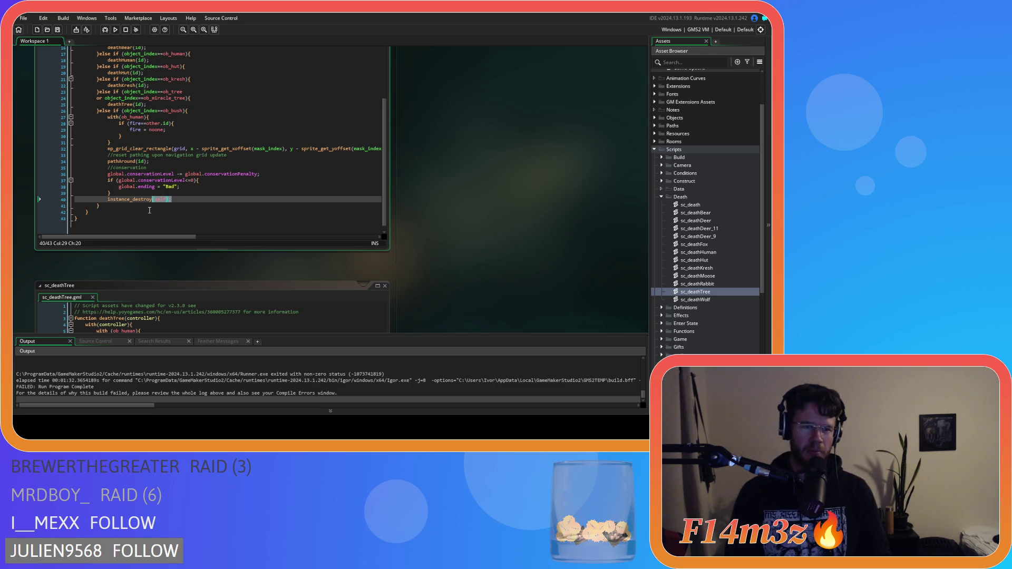
{"action": "left_click", "coordinate": [179, 198]}
{"action": "left_click_drag", "start_coordinate": [178, 199], "coordinate": [105, 117]}
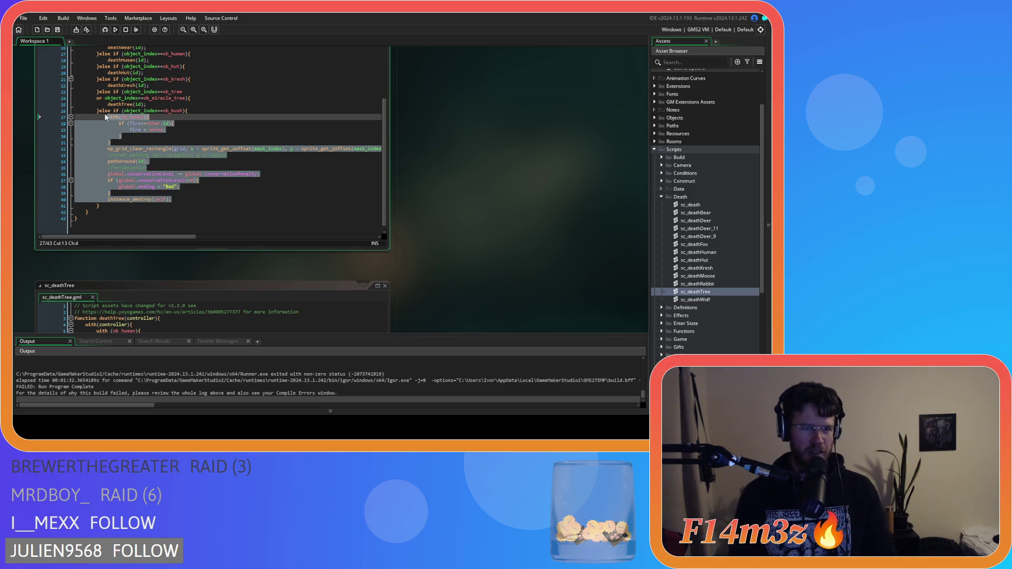
{"action": "left_click", "coordinate": [176, 199]}
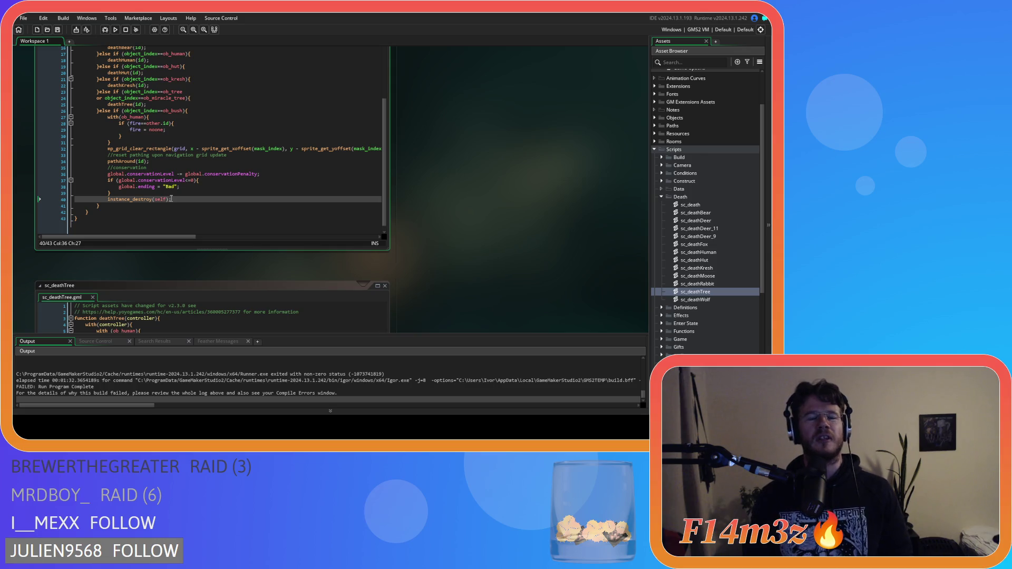
{"action": "mouse_move", "coordinate": [174, 200]}
{"action": "left_mouse_down"}
{"action": "mouse_move", "coordinate": [108, 167]}
{"action": "mouse_move", "coordinate": [107, 117]}
{"action": "left_mouse_up"}
{"action": "mouse_move", "coordinate": [174, 199]}
{"action": "left_mouse_down"}
{"action": "mouse_move", "coordinate": [108, 142]}
{"action": "mouse_move", "coordinate": [109, 119]}
{"action": "left_mouse_up"}
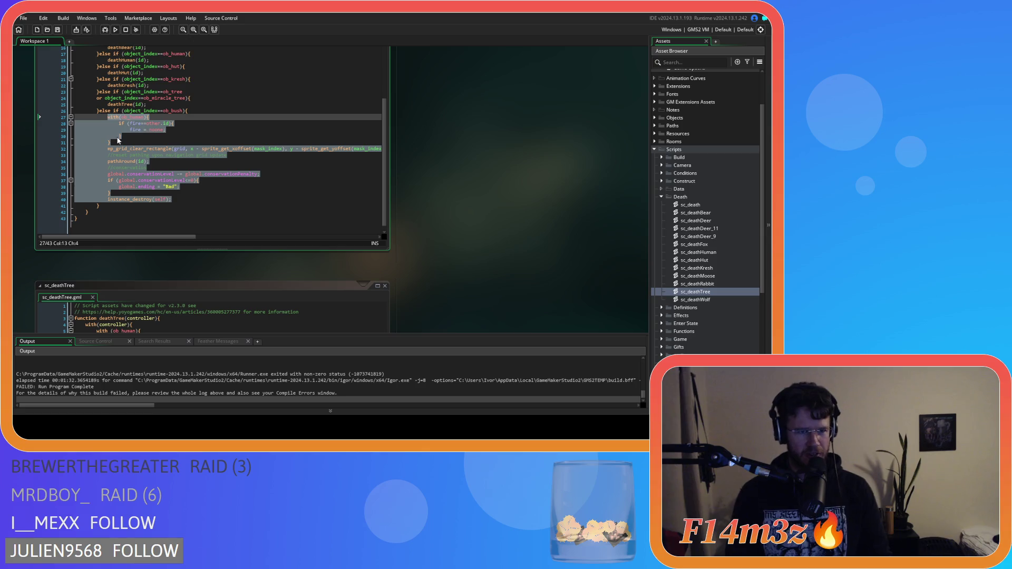
{"action": "mouse_move", "coordinate": [172, 203]}
{"action": "left_mouse_down"}
{"action": "mouse_move", "coordinate": [108, 182]}
{"action": "mouse_move", "coordinate": [106, 117]}
{"action": "left_mouse_up"}
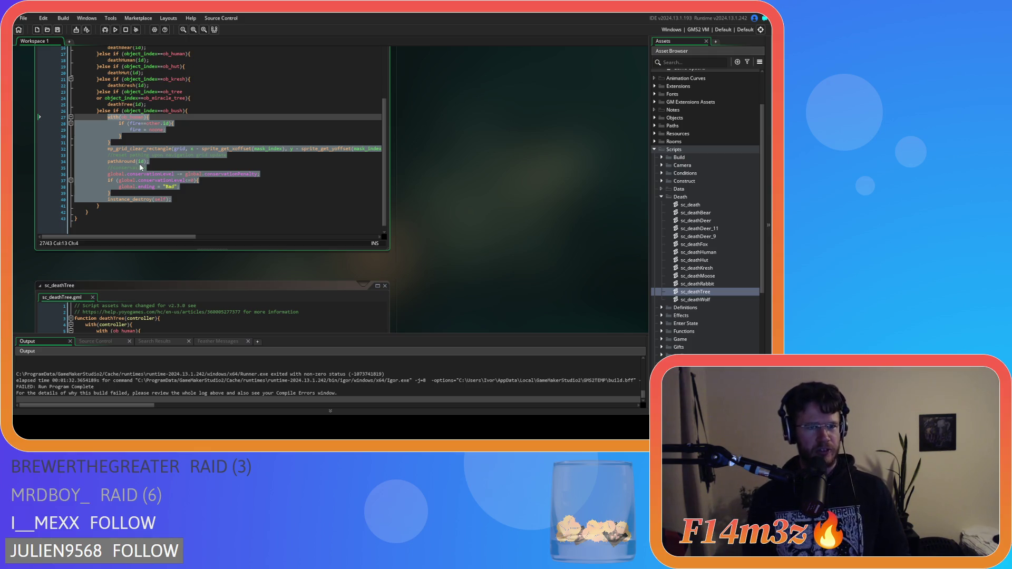
{"action": "left_click_drag", "start_coordinate": [173, 201], "coordinate": [104, 121]}
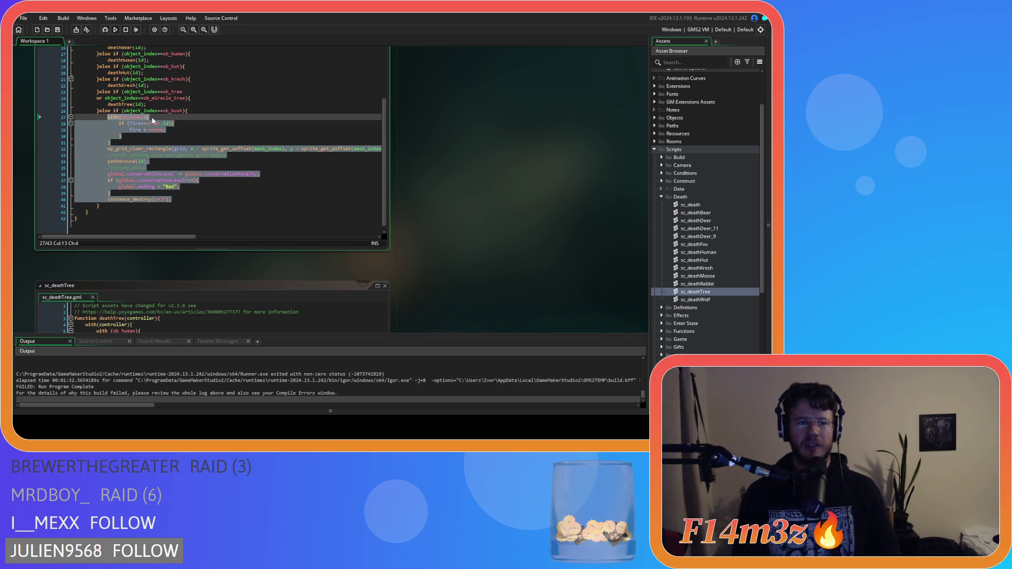
{"action": "left_click", "coordinate": [177, 199]}
{"action": "left_click_drag", "start_coordinate": [177, 199], "coordinate": [107, 117]}
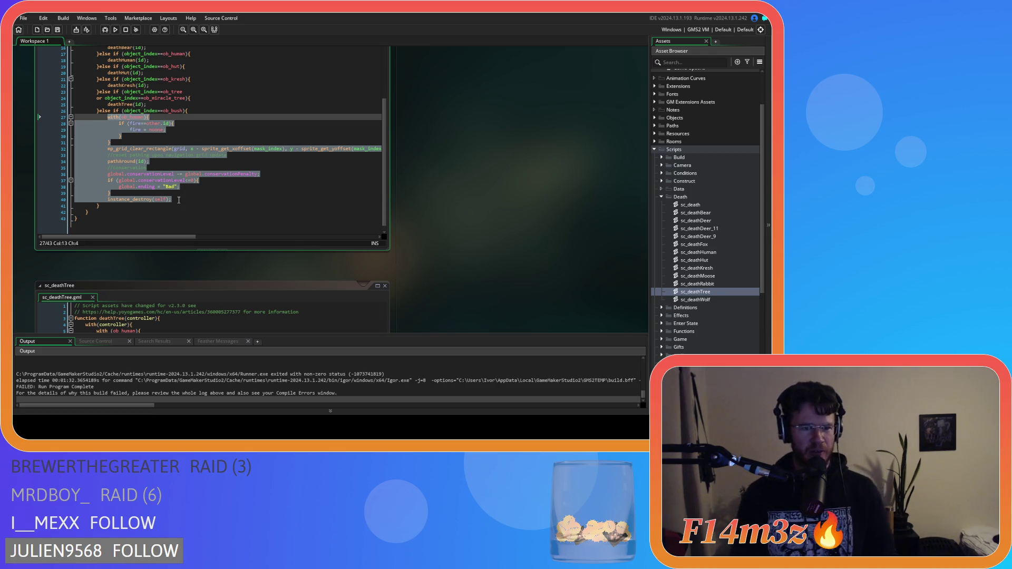
{"action": "left_click", "coordinate": [179, 200]}
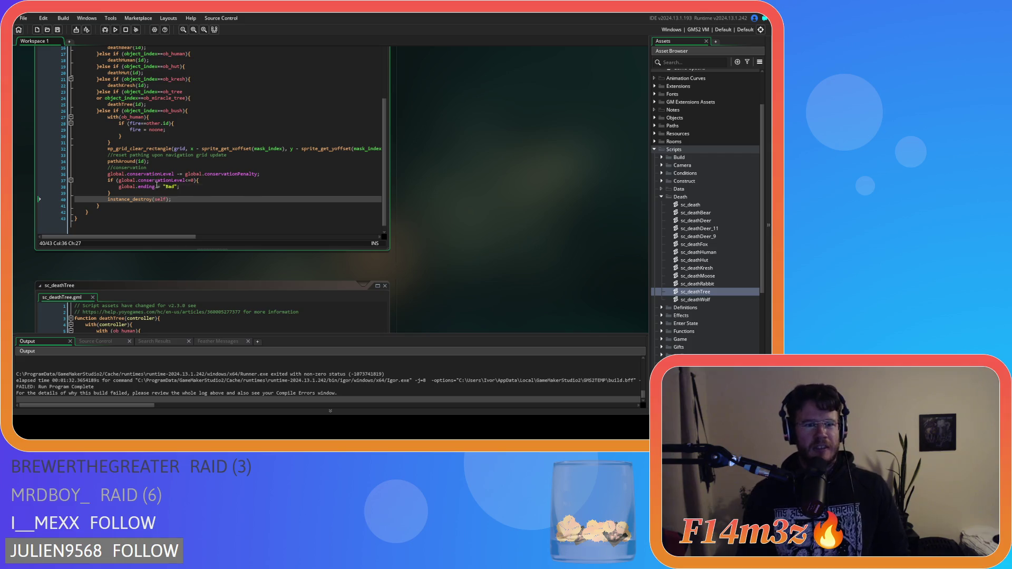
{"action": "mouse_move", "coordinate": [174, 201]}
{"action": "left_mouse_down"}
{"action": "mouse_move", "coordinate": [108, 147]}
{"action": "mouse_move", "coordinate": [103, 115]}
{"action": "left_mouse_up"}
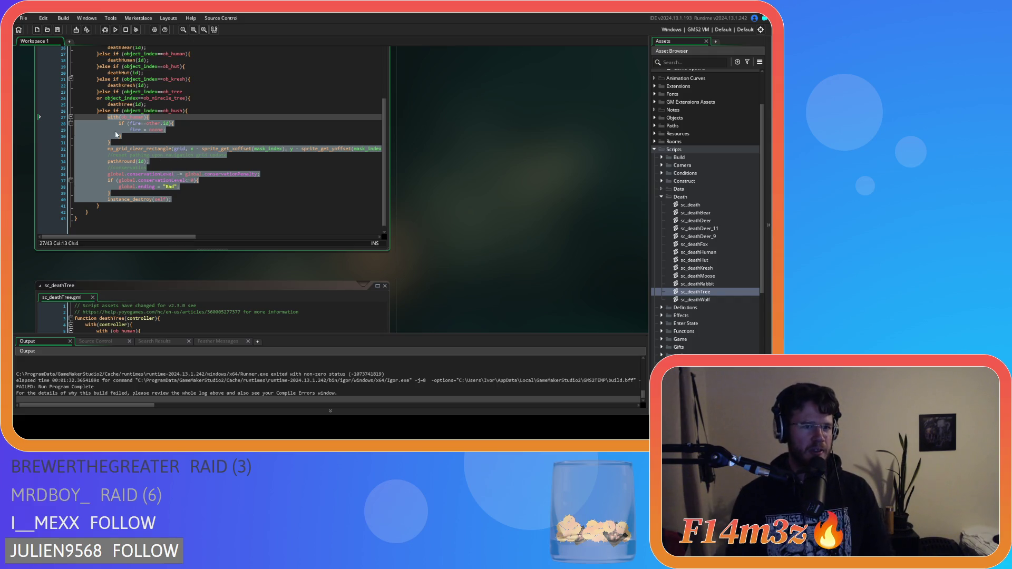
{"action": "left_click", "coordinate": [161, 142]}
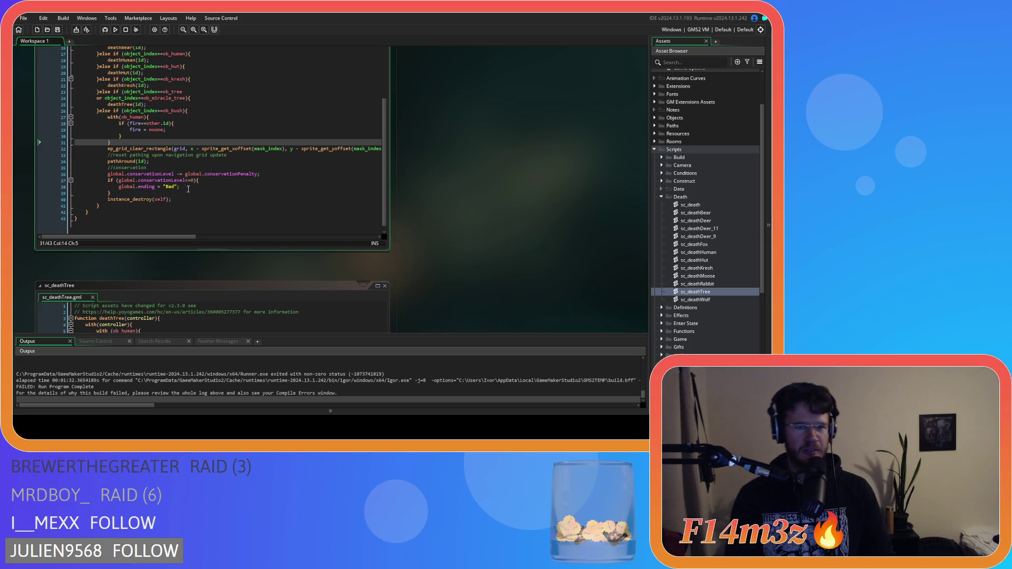
{"action": "mouse_move", "coordinate": [171, 199]}
{"action": "left_mouse_down"}
{"action": "mouse_move", "coordinate": [100, 168]}
{"action": "mouse_move", "coordinate": [108, 117]}
{"action": "left_mouse_up"}
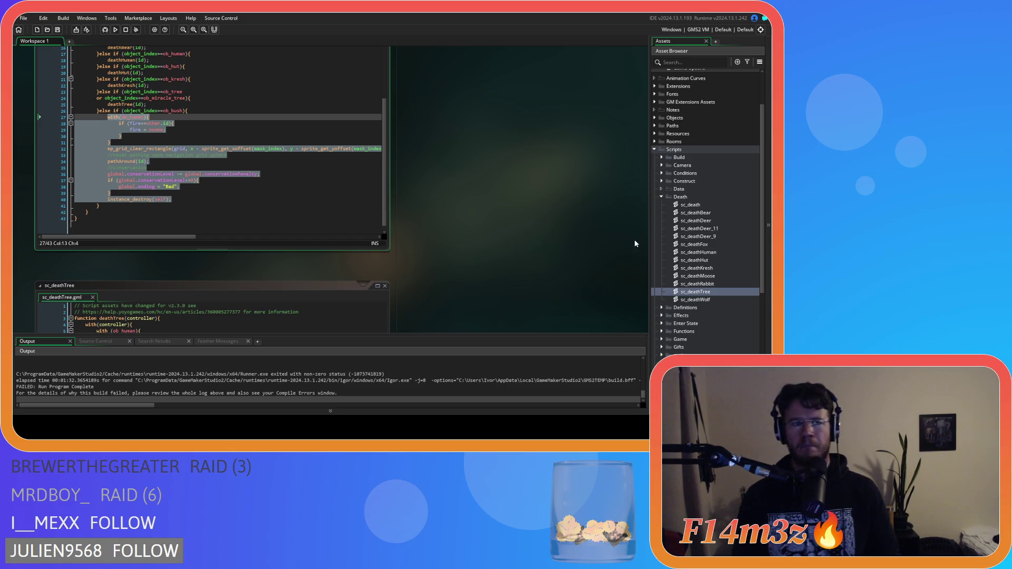
{"action": "left_click", "coordinate": [712, 229]}
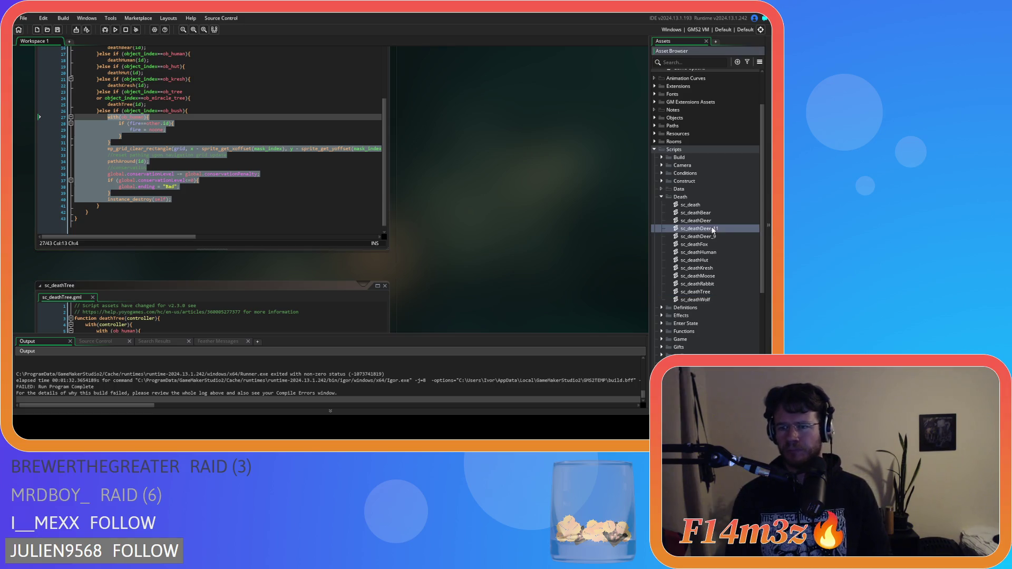
Rename sc_deathDeer_9 to sc_deathBush, open it, and delete Deer from the function name
{"action": "left_click", "coordinate": [717, 238]}
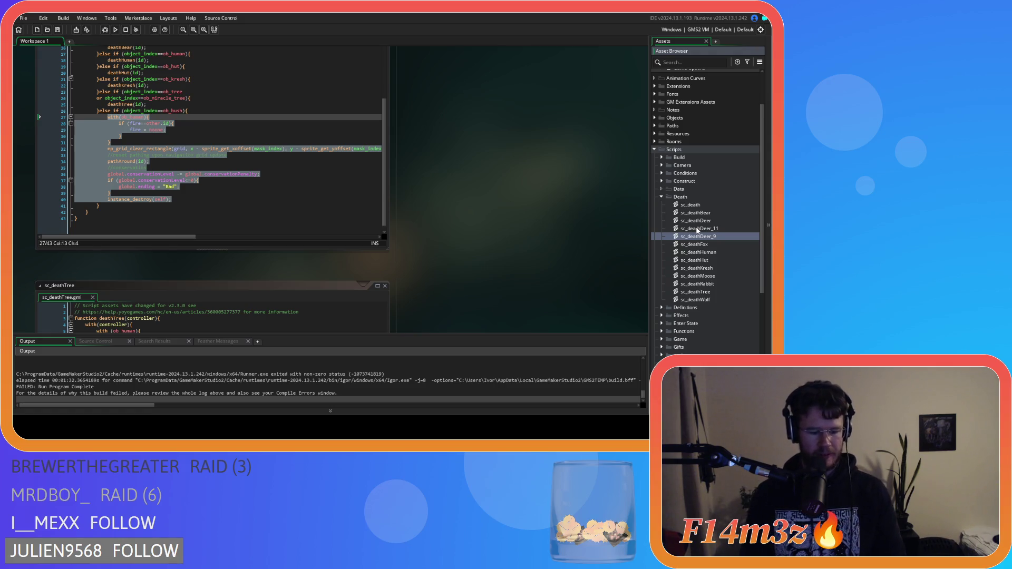
{"action": "key", "text": "BackSpace"}
{"action": "key", "text": "BackSpace"}
{"action": "key", "text": "BackSpace"}
{"action": "type", "text": "Bush"}
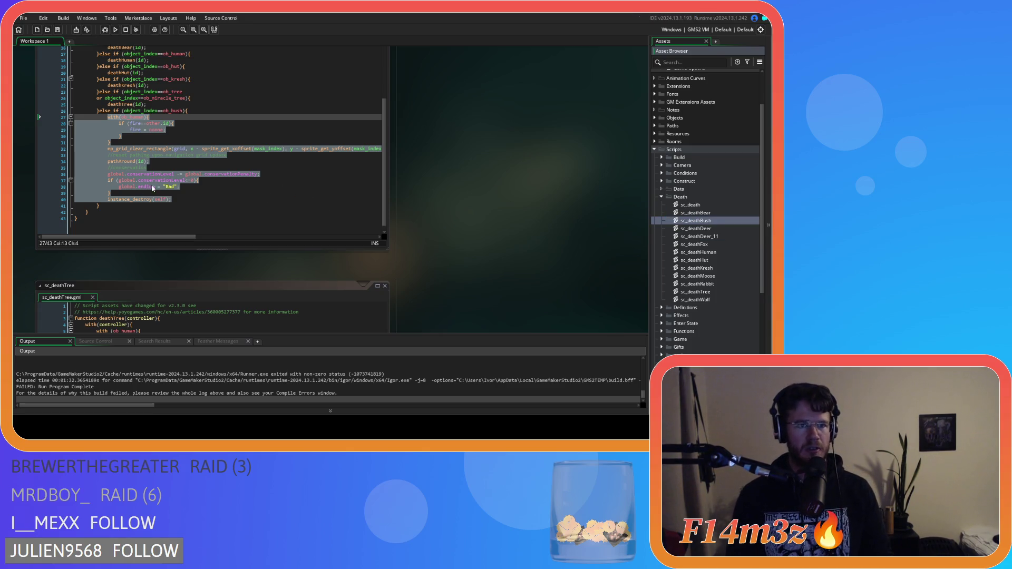
{"action": "double_click", "coordinate": [694, 221]}
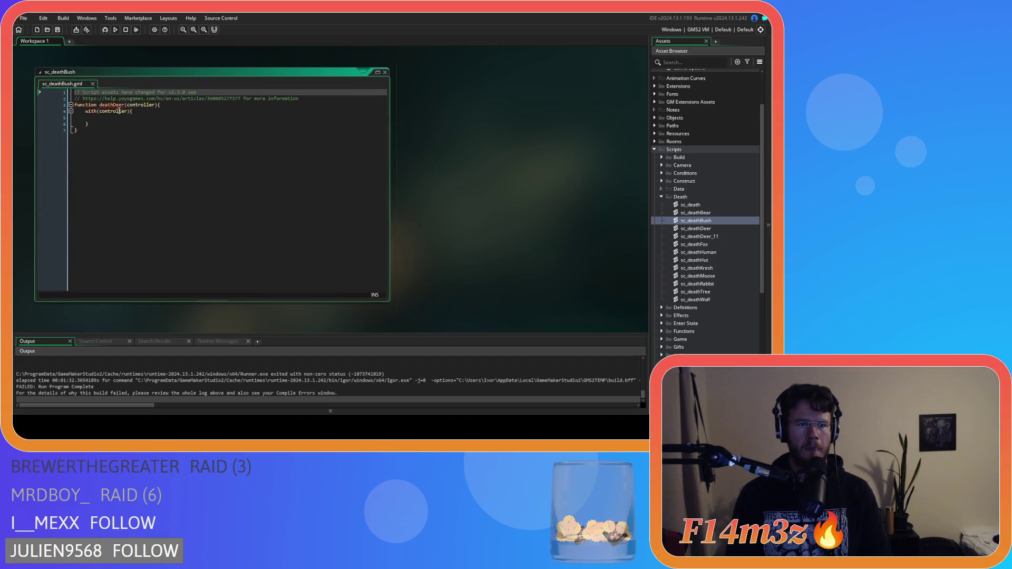
{"action": "left_click", "coordinate": [115, 105]}
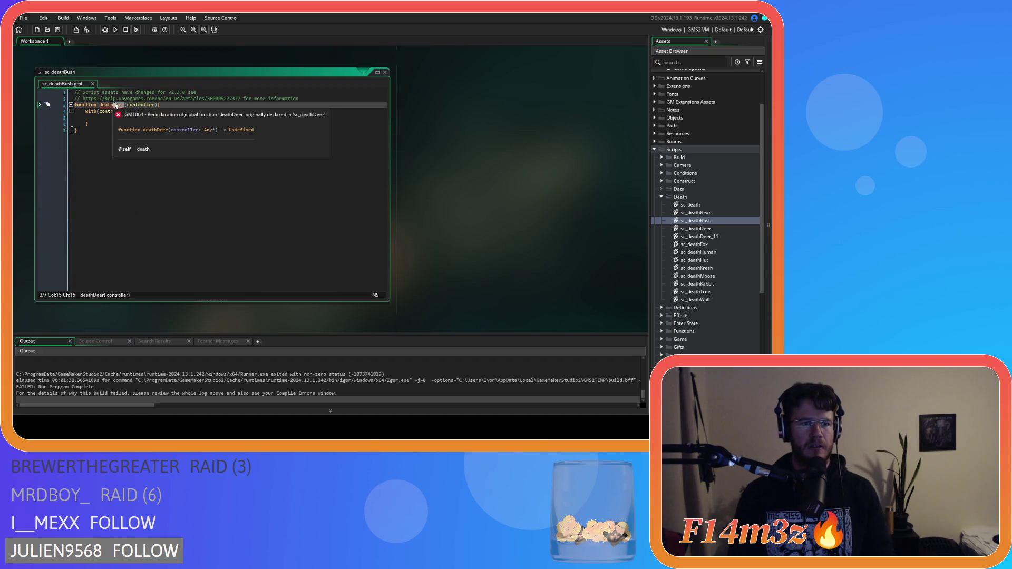
{"action": "key", "text": "Delete"}
{"action": "key", "text": "Delete"}
{"action": "key", "text": "Delete"}
Finish naming the function deathBush, then cut the bush code out of sc_death
{"action": "type", "text": "Bush"}
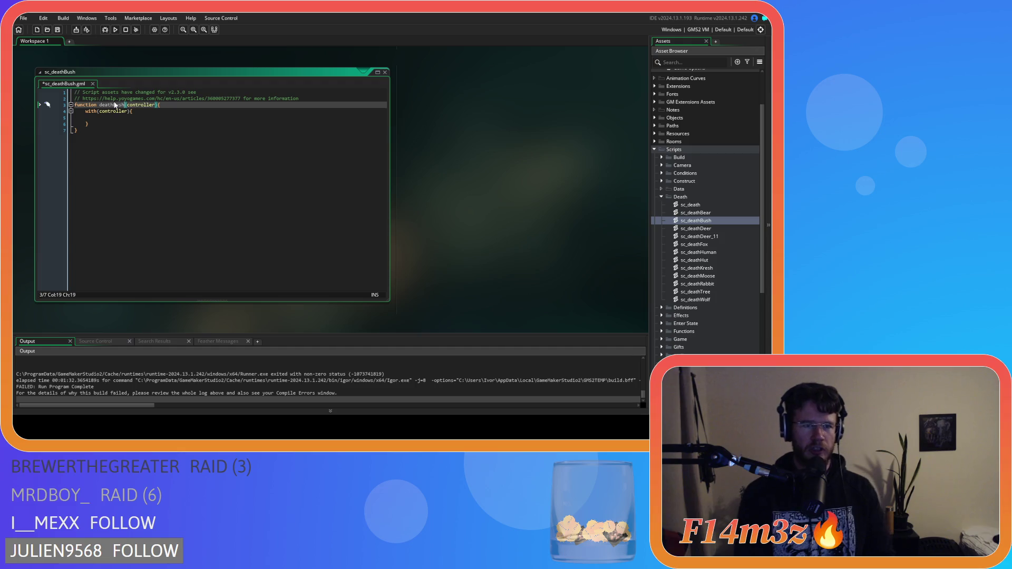
{"action": "left_click", "coordinate": [166, 125]}
{"action": "scroll", "coordinate": [407, 210], "scroll_direction": "up", "scroll_amount": 5}
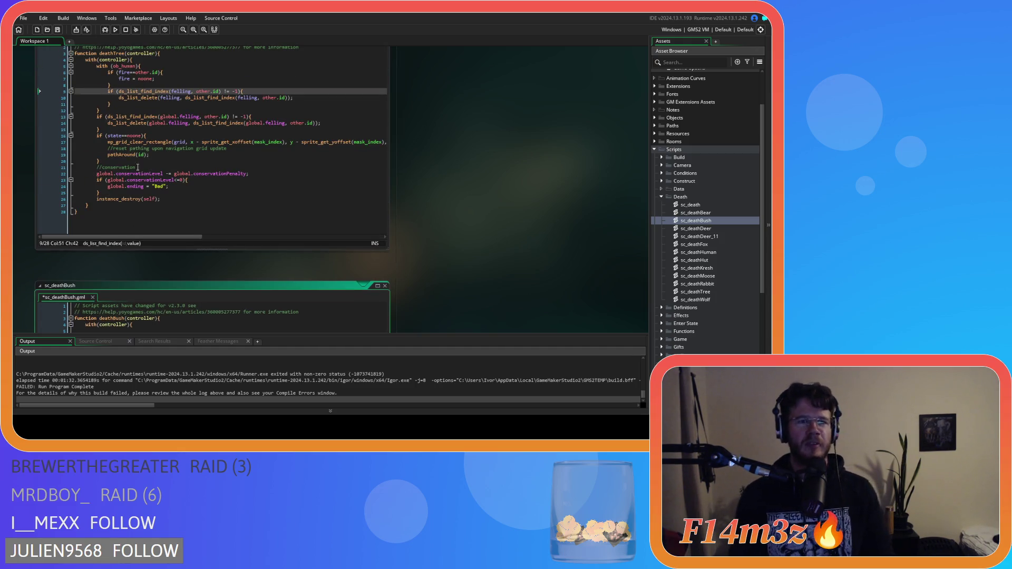
{"action": "scroll", "coordinate": [437, 212], "scroll_direction": "up", "scroll_amount": 5}
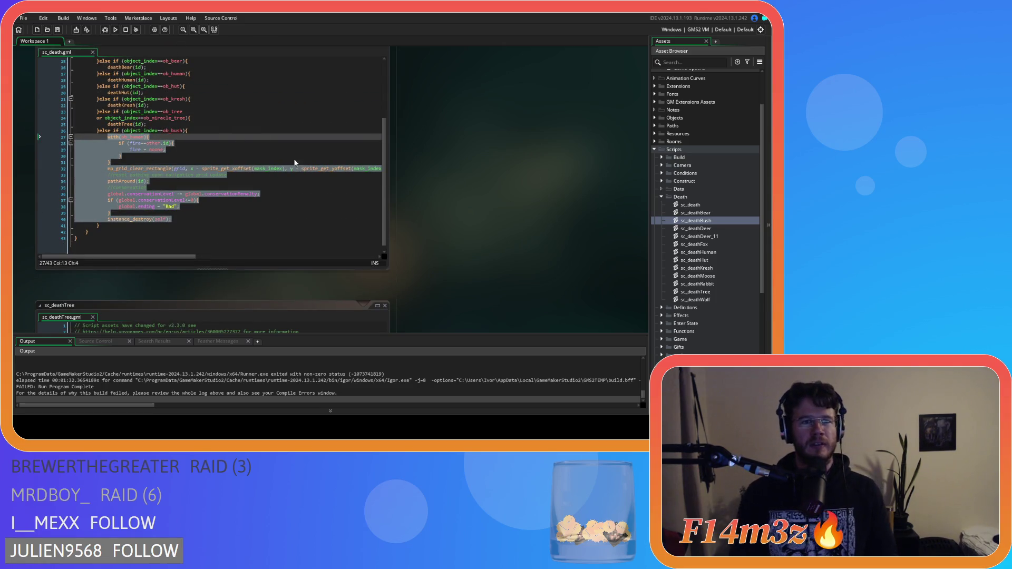
{"action": "scroll", "coordinate": [279, 158], "scroll_direction": "up", "scroll_amount": 1}
{"action": "scroll", "coordinate": [280, 158], "scroll_direction": "down", "scroll_amount": 3}
{"action": "right_click", "coordinate": [120, 167]}
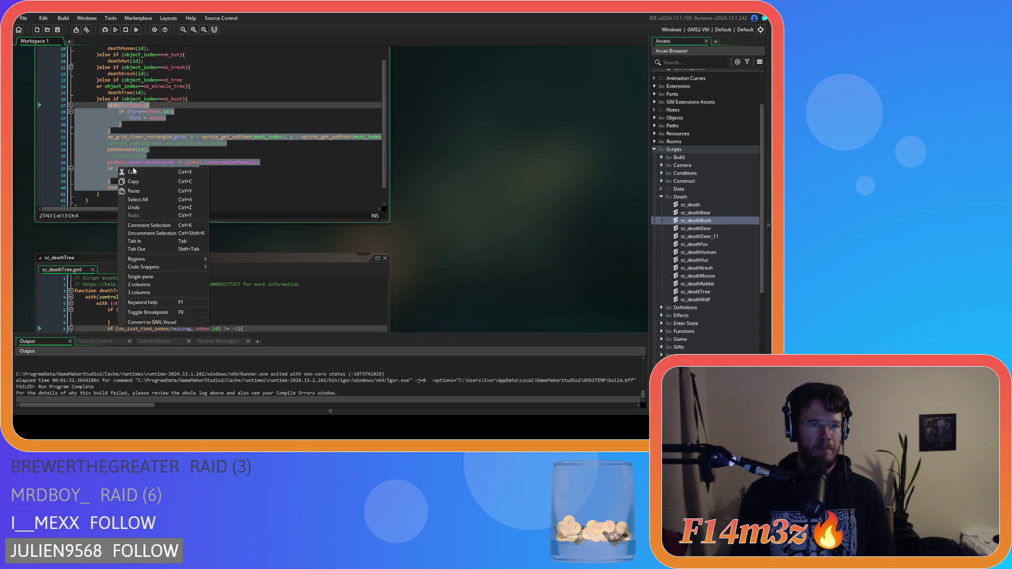
{"action": "left_click", "coordinate": [135, 172]}
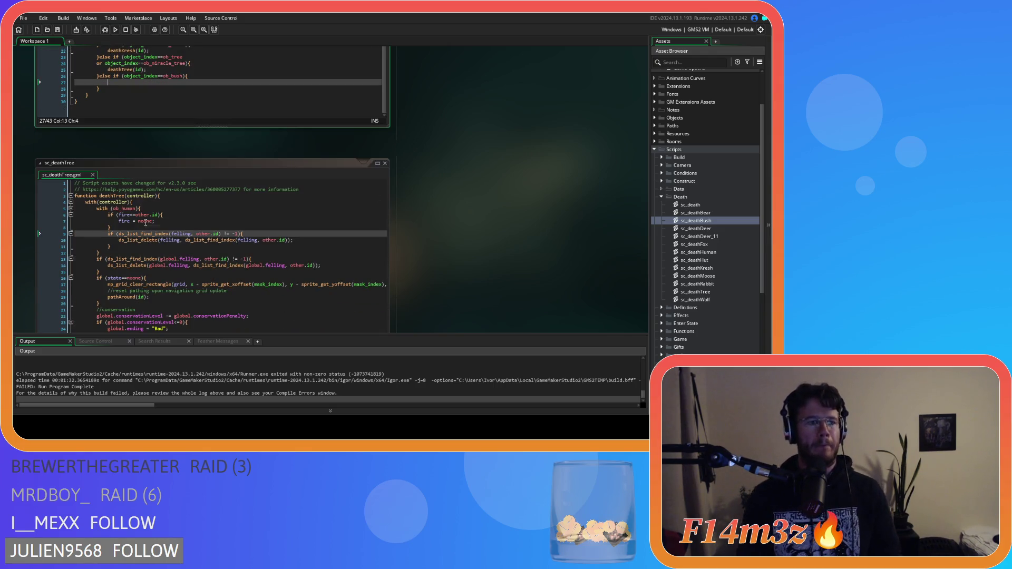
Paste the bush code into deathBush's with(controller) block, unindent it, and save
{"action": "double_click", "coordinate": [706, 220]}
{"action": "left_click", "coordinate": [112, 119]}
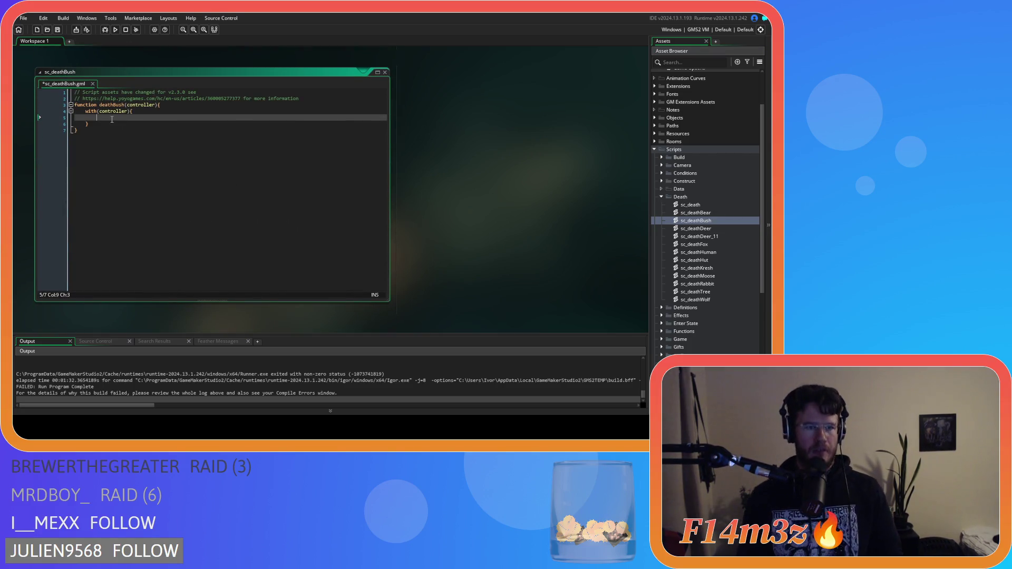
{"action": "key", "text": "ctrl+v"}
{"action": "mouse_move", "coordinate": [175, 201]}
{"action": "left_mouse_down"}
{"action": "mouse_move", "coordinate": [79, 179]}
{"action": "mouse_move", "coordinate": [20, 122]}
{"action": "left_mouse_up"}
{"action": "key", "text": "shift+Tab"}
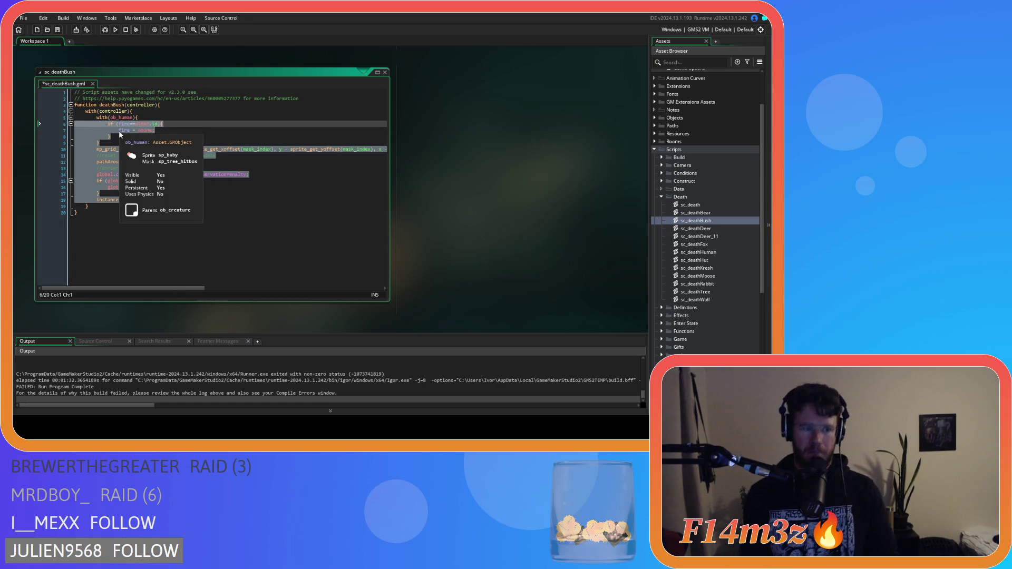
{"action": "left_click", "coordinate": [211, 160]}
{"action": "key", "text": "ctrl+s"}
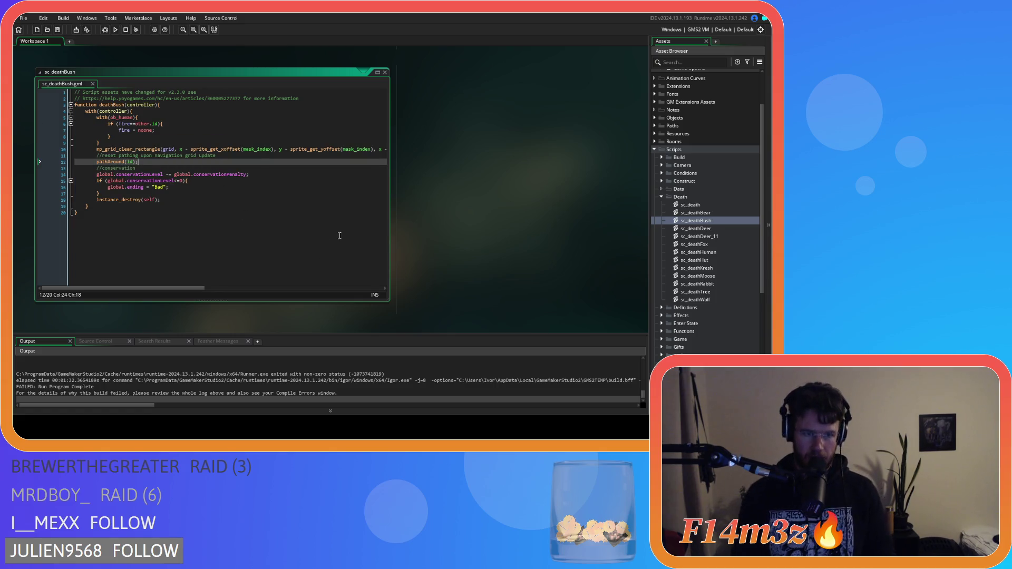
{"action": "scroll", "coordinate": [289, 233], "scroll_direction": "up", "scroll_amount": 3}
{"action": "scroll", "coordinate": [455, 216], "scroll_direction": "up", "scroll_amount": 2}
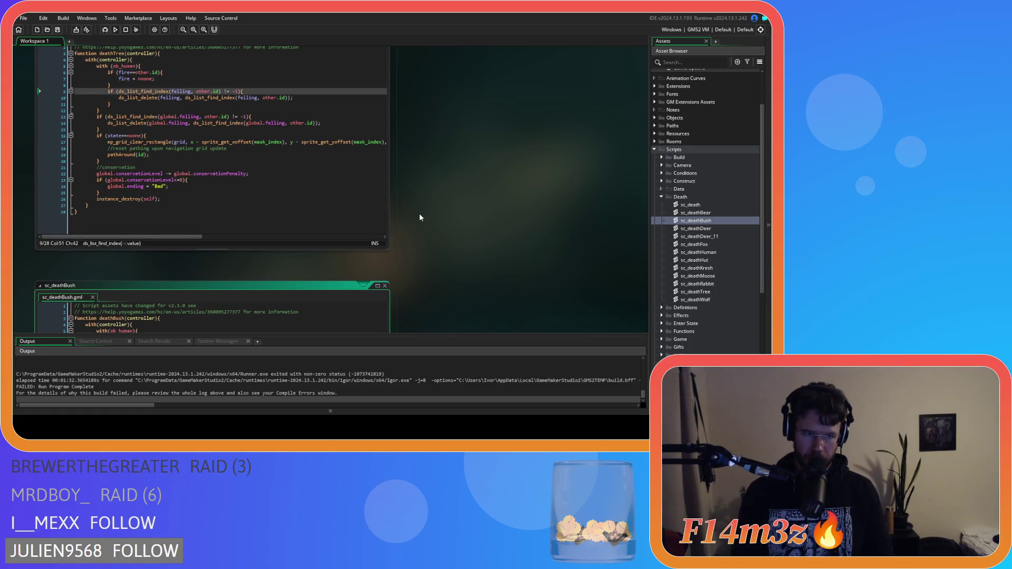
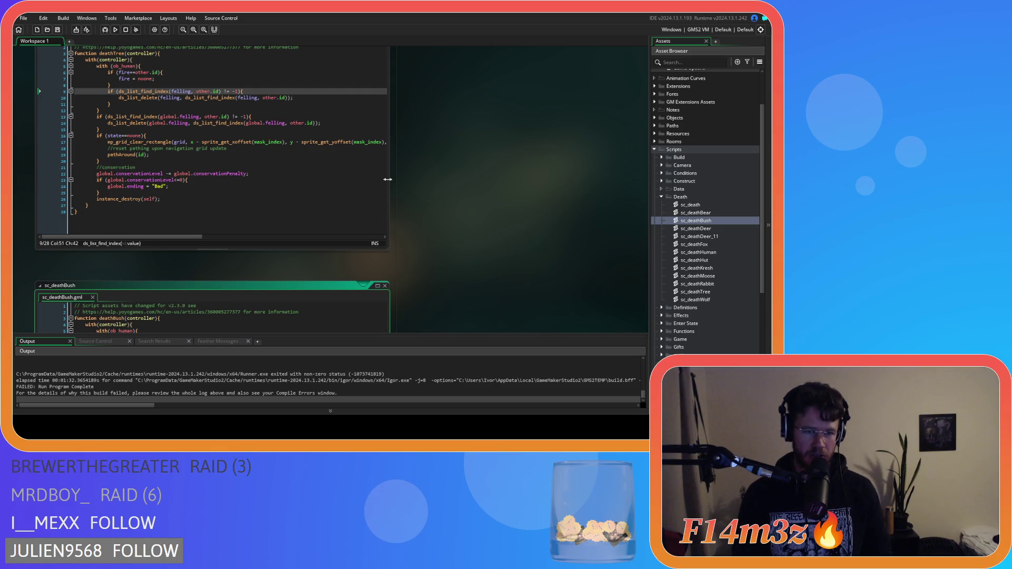
Scroll the workspace from the sc_deathTree editor past sc_deathBush to the sc_death code window
{"action": "left_click", "coordinate": [247, 174]}
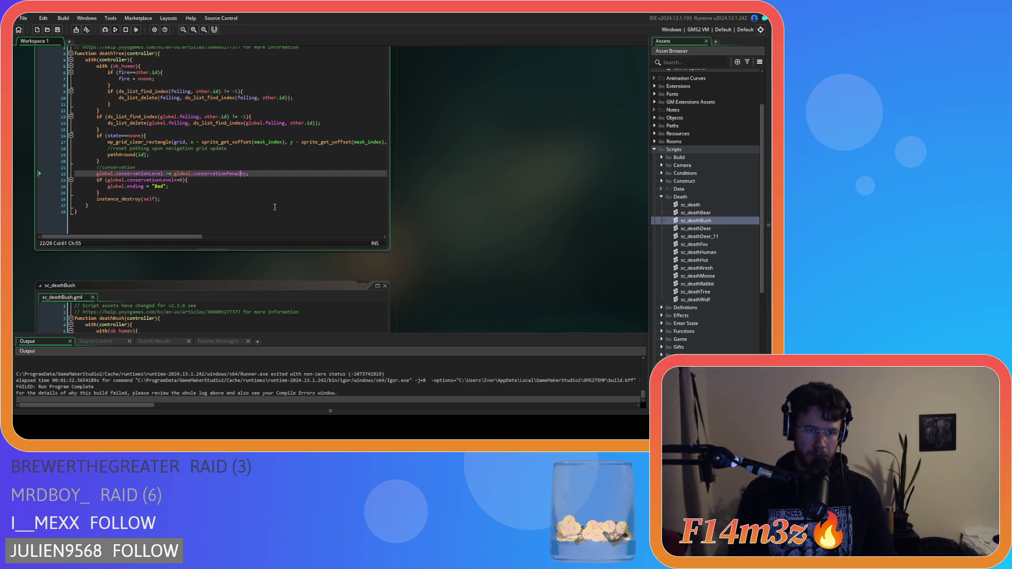
{"action": "scroll", "coordinate": [448, 184], "scroll_direction": "down", "scroll_amount": 1}
{"action": "scroll", "coordinate": [399, 220], "scroll_direction": "down", "scroll_amount": 2}
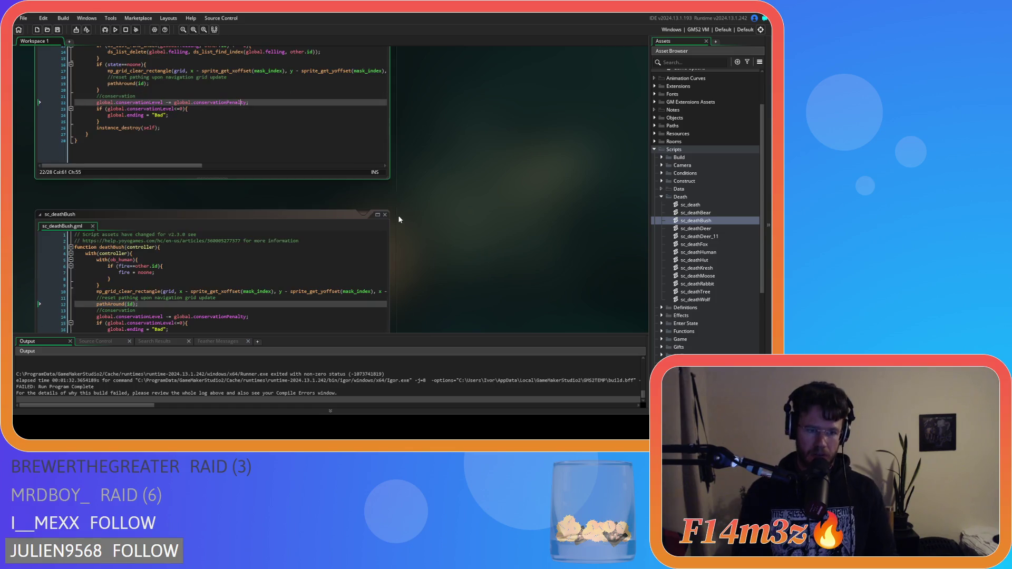
{"action": "scroll", "coordinate": [385, 249], "scroll_direction": "down", "scroll_amount": 4}
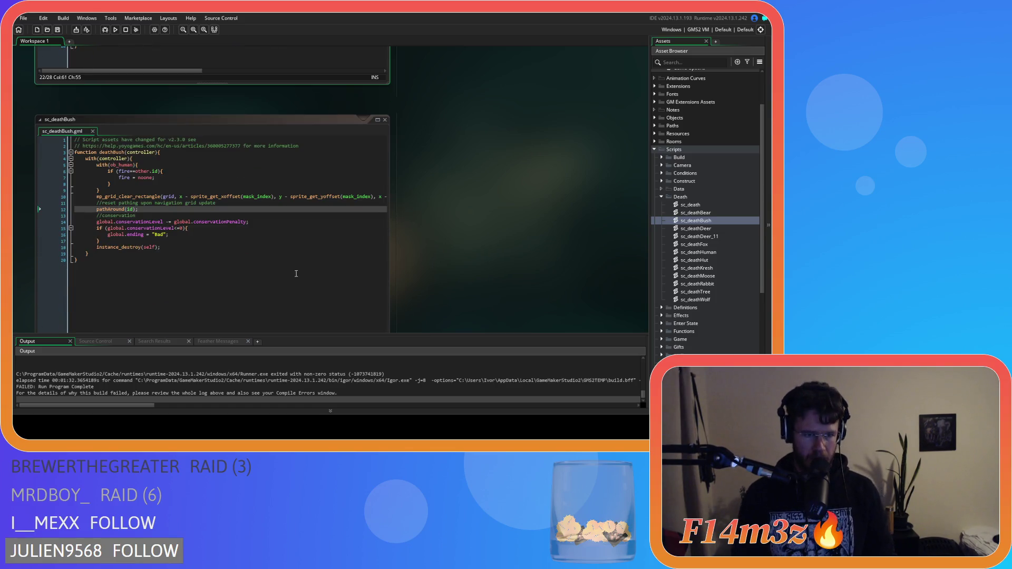
{"action": "scroll", "coordinate": [380, 113], "scroll_direction": "up", "scroll_amount": 10}
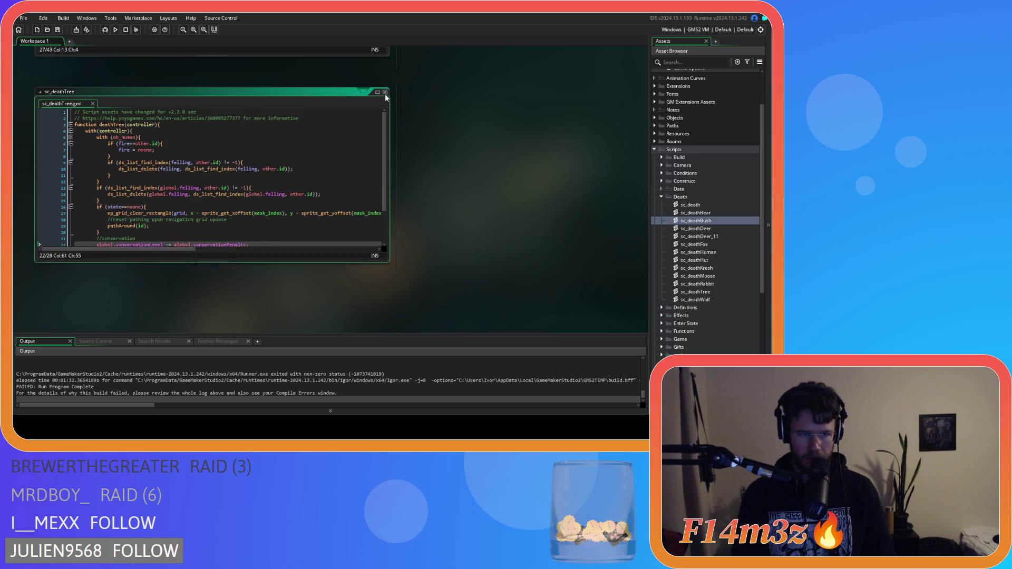
{"action": "scroll", "coordinate": [463, 239], "scroll_direction": "up", "scroll_amount": 10}
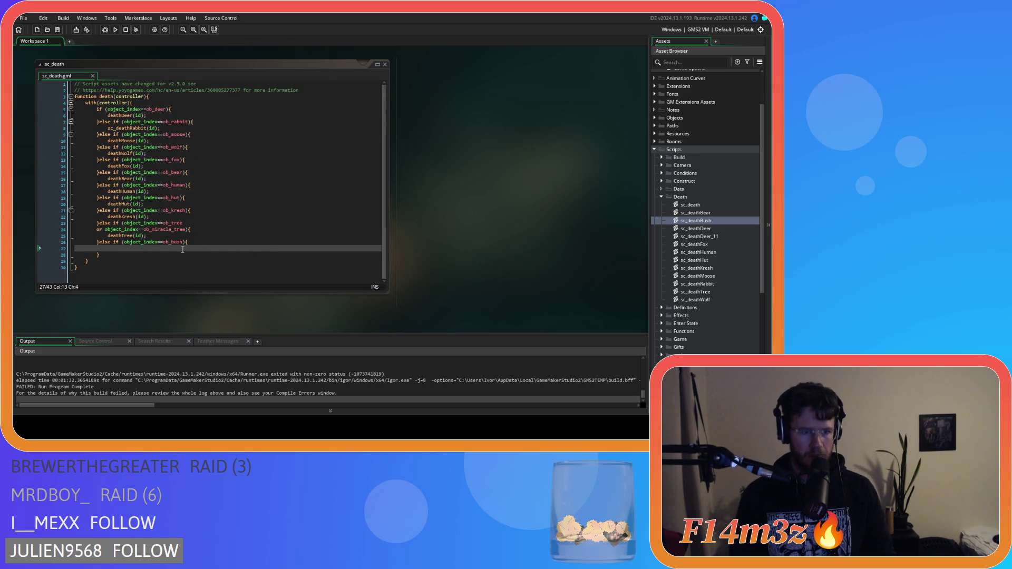
Add deathBush(id); inside the ob_bush branch of sc_death and save the script
{"action": "left_click", "coordinate": [183, 246]}
{"action": "type", "text": "deathBush"}
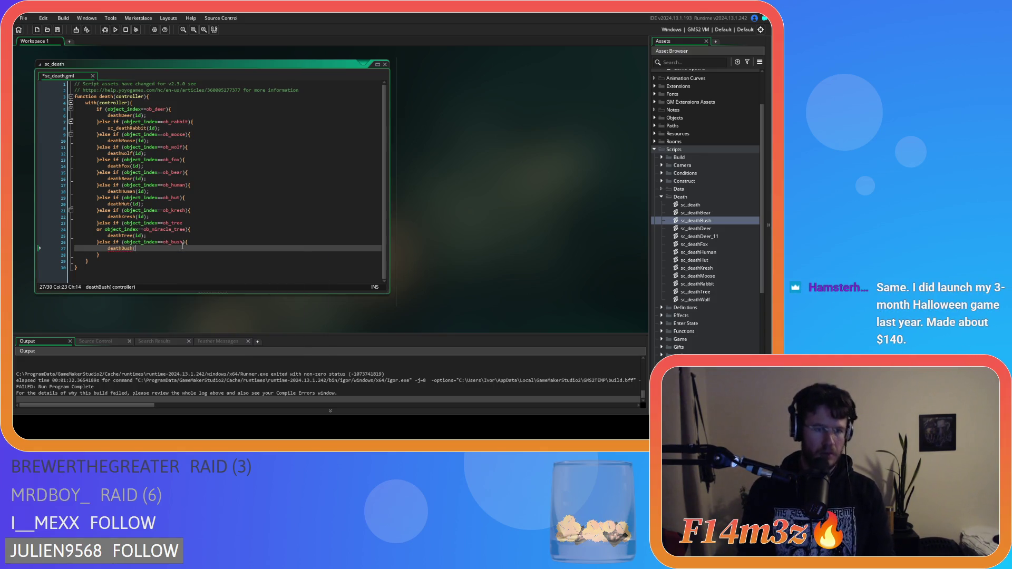
{"action": "type", "text": "(id);"}
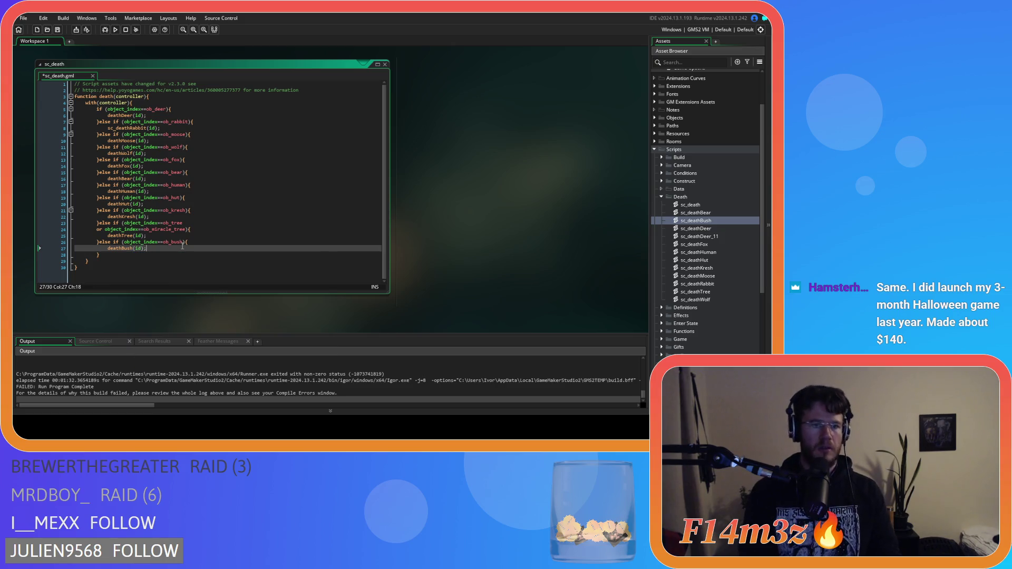
{"action": "key", "text": "ctrl+s"}
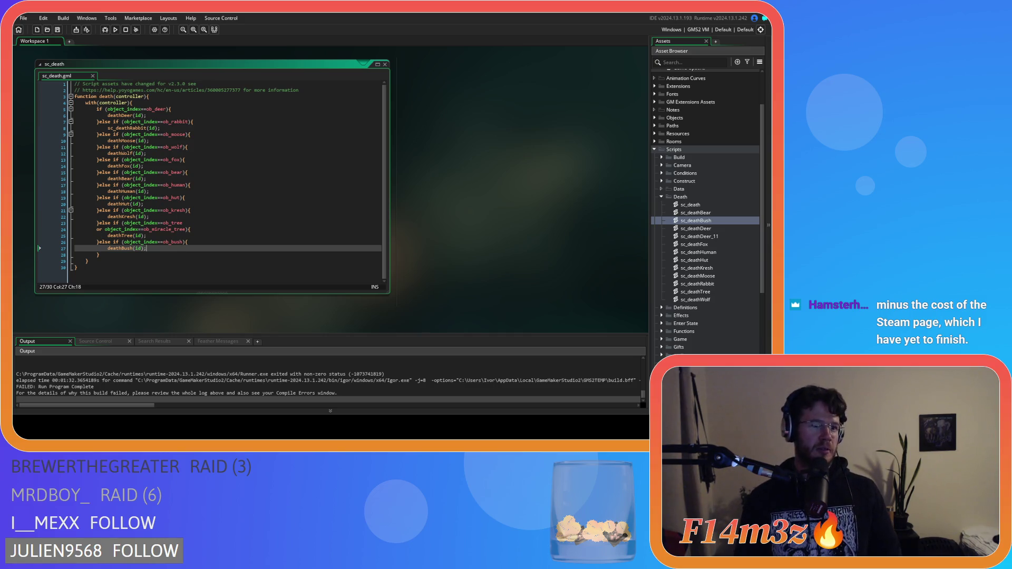
{"action": "left_click", "coordinate": [189, 279]}
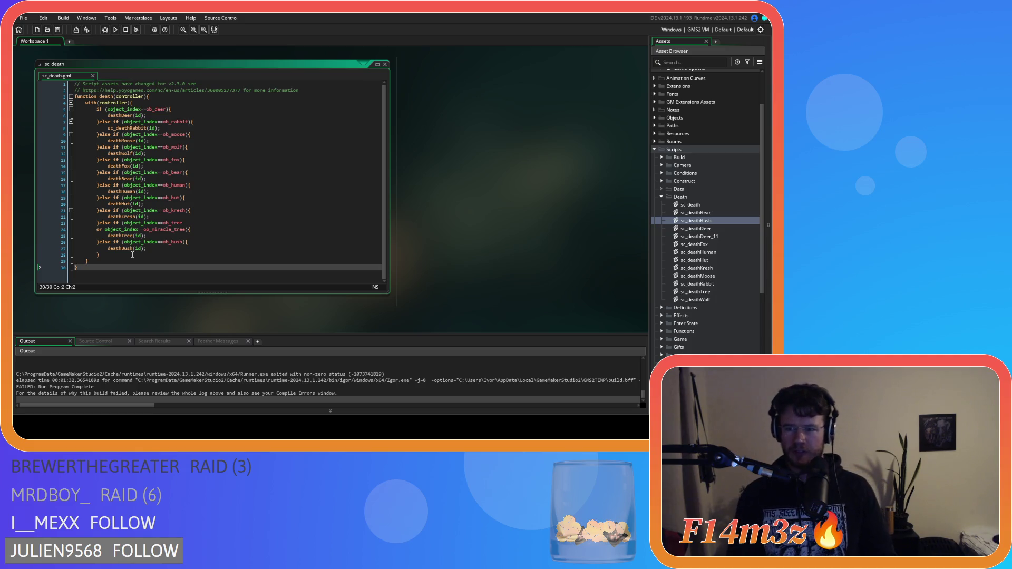
{"action": "left_click", "coordinate": [132, 254]}
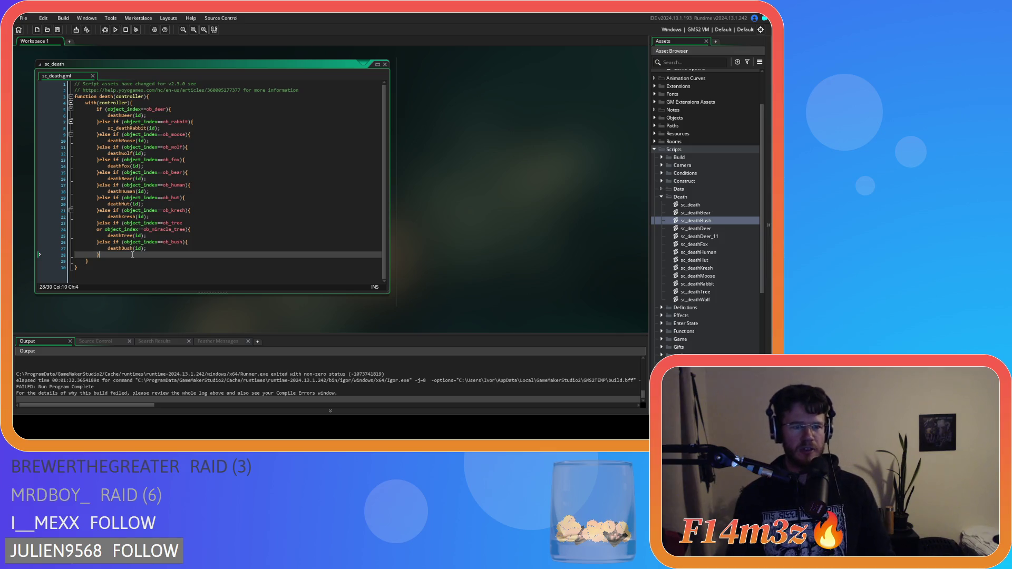
{"action": "mouse_move", "coordinate": [184, 241]}
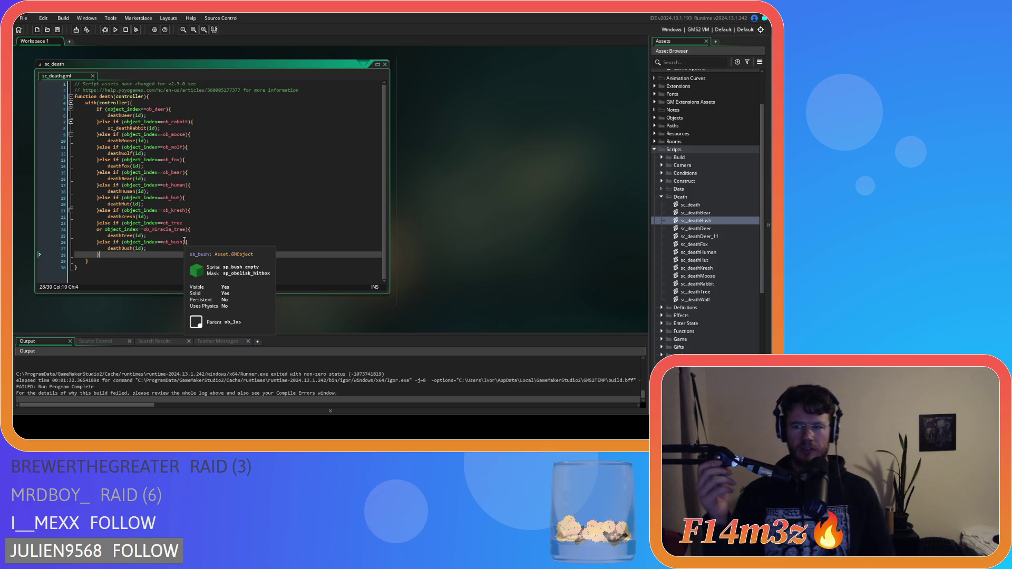
{"action": "left_click", "coordinate": [204, 192]}
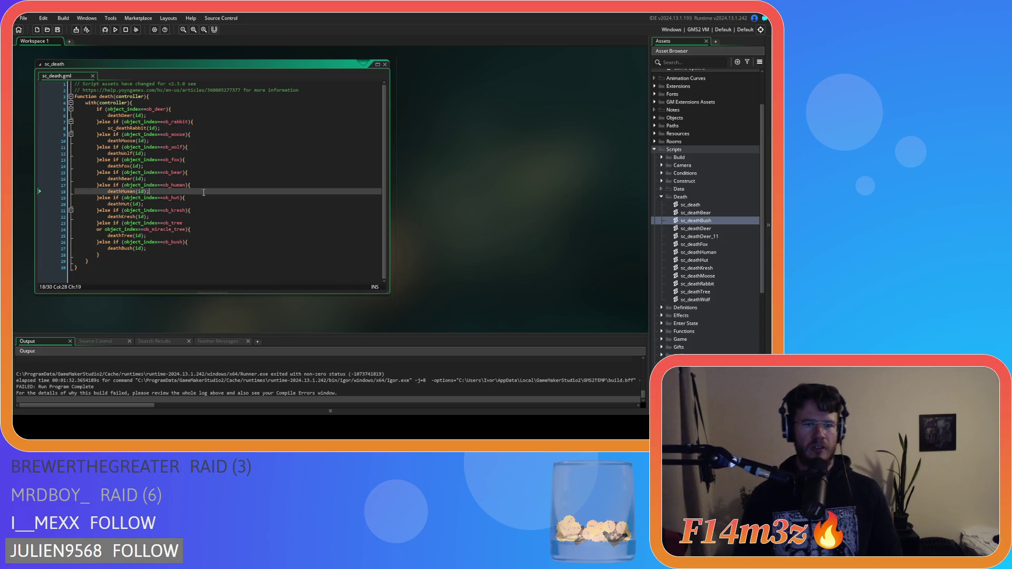
{"action": "left_click", "coordinate": [218, 232]}
{"action": "left_click", "coordinate": [218, 255]}
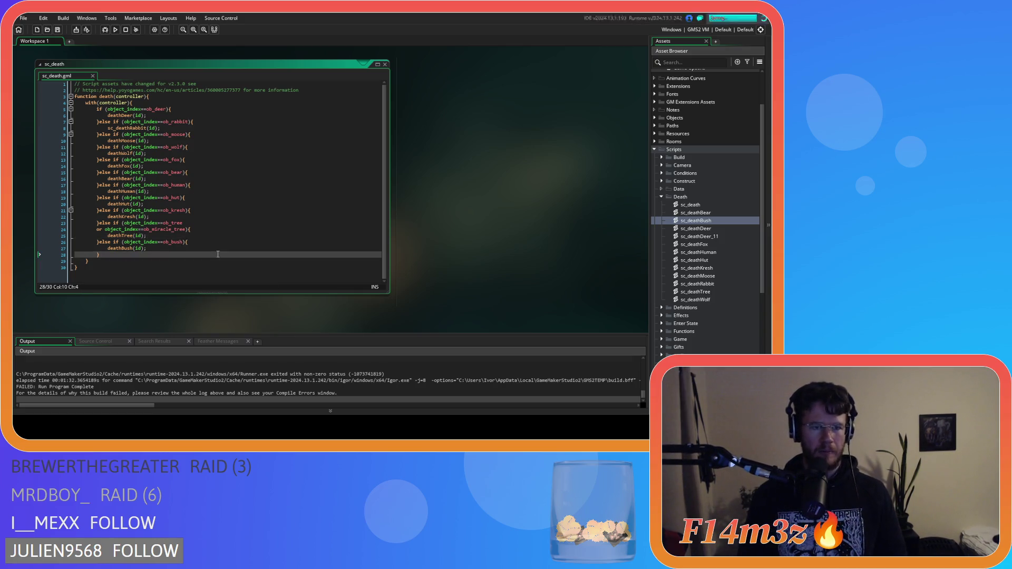
{"action": "left_click", "coordinate": [227, 247]}
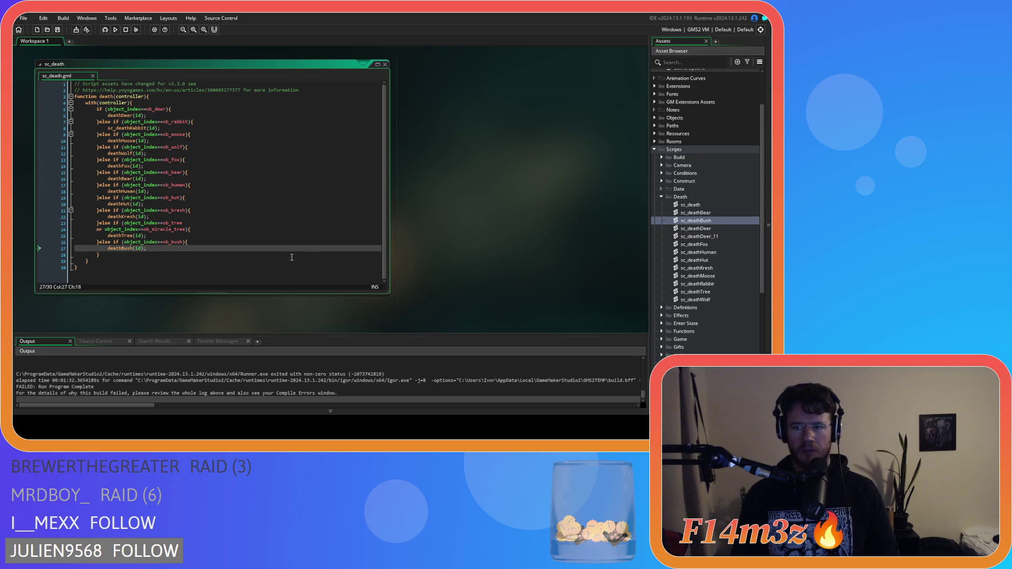
{"action": "left_click", "coordinate": [727, 237]}
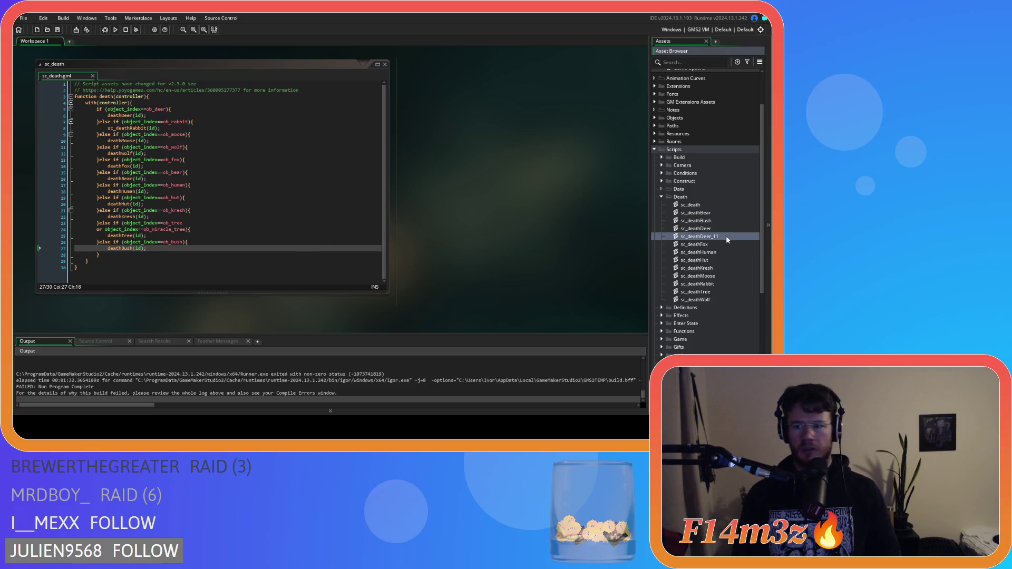
Delete the duplicate sc_deathDeer_11 script, then check sc_death's deathDeer through deathKresh calls
{"action": "key", "text": "Delete"}
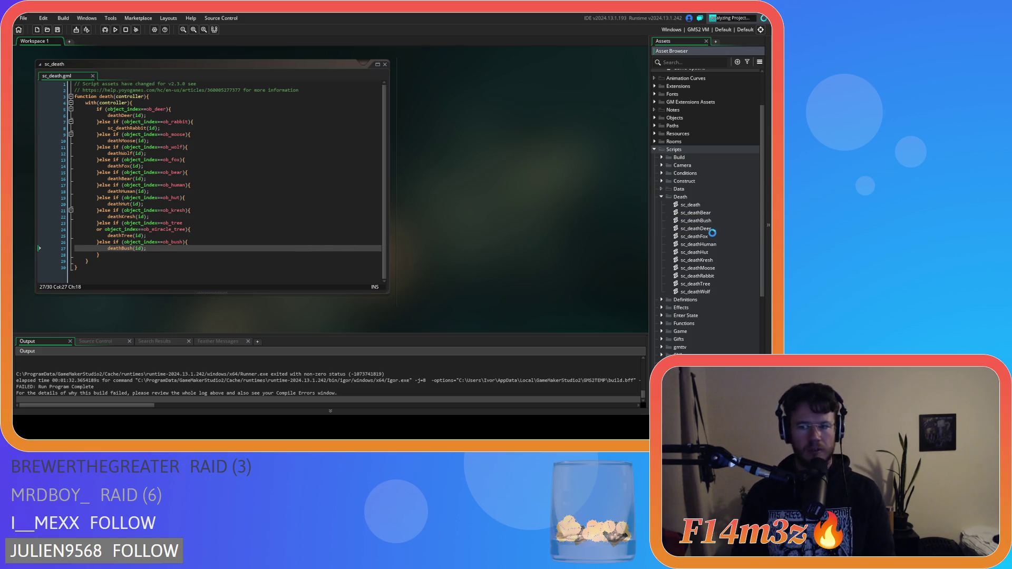
{"action": "left_click", "coordinate": [251, 222]}
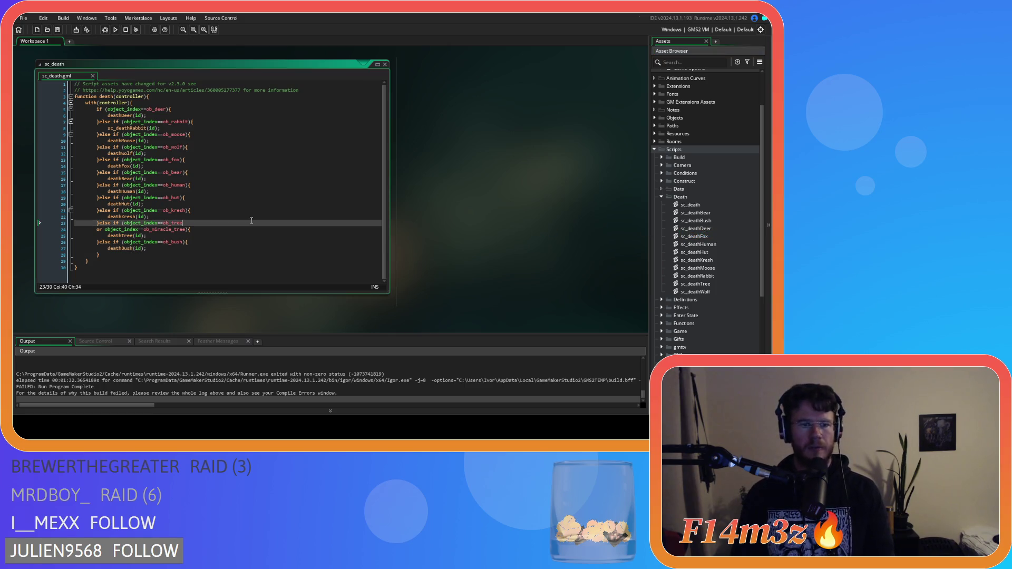
{"action": "left_click", "coordinate": [194, 253]}
{"action": "left_click", "coordinate": [179, 115]}
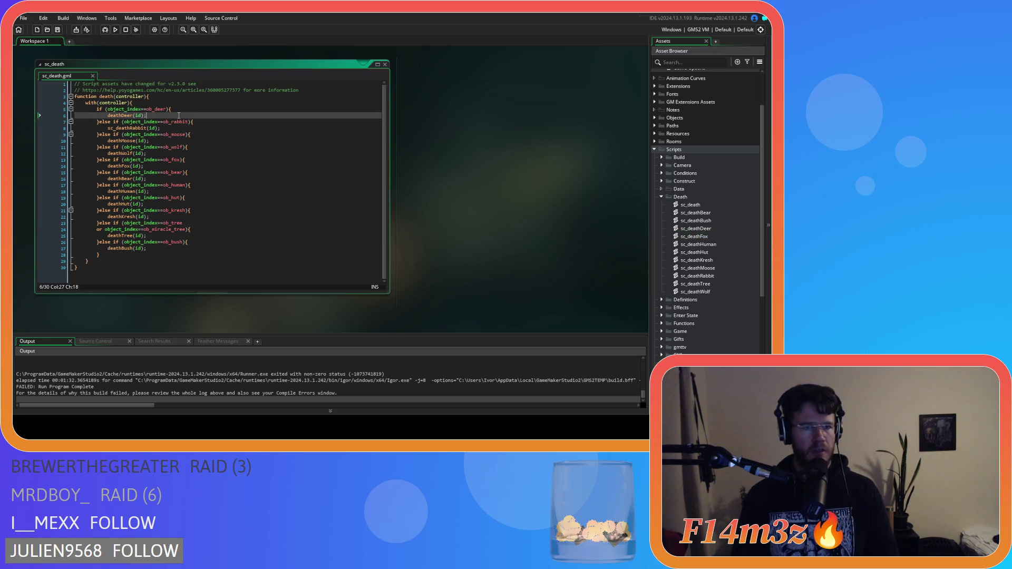
{"action": "left_click", "coordinate": [212, 127]}
{"action": "left_click", "coordinate": [210, 141]}
{"action": "left_click", "coordinate": [211, 158]}
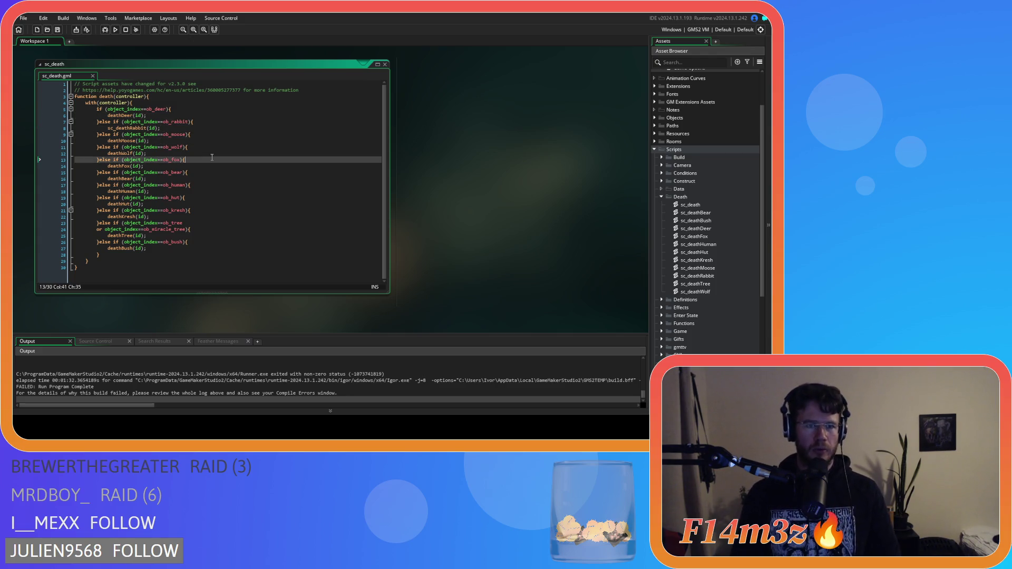
{"action": "left_click", "coordinate": [210, 168]}
{"action": "left_click", "coordinate": [215, 181]}
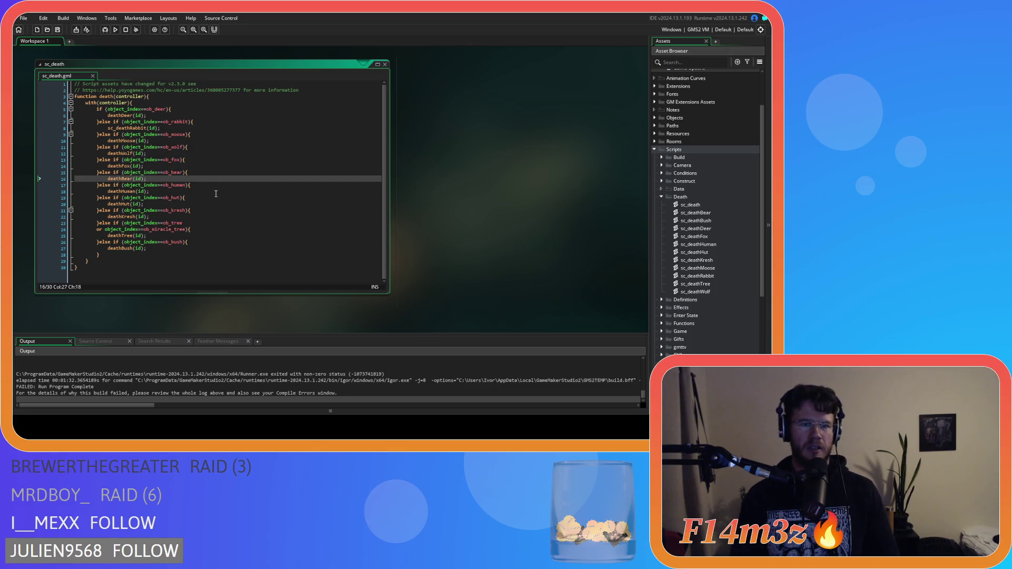
{"action": "left_click", "coordinate": [216, 192]}
{"action": "left_click", "coordinate": [213, 205]}
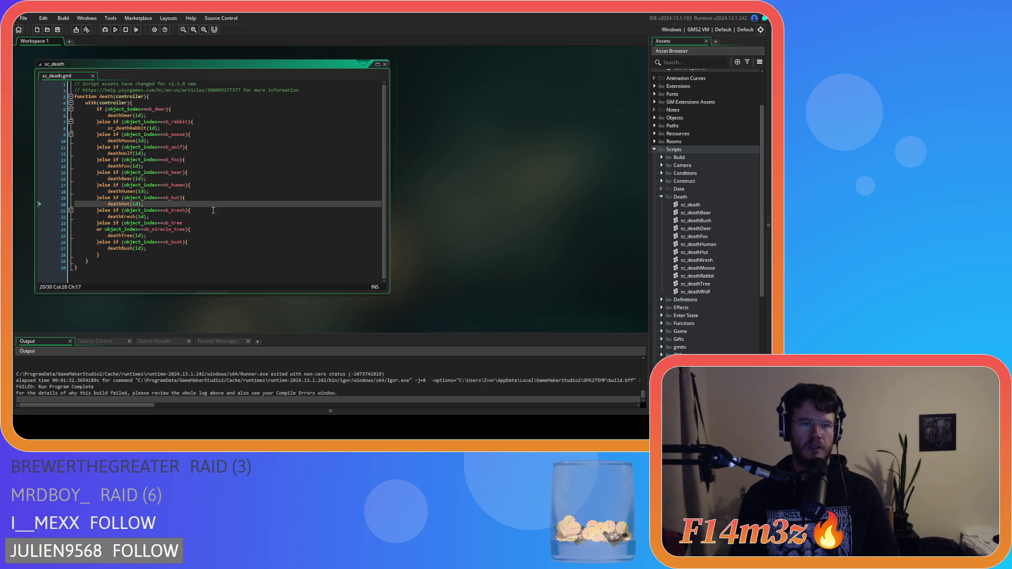
{"action": "left_click", "coordinate": [213, 217]}
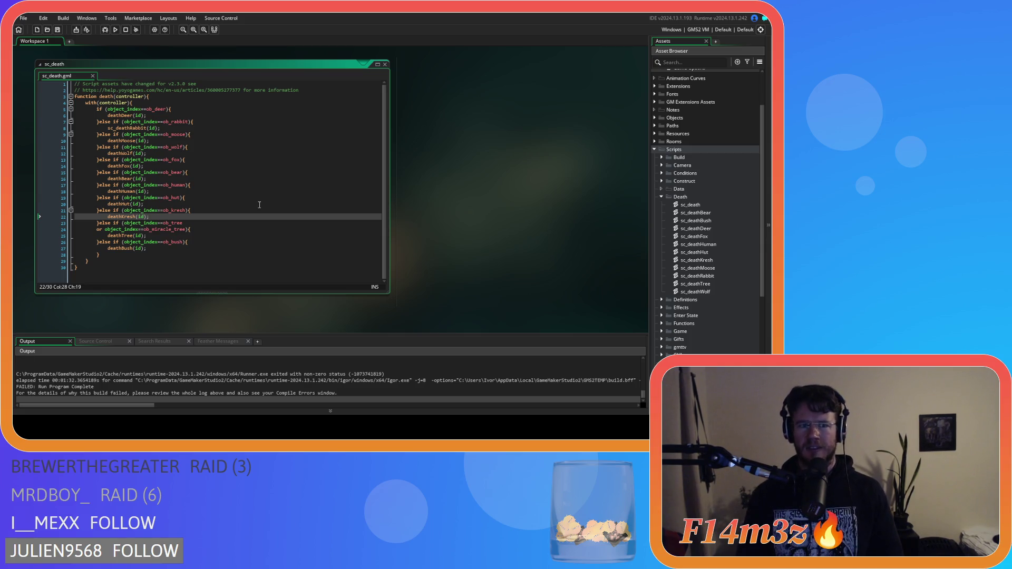
Undo back to older sc_death versions, then redo to the short version
{"action": "key", "text": "ctrl+z"}
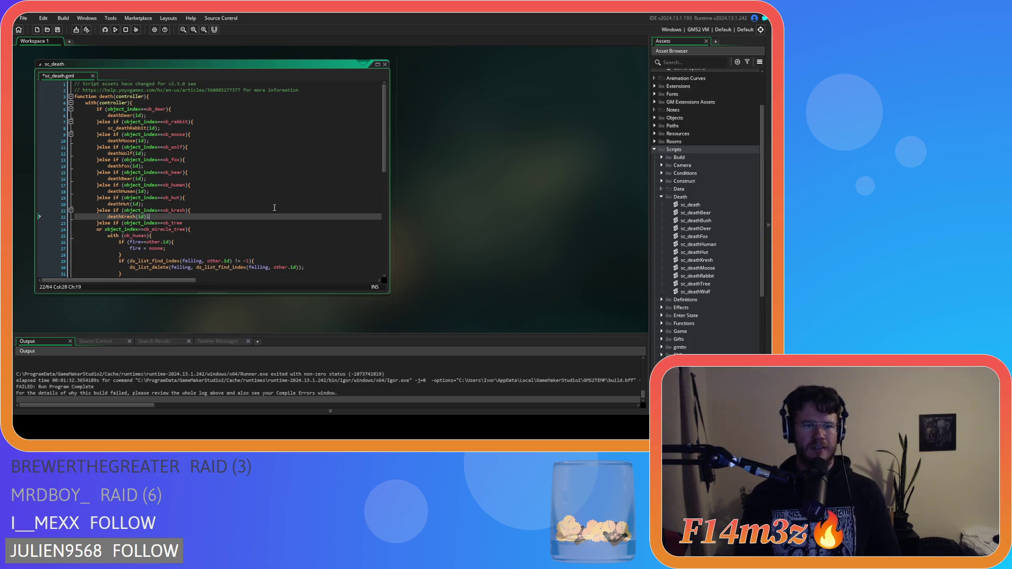
{"action": "key", "text": "ctrl+z"}
{"action": "key", "text": "ctrl+z"}
{"action": "key", "text": "ctrl+z"}
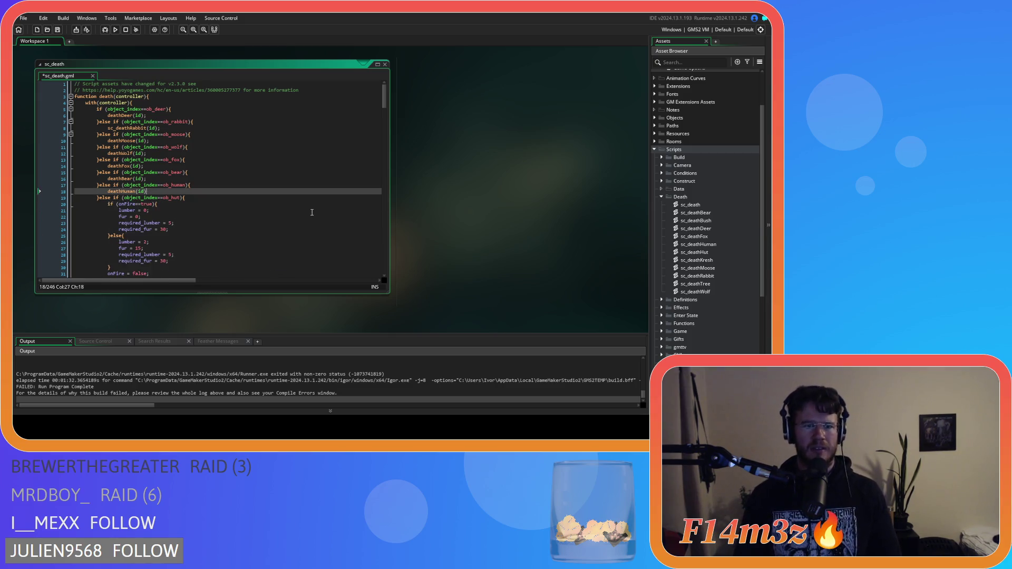
{"action": "key", "text": "ctrl+z"}
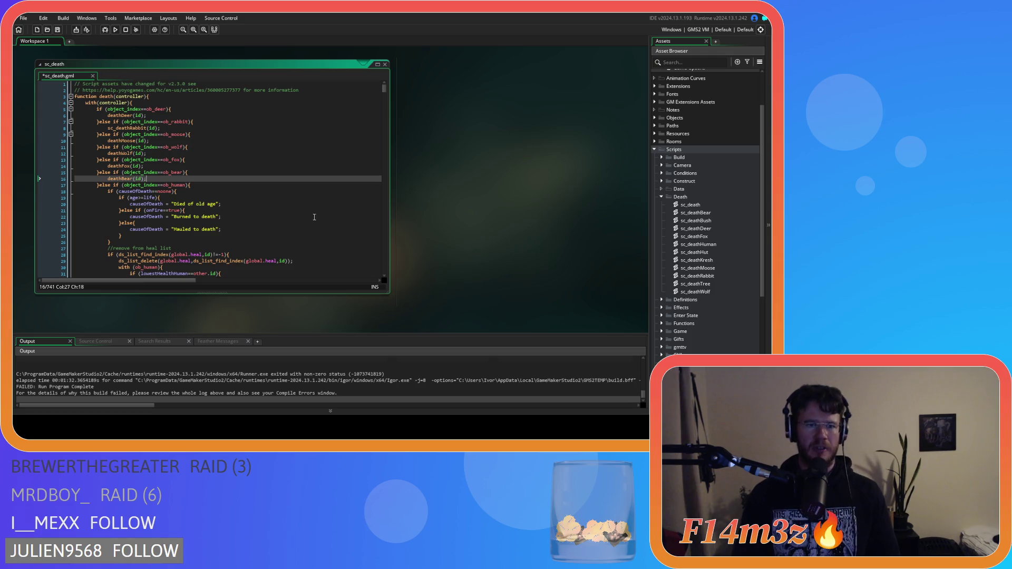
{"action": "key", "text": "ctrl+y"}
{"action": "key", "text": "ctrl+y"}
{"action": "key", "text": "ctrl+y"}
{"action": "key", "text": "ctrl+y"}
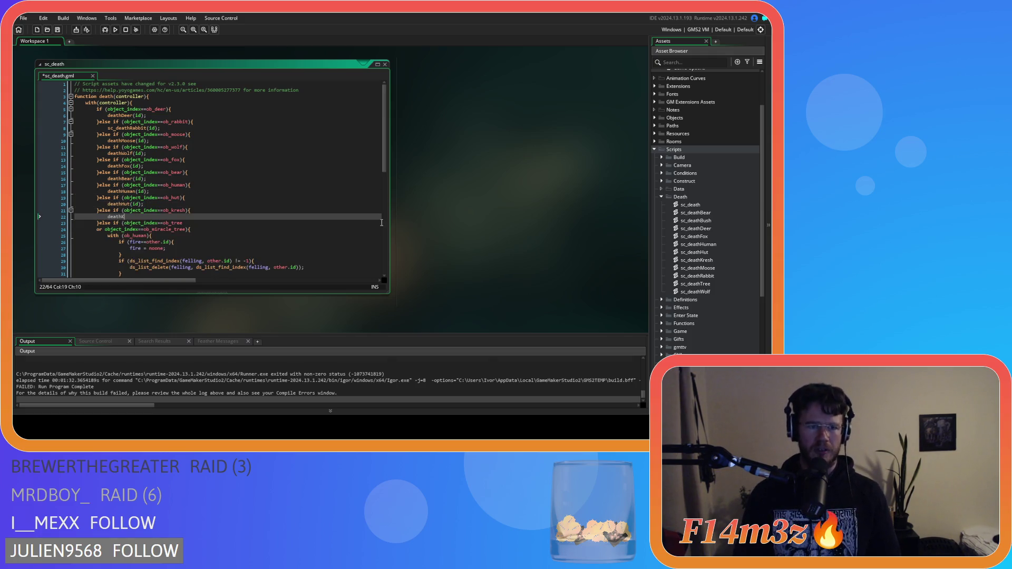
{"action": "key", "text": "ctrl+y"}
{"action": "key", "text": "ctrl+y"}
{"action": "key", "text": "ctrl+y"}
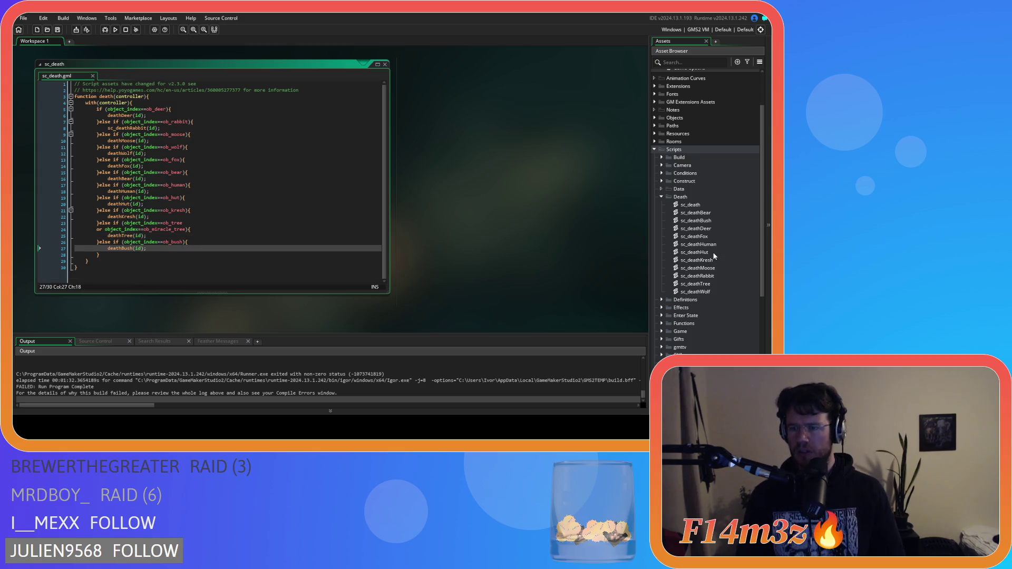
{"action": "left_click", "coordinate": [711, 222]}
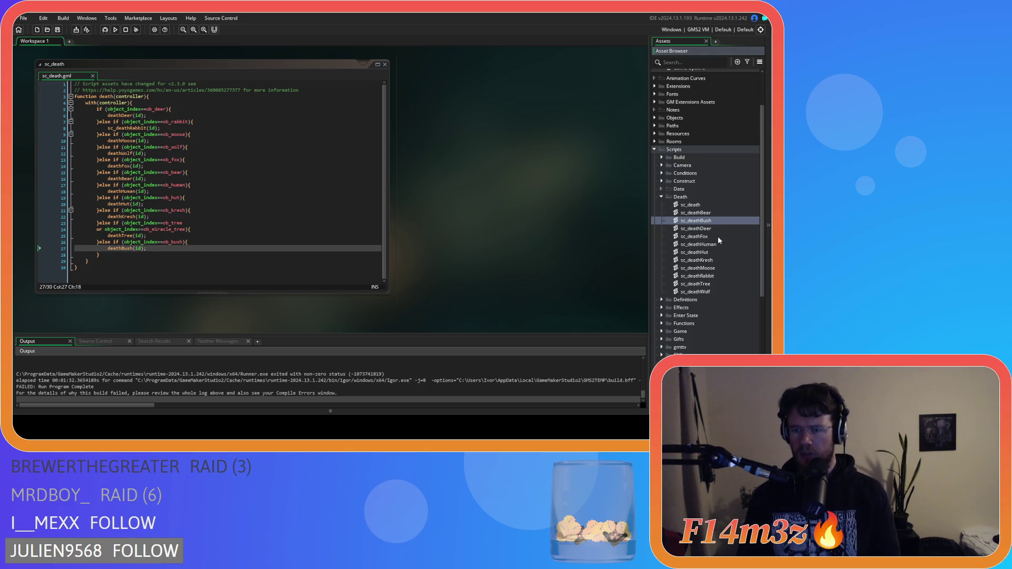
Open the sc_deathHut and sc_deathKresh scripts
{"action": "double_click", "coordinate": [716, 253]}
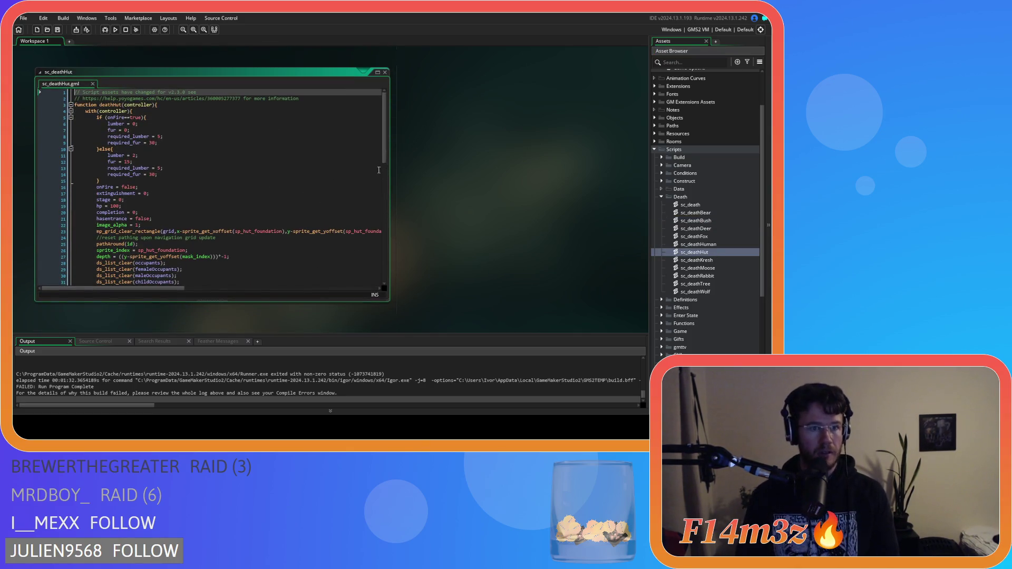
{"action": "left_click_drag", "start_coordinate": [384, 158], "coordinate": [393, 278]}
{"action": "left_click", "coordinate": [715, 260]}
{"action": "double_click", "coordinate": [714, 260]}
{"action": "mouse_move", "coordinate": [384, 130]}
{"action": "left_mouse_down"}
{"action": "mouse_move", "coordinate": [387, 184]}
{"action": "mouse_move", "coordinate": [364, 229]}
{"action": "mouse_move", "coordinate": [368, 200]}
{"action": "mouse_move", "coordinate": [355, 285]}
{"action": "mouse_move", "coordinate": [352, 219]}
{"action": "mouse_move", "coordinate": [295, 185]}
{"action": "left_mouse_up"}
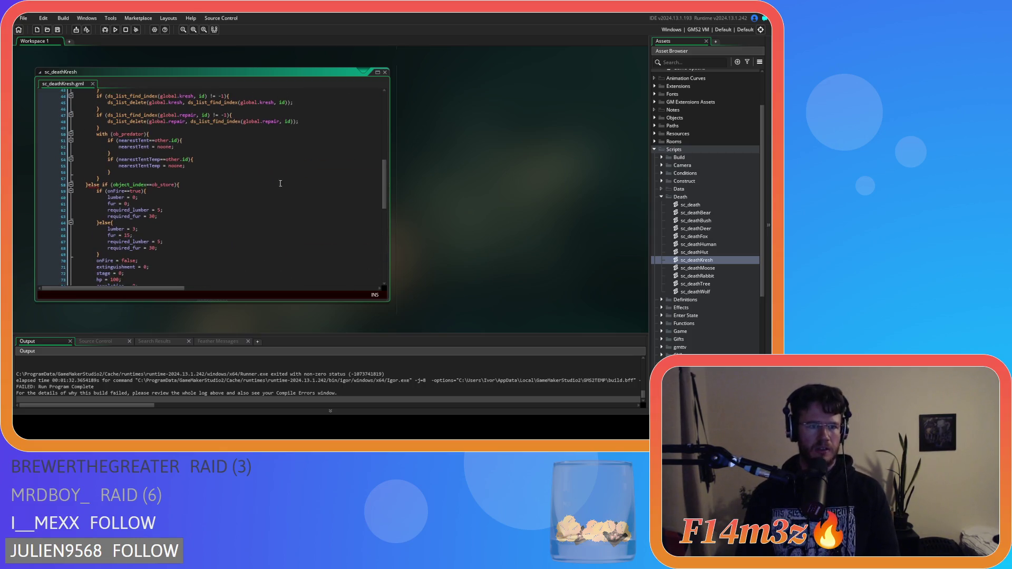
Delete the ob_store branch and its code from the end of sc_deathKresh, then save
{"action": "left_click", "coordinate": [192, 185]}
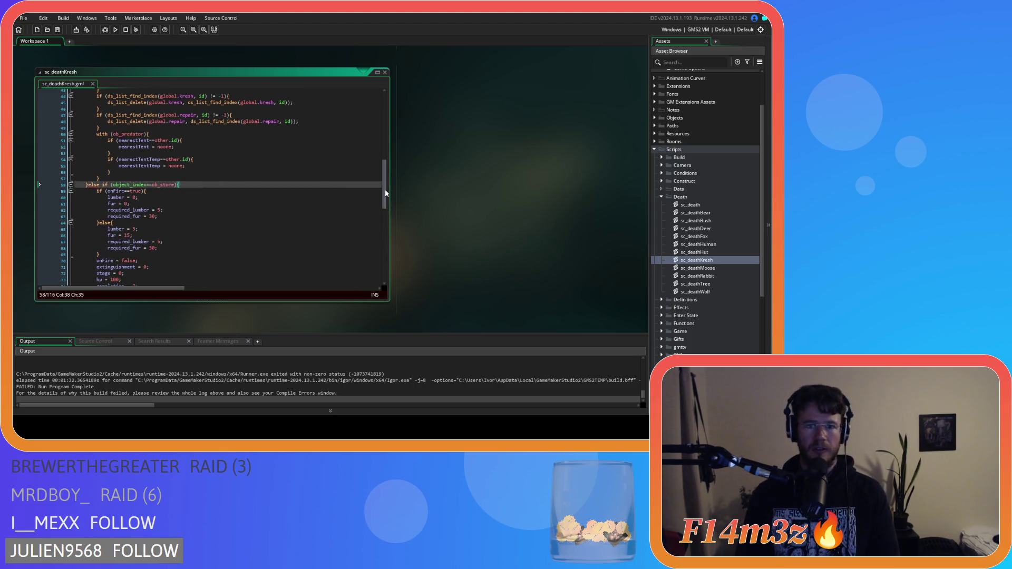
{"action": "left_click_drag", "start_coordinate": [384, 197], "coordinate": [384, 254]}
{"action": "scroll", "coordinate": [356, 251], "scroll_direction": "down", "scroll_amount": 3}
{"action": "mouse_move", "coordinate": [107, 255]}
{"action": "left_mouse_down"}
{"action": "mouse_move", "coordinate": [84, 232]}
{"action": "mouse_move", "coordinate": [88, 137]}
{"action": "mouse_move", "coordinate": [77, 97]}
{"action": "left_mouse_up"}
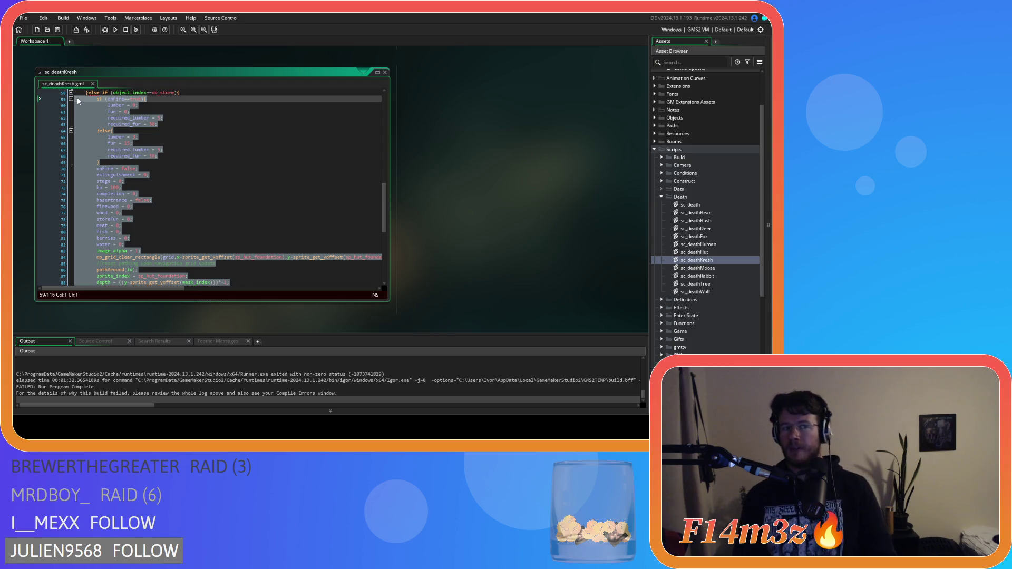
{"action": "key", "text": "Delete"}
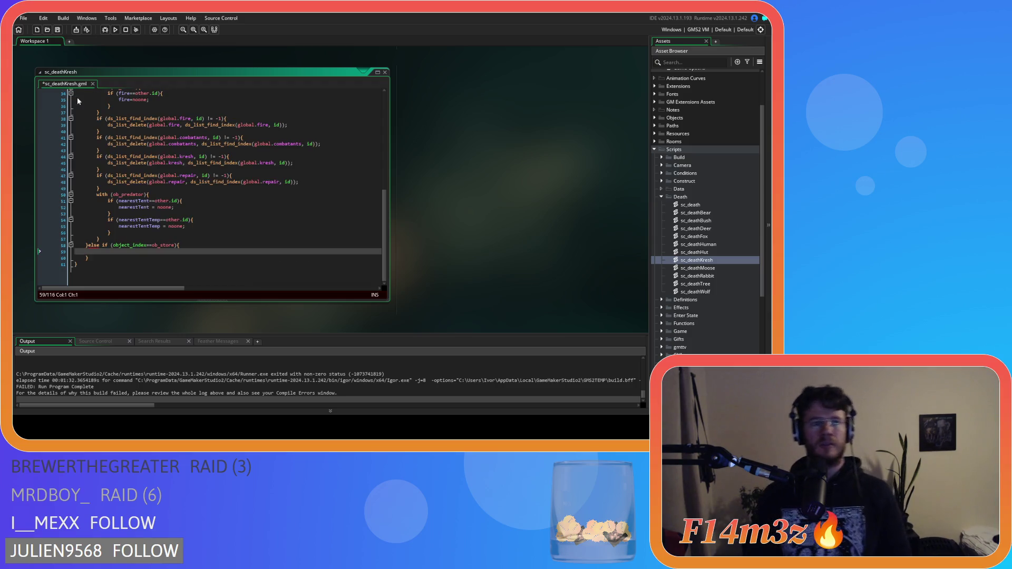
{"action": "key", "text": "BackSpace"}
{"action": "key", "text": "BackSpace"}
{"action": "key", "text": "BackSpace"}
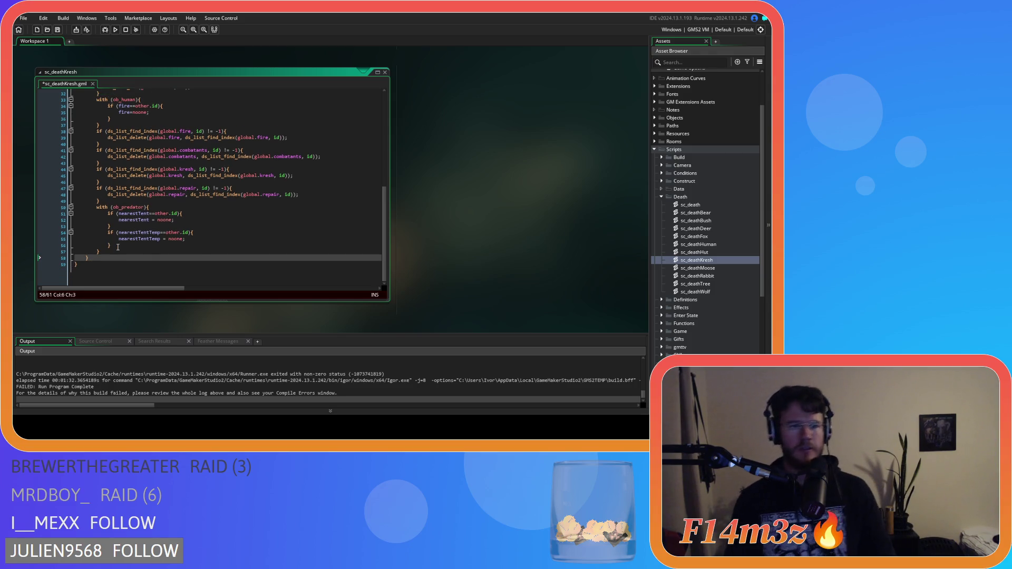
{"action": "key", "text": "ctrl+s"}
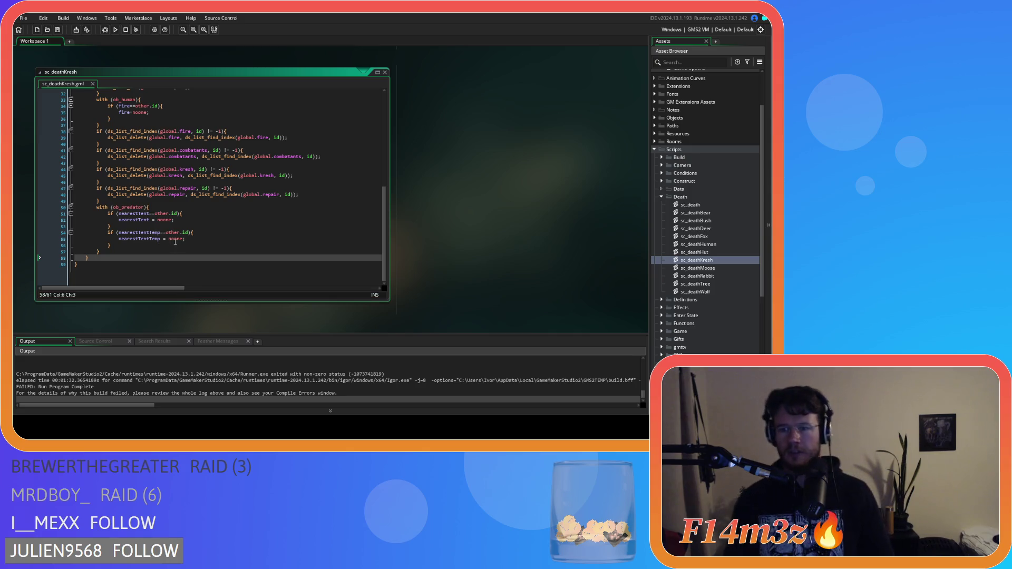
{"action": "left_click", "coordinate": [700, 206]}
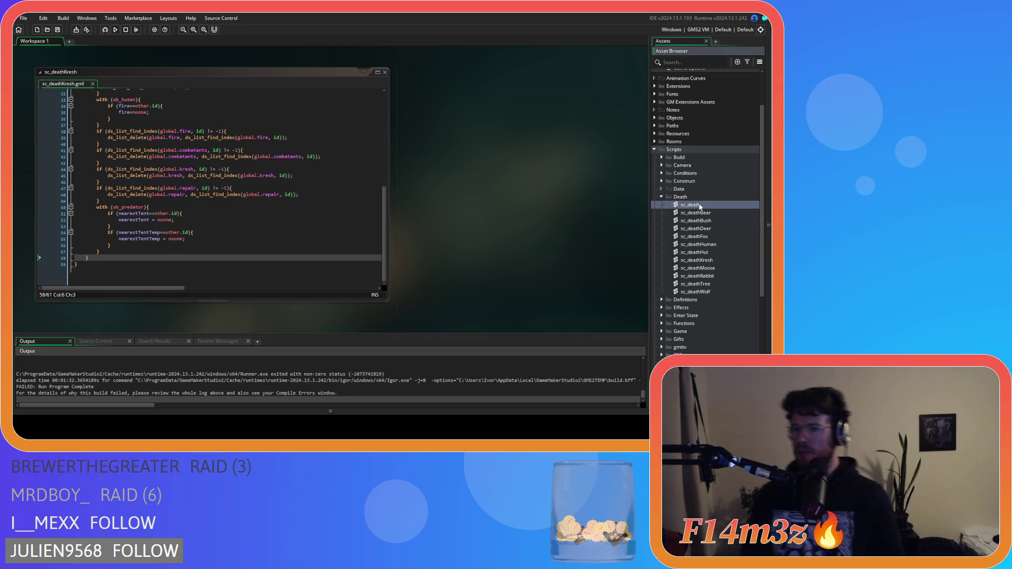
Create a new script in the Death folder named sc_deathStore
{"action": "left_click", "coordinate": [693, 199]}
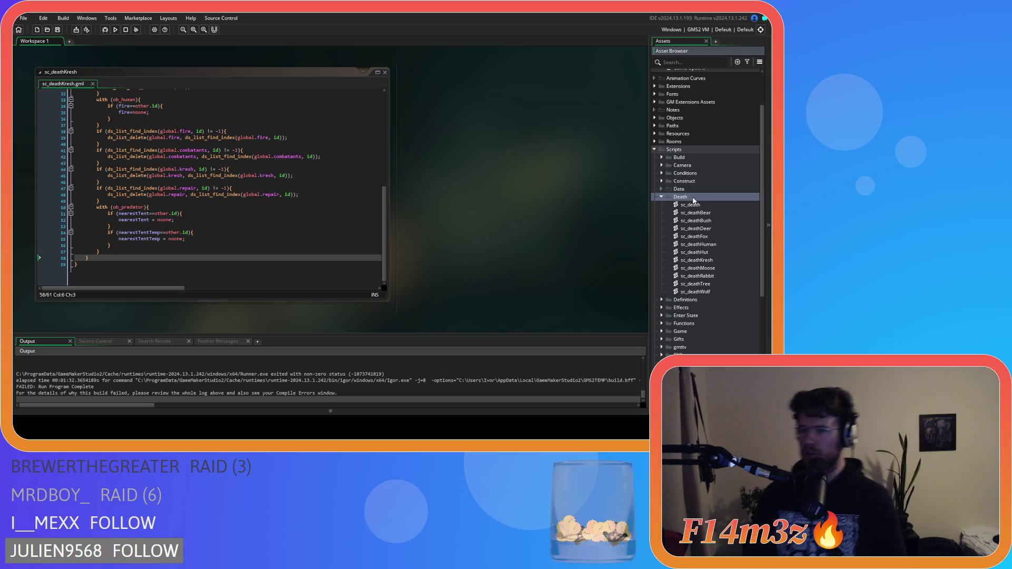
{"action": "right_click", "coordinate": [694, 199]}
{"action": "mouse_move", "coordinate": [685, 198]}
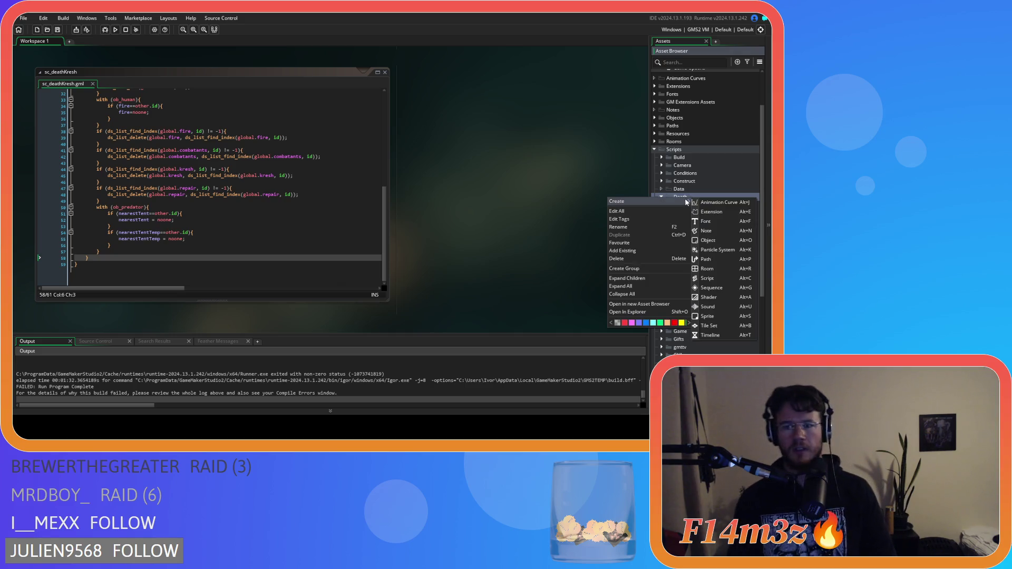
{"action": "left_click", "coordinate": [709, 279]}
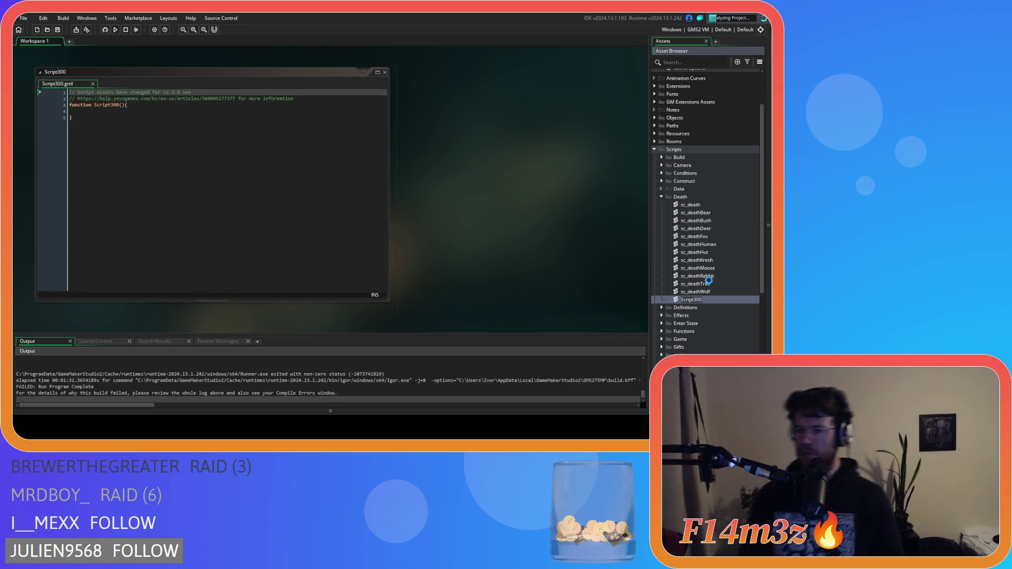
{"action": "type", "text": "sc"}
{"action": "type", "text": "c"}
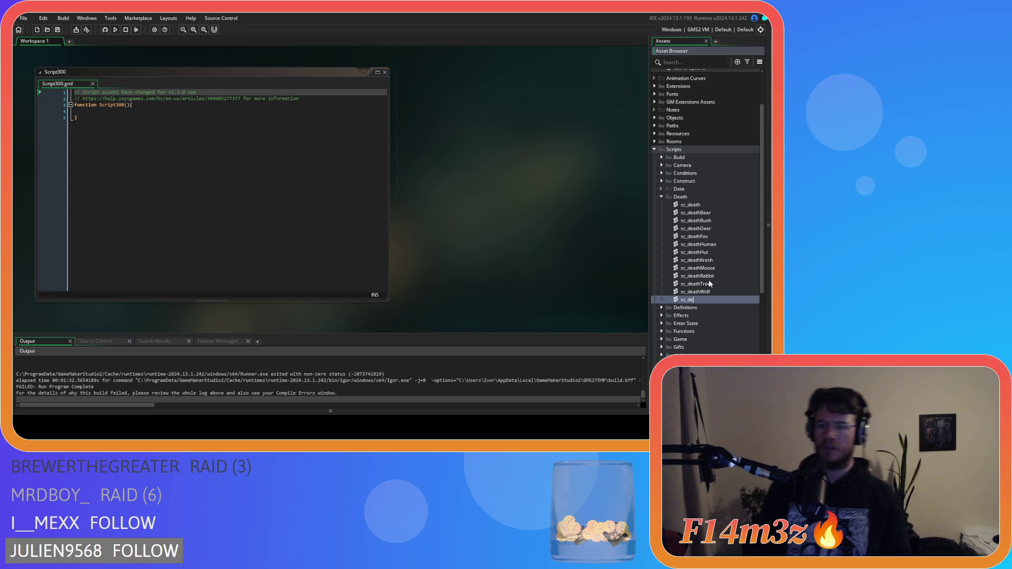
{"action": "type", "text": "eathStore"}
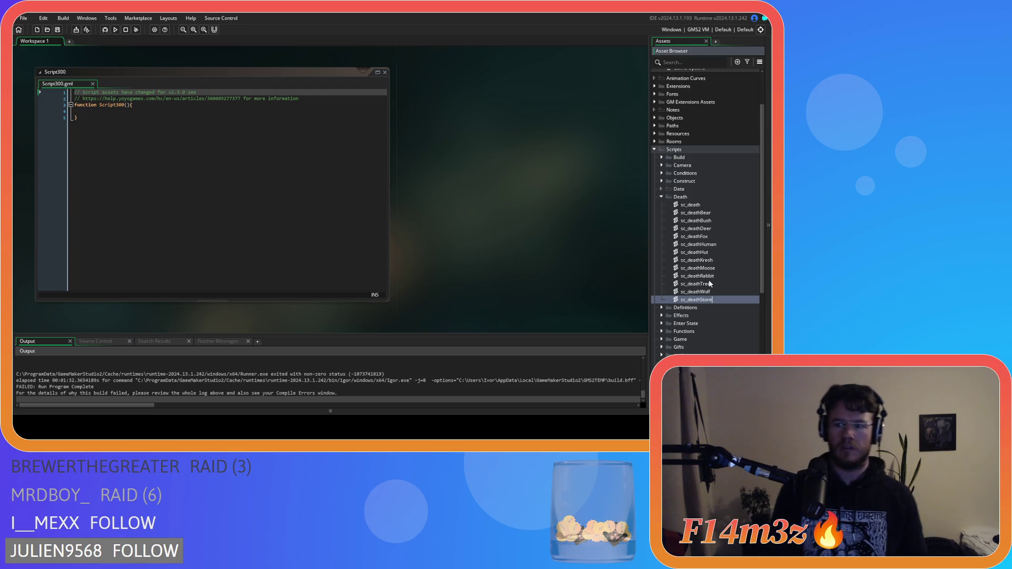
{"action": "key", "text": "Return"}
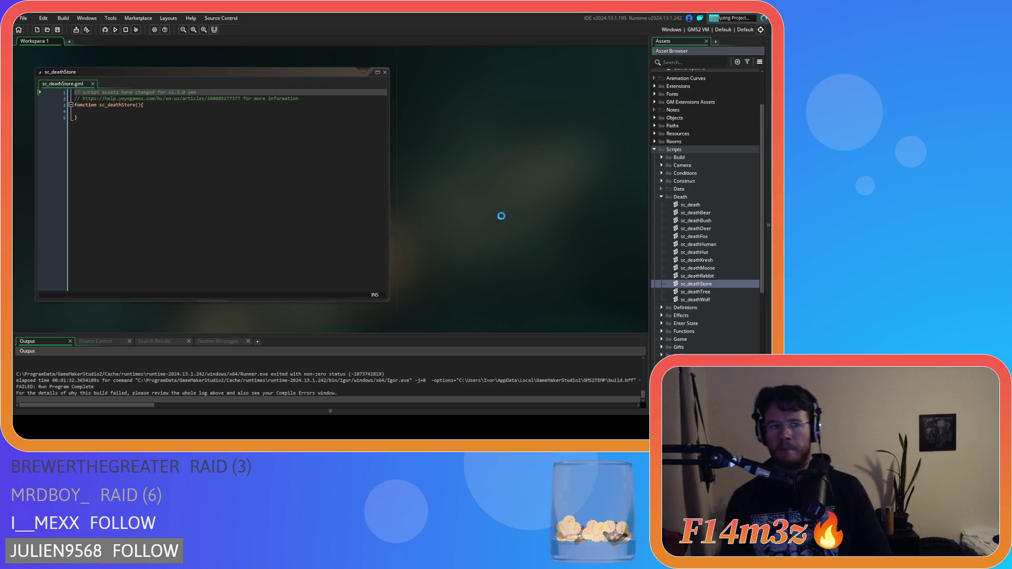
Define the function as deathStore(controller) with a with(controller) block inside
{"action": "left_click", "coordinate": [108, 104]}
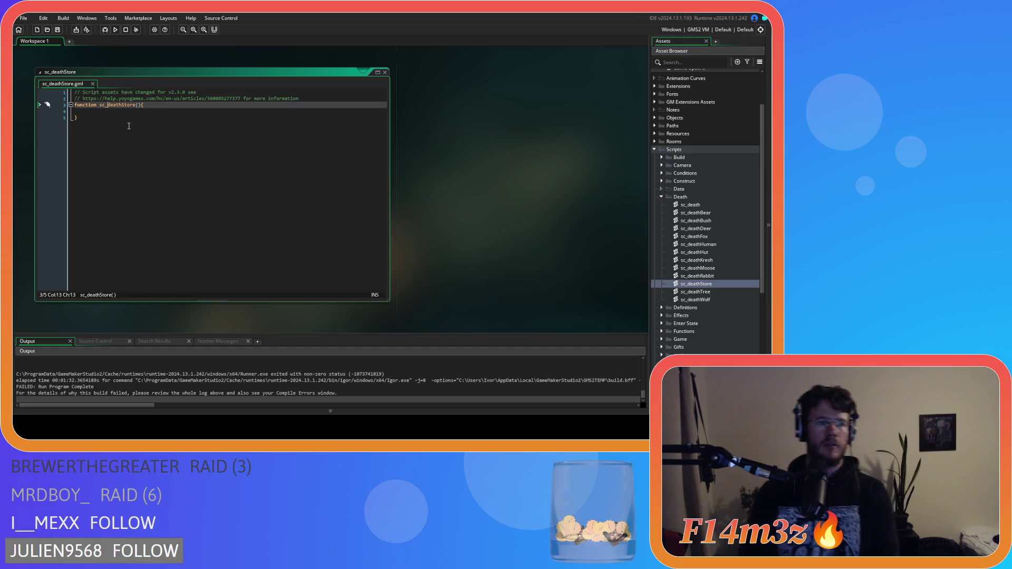
{"action": "key", "text": "BackSpace"}
{"action": "key", "text": "BackSpace"}
{"action": "key", "text": "BackSpace"}
{"action": "left_click", "coordinate": [127, 104]}
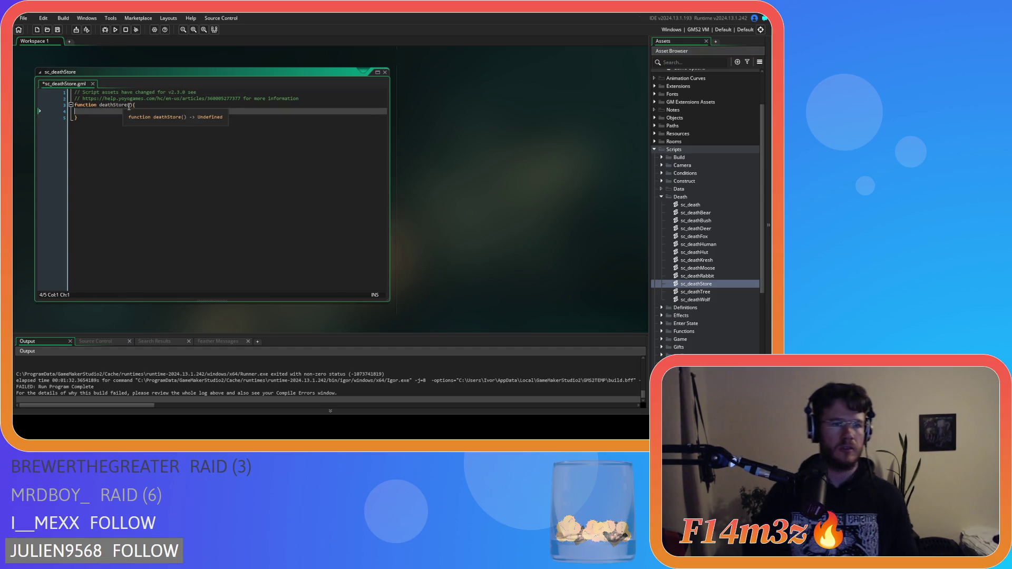
{"action": "key", "text": "Right"}
{"action": "type", "text": "co"}
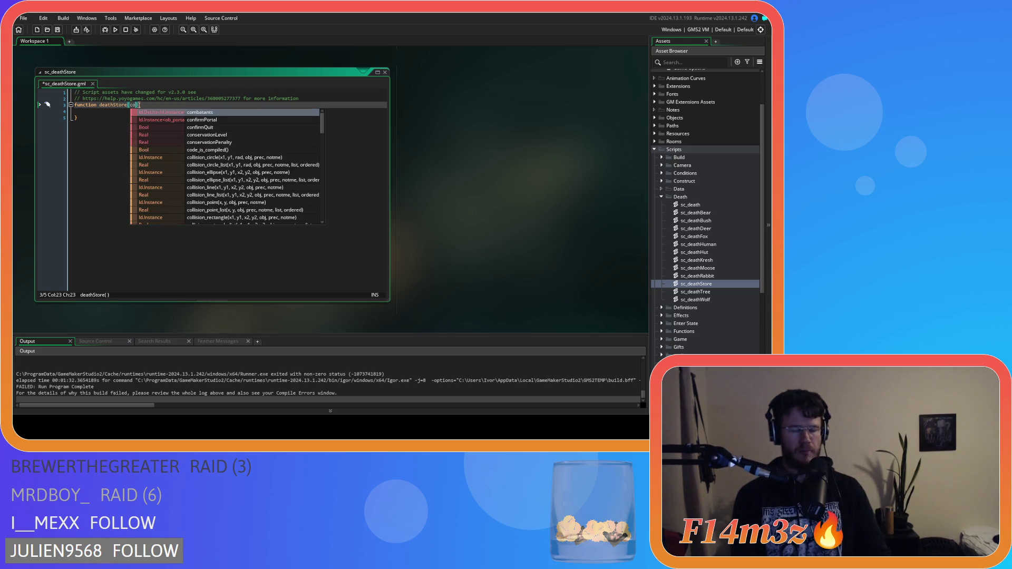
{"action": "type", "text": "ntroller"}
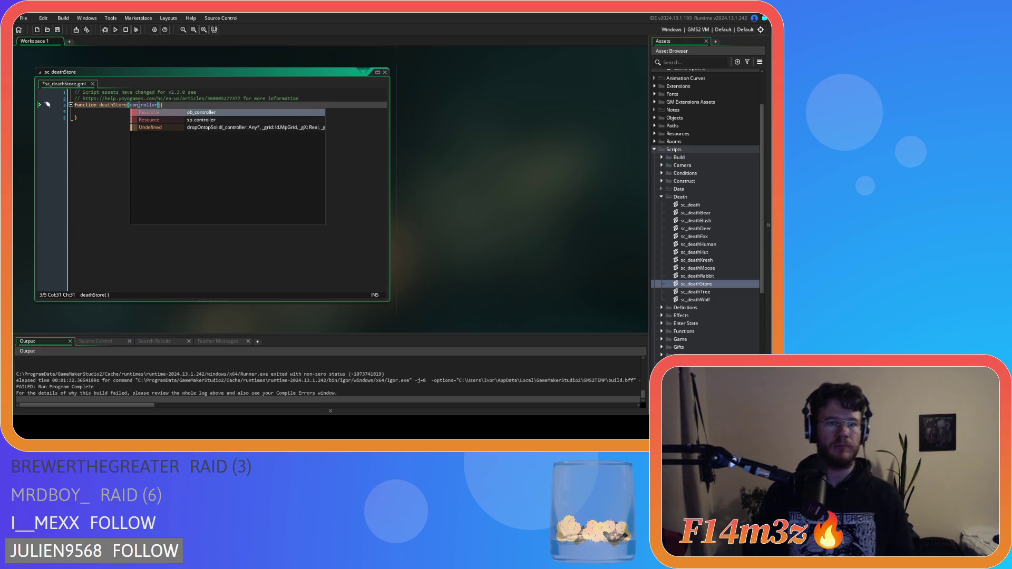
{"action": "key", "text": "End"}
{"action": "key", "text": "Return"}
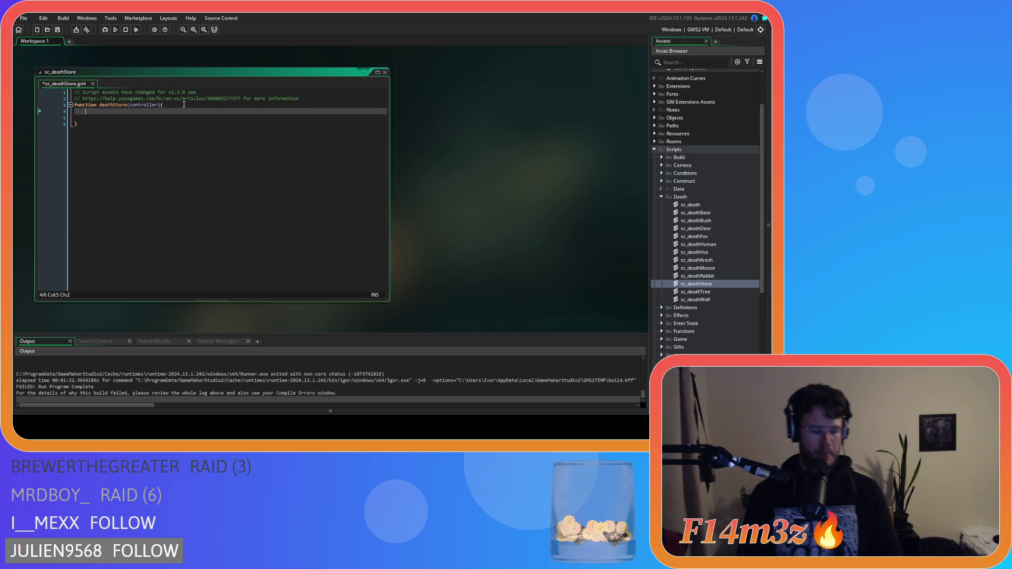
{"action": "type", "text": "with()"}
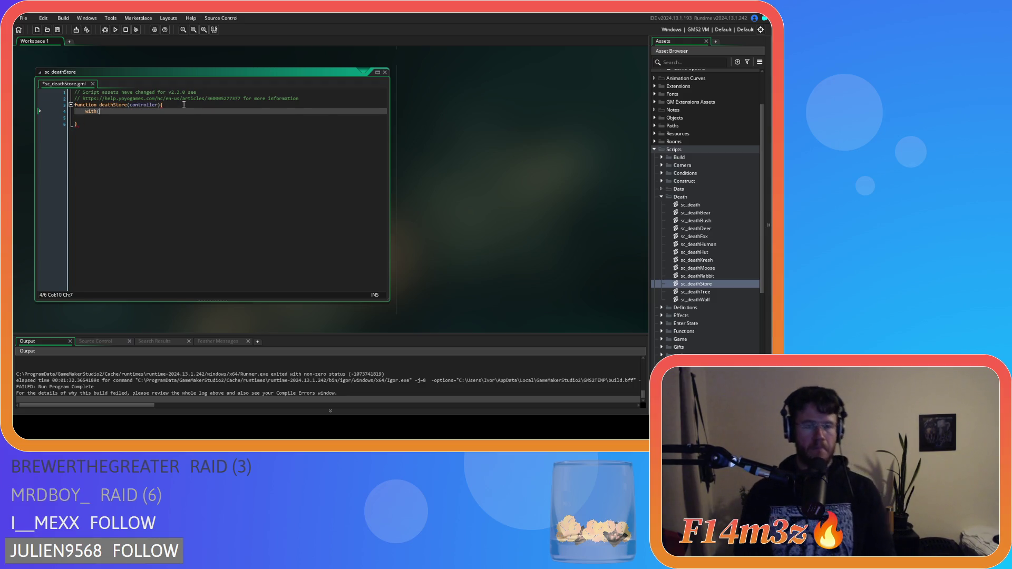
{"action": "type", "text": "controller"}
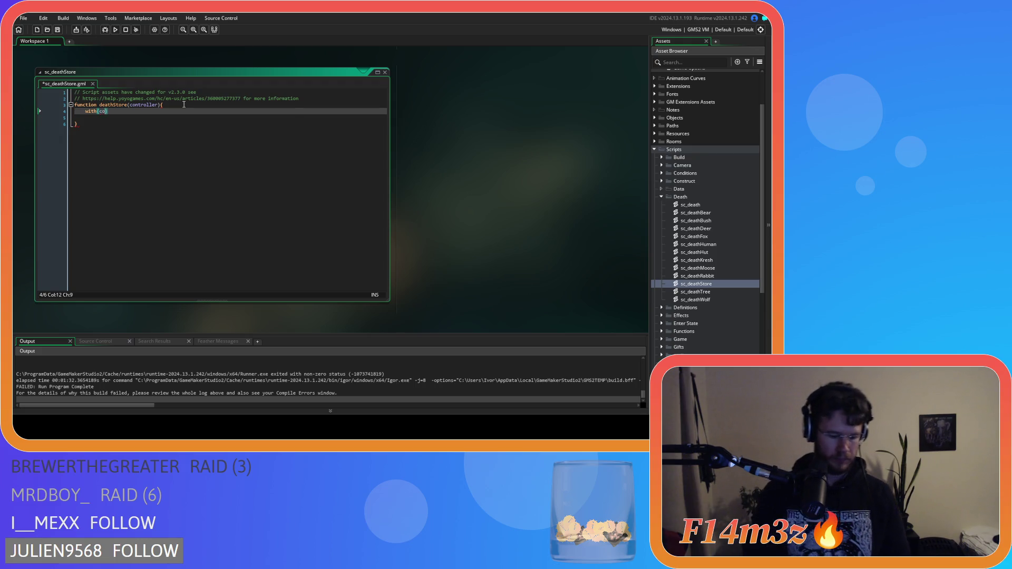
{"action": "key", "text": "Right"}
{"action": "key", "text": "Return"}
{"action": "key", "text": "Return"}
{"action": "key", "text": "ctrl+z"}
Paste the store death code into the with block, fix the onFire indentation, and save
{"action": "left_click", "coordinate": [117, 117]}
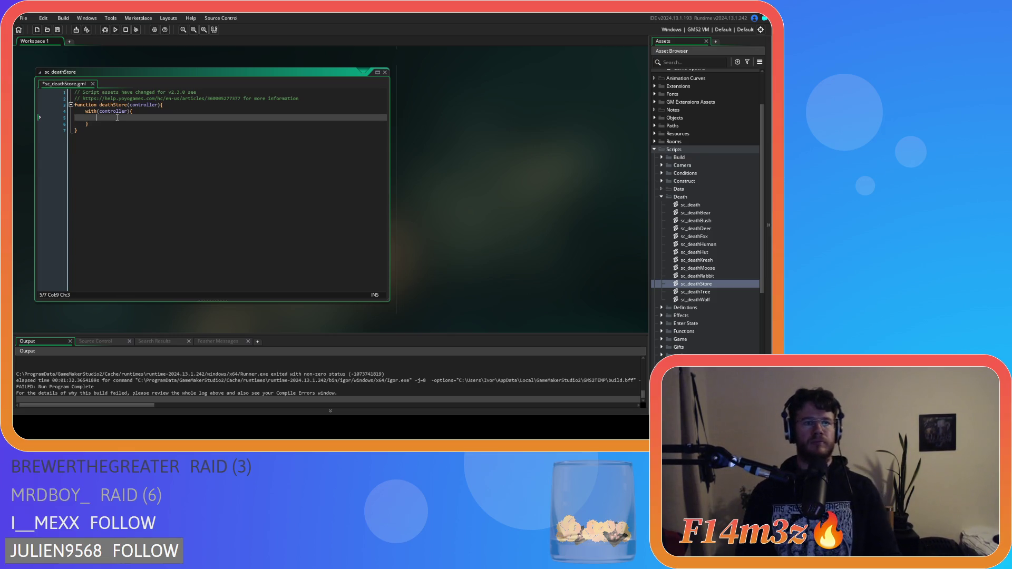
{"action": "key", "text": "ctrl+v"}
{"action": "scroll", "coordinate": [129, 231], "scroll_direction": "up", "scroll_amount": 10}
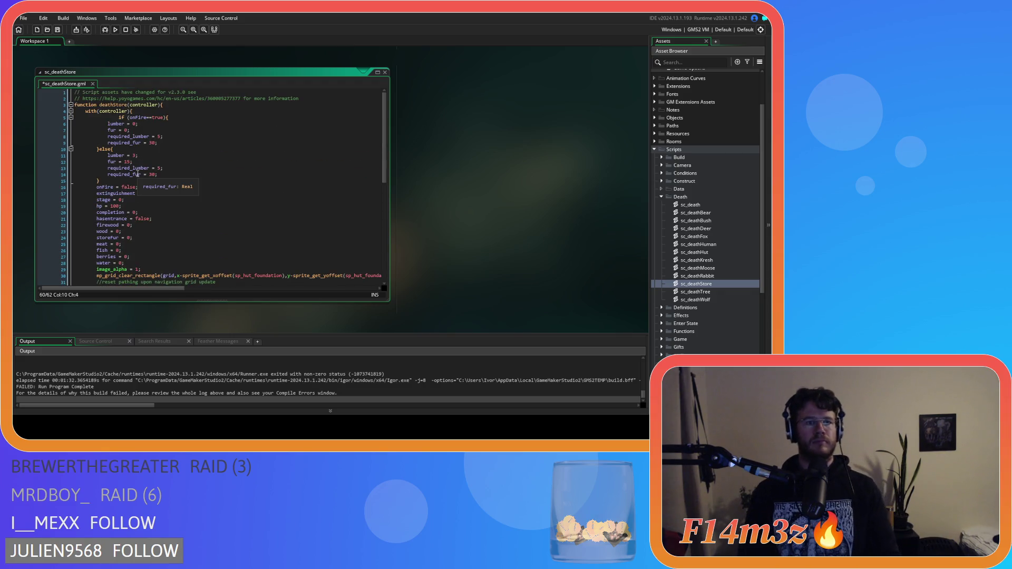
{"action": "left_click", "coordinate": [119, 118]}
{"action": "key", "text": "BackSpace"}
{"action": "key", "text": "BackSpace"}
{"action": "left_click", "coordinate": [175, 138]}
{"action": "key", "text": "ctrl+s"}
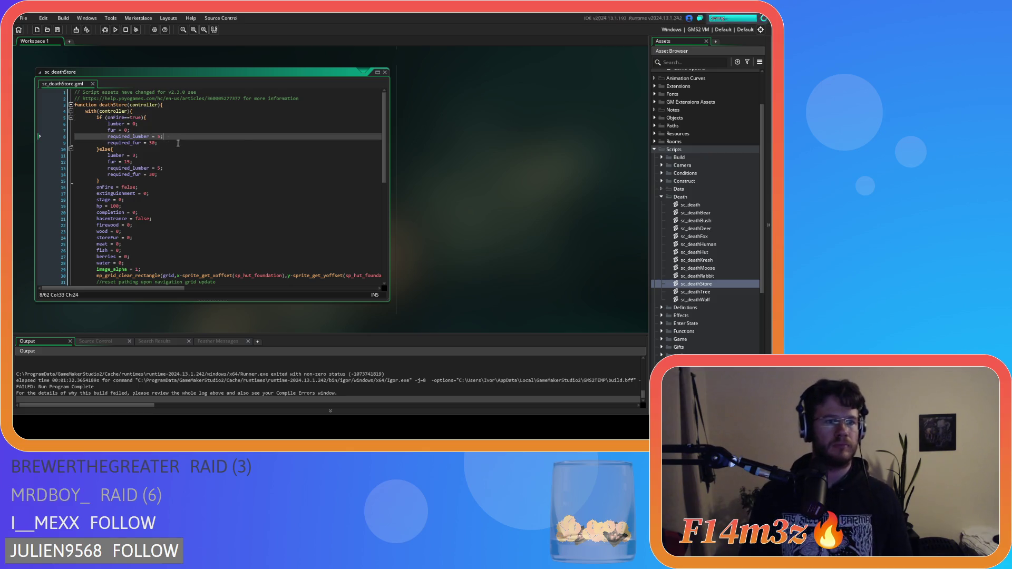
{"action": "left_click", "coordinate": [386, 72]}
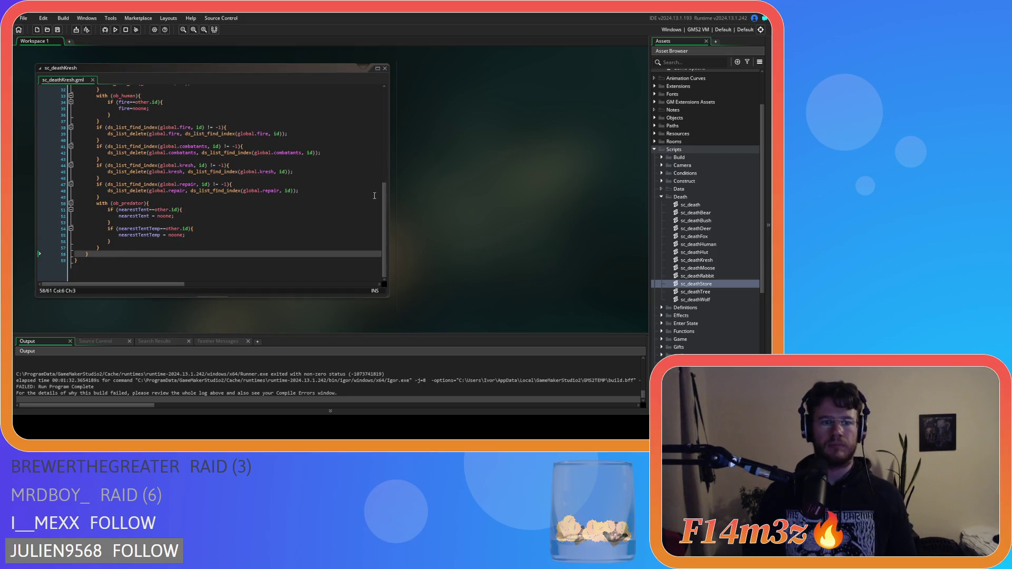
Close the sc_deathKresh editor and scroll the workspace up to sc_death
{"action": "scroll", "coordinate": [356, 194], "scroll_direction": "up", "scroll_amount": 1}
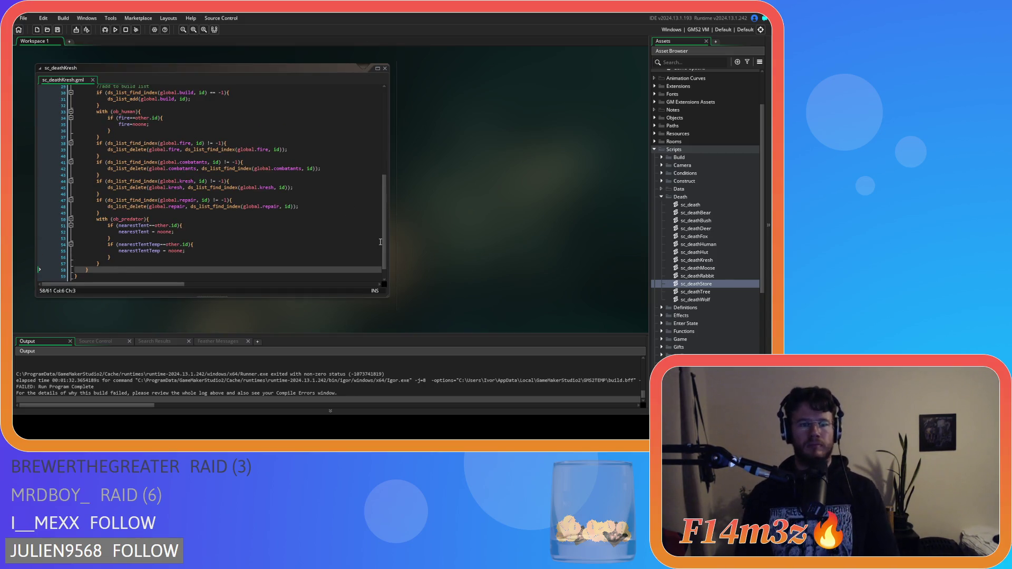
{"action": "left_click", "coordinate": [385, 68]}
{"action": "scroll", "coordinate": [436, 221], "scroll_direction": "up", "scroll_amount": 3}
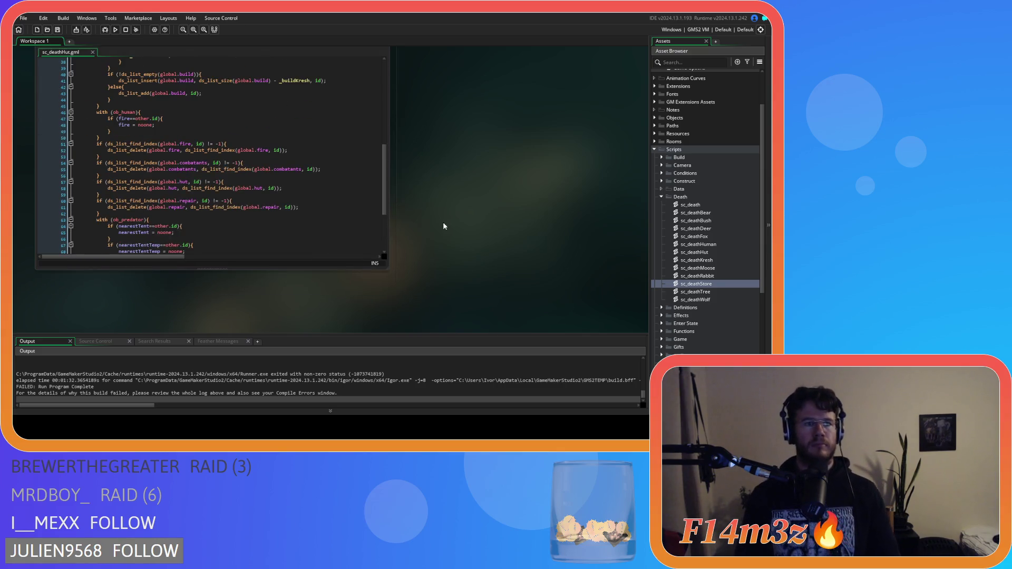
{"action": "scroll", "coordinate": [438, 206], "scroll_direction": "up", "scroll_amount": 3}
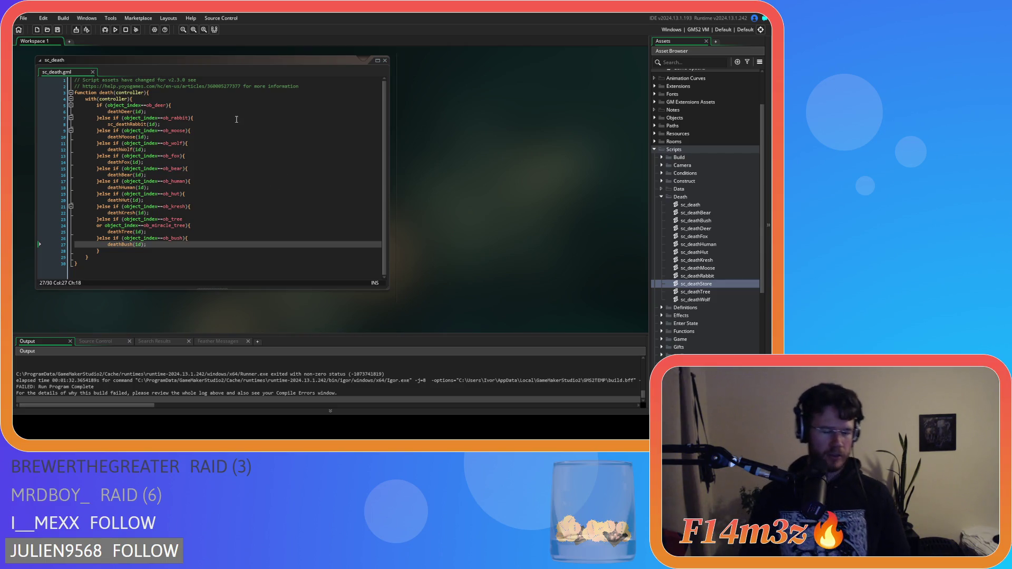
Insert an empty else if(){ branch in sc_death just before the ob_tree check
{"action": "left_click", "coordinate": [216, 194]}
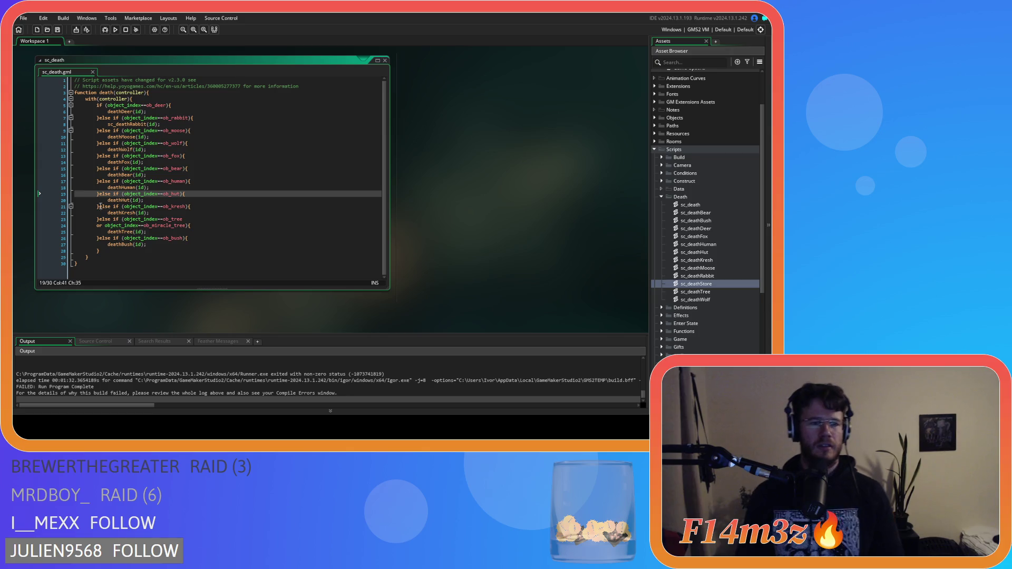
{"action": "left_click_drag", "start_coordinate": [100, 207], "coordinate": [98, 195]}
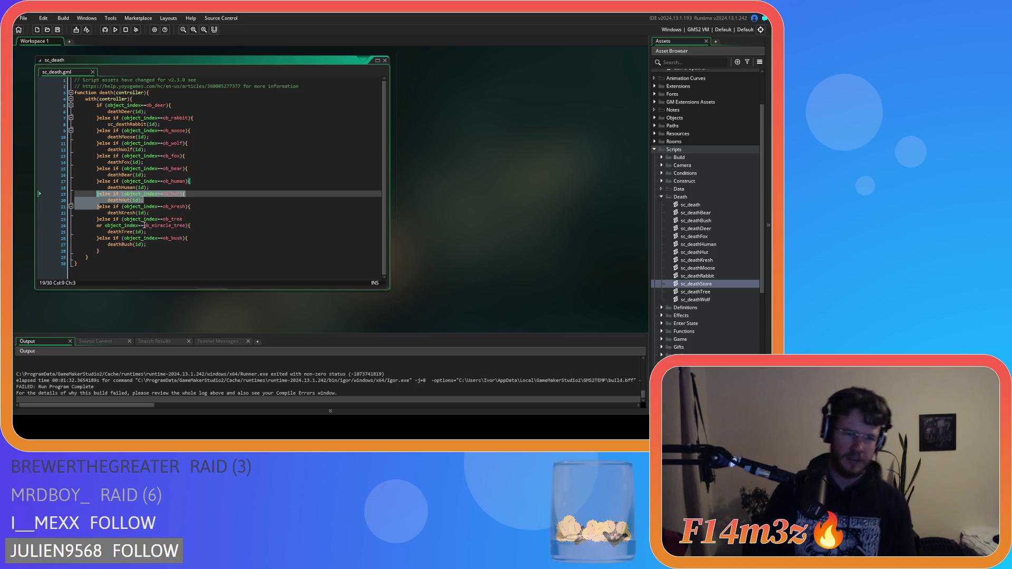
{"action": "left_click", "coordinate": [151, 219]}
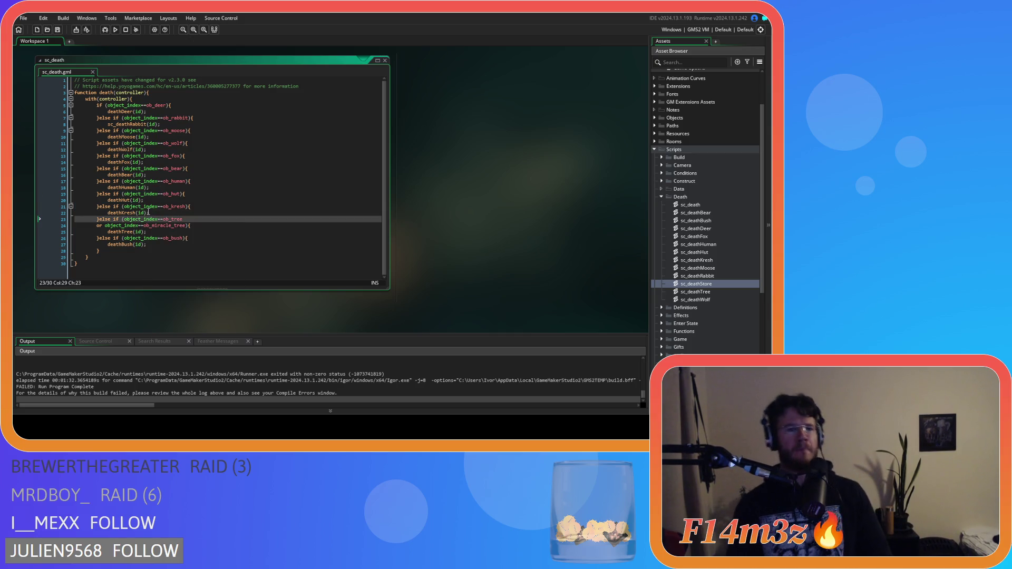
{"action": "left_click", "coordinate": [99, 219]}
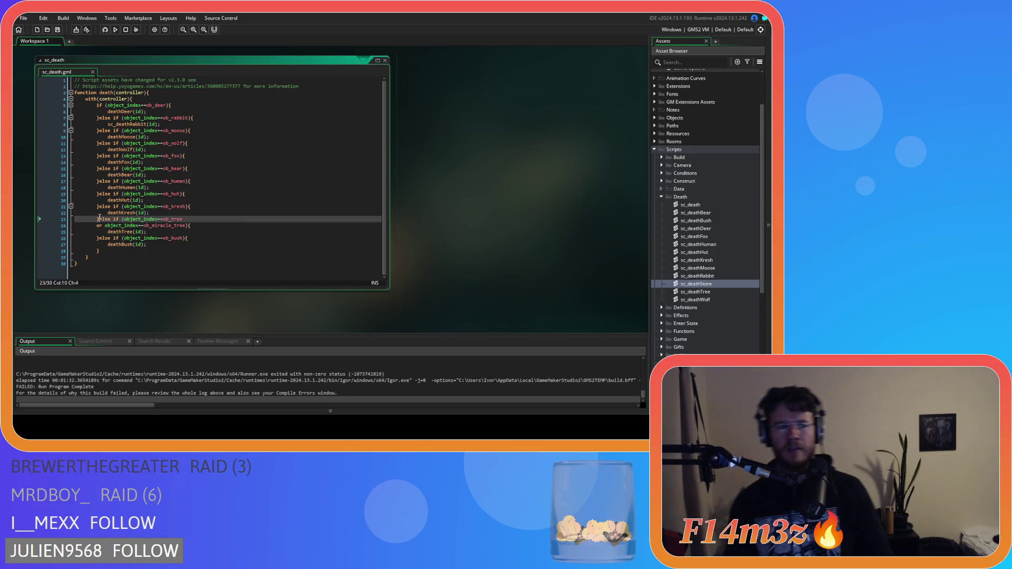
{"action": "type", "text": "else"}
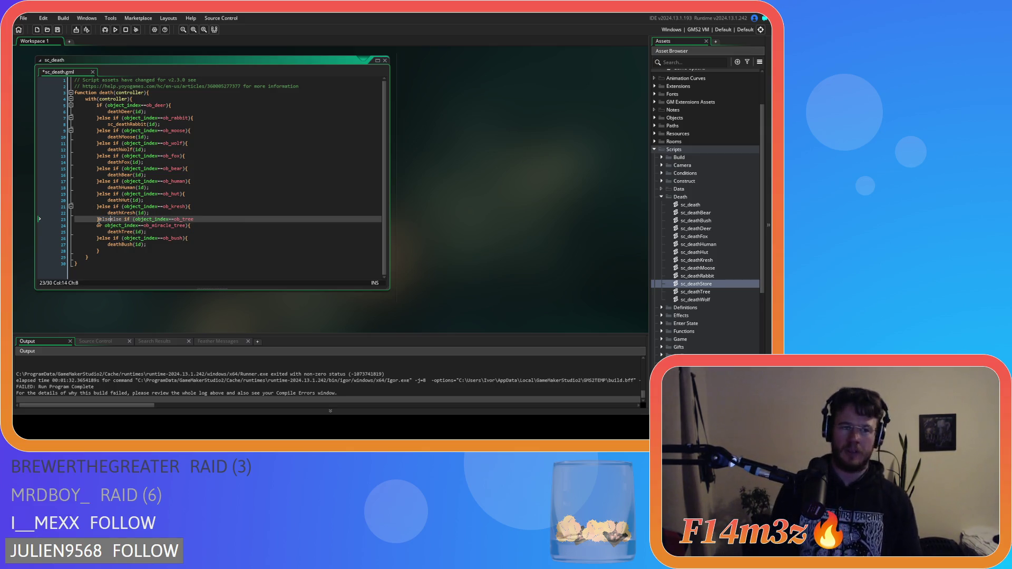
{"action": "type", "text": " if"}
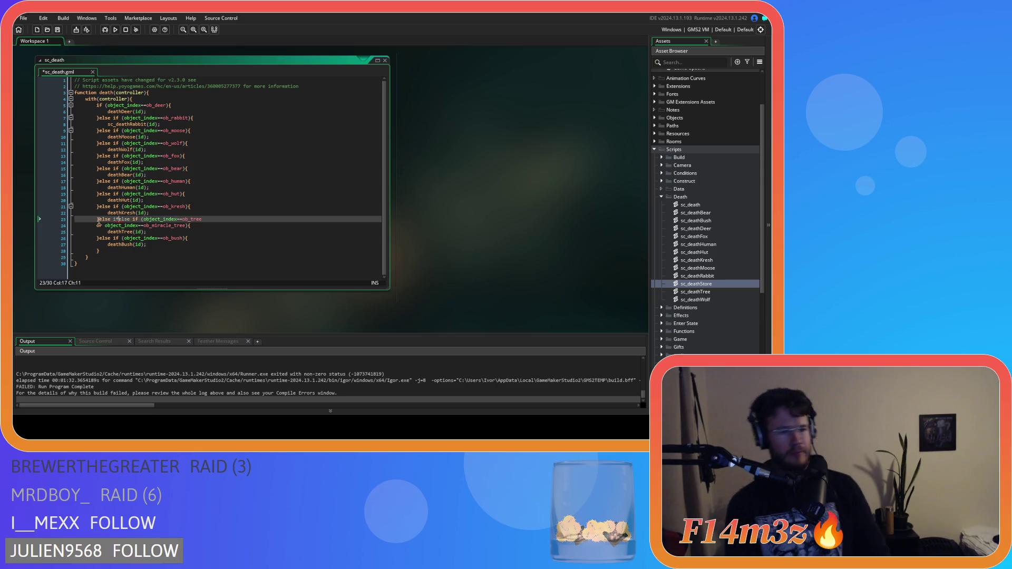
{"action": "type", "text": "()"}
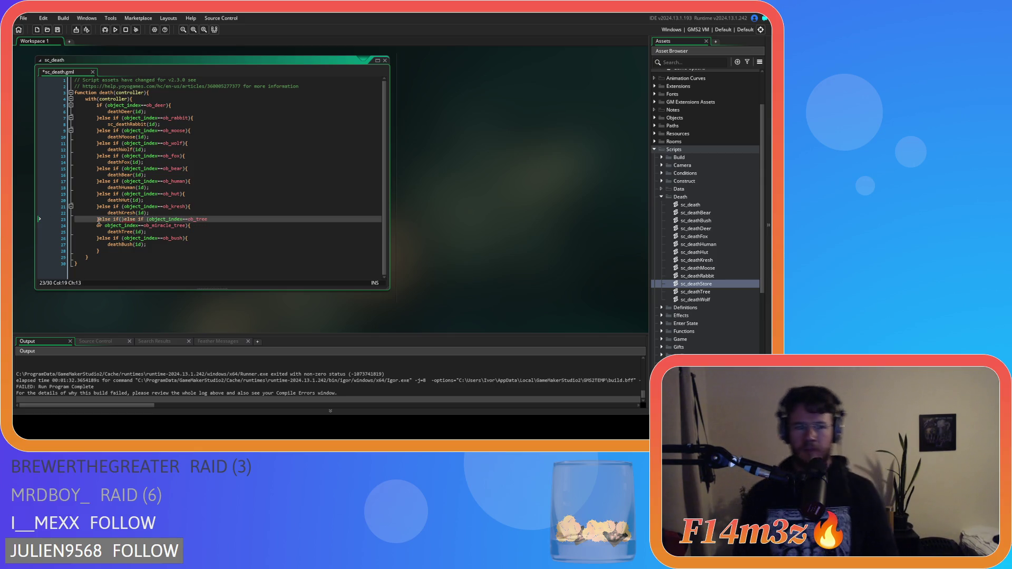
{"action": "type", "text": "{"}
{"action": "key", "text": "Return"}
{"action": "key", "text": "Return"}
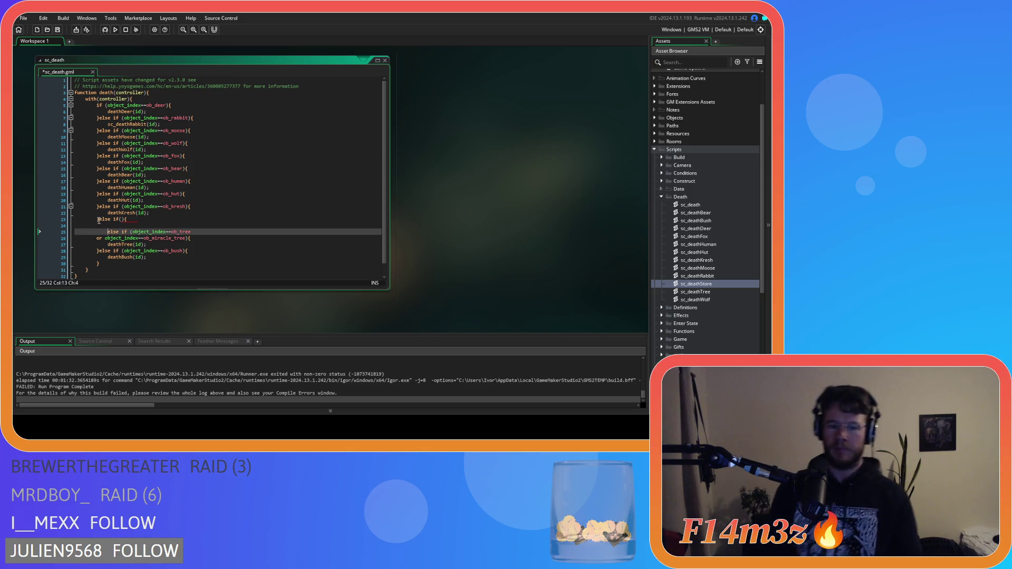
{"action": "left_click", "coordinate": [121, 219]}
{"action": "left_click", "coordinate": [135, 226]}
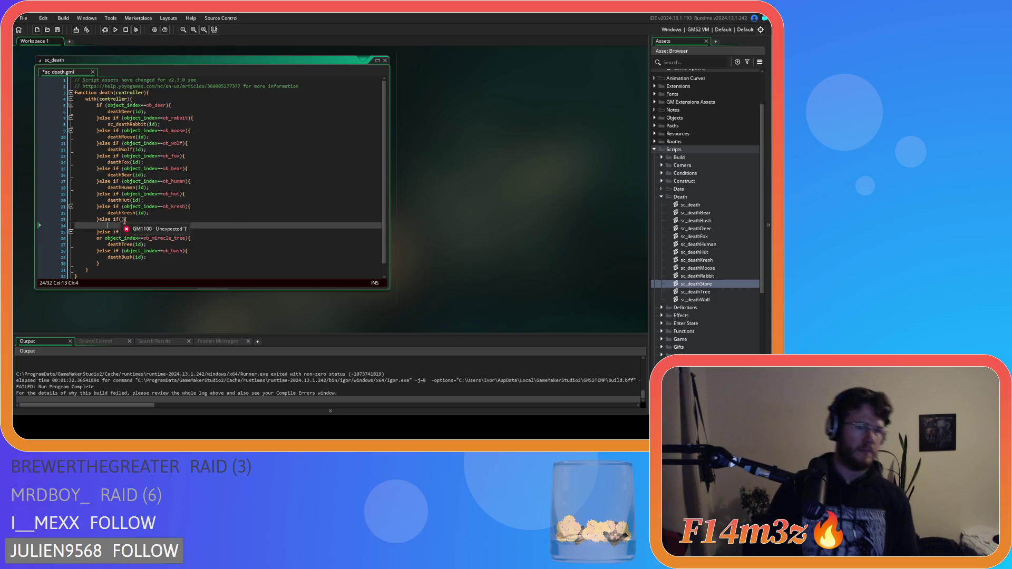
{"action": "mouse_move", "coordinate": [182, 208]}
{"action": "key", "text": "ctrl+z"}
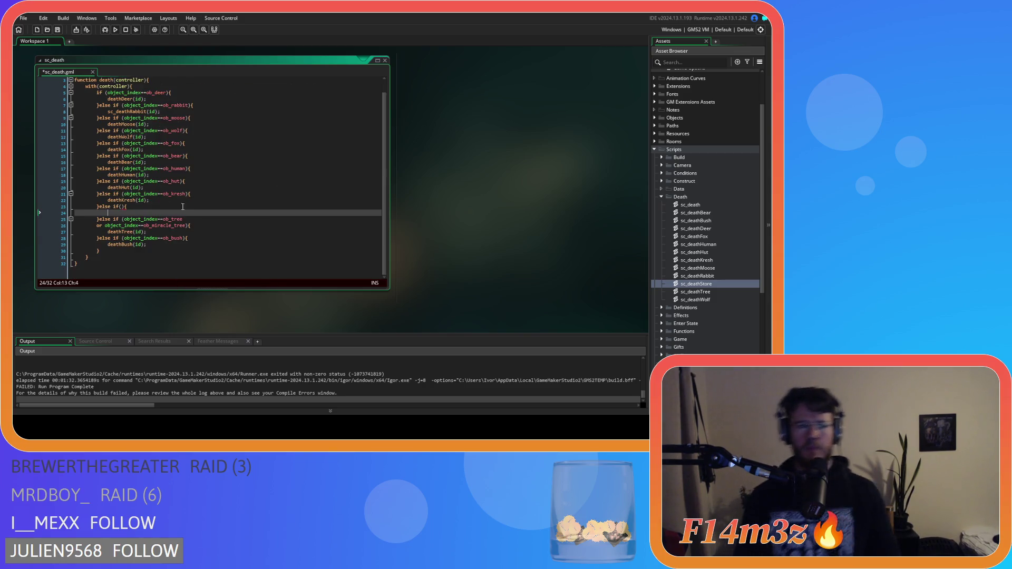
Copy the kresh condition into the new branch as ob_store, add deathStore(id);, and save
{"action": "left_click_drag", "start_coordinate": [169, 197], "coordinate": [125, 196]}
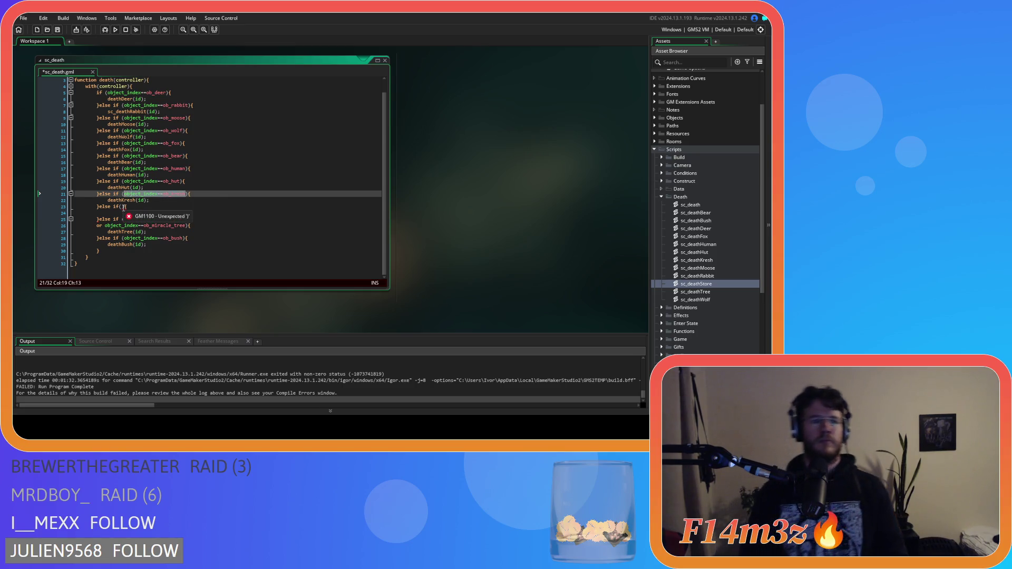
{"action": "left_click", "coordinate": [121, 206]}
{"action": "type", "text": "object_index==ob_kresh"}
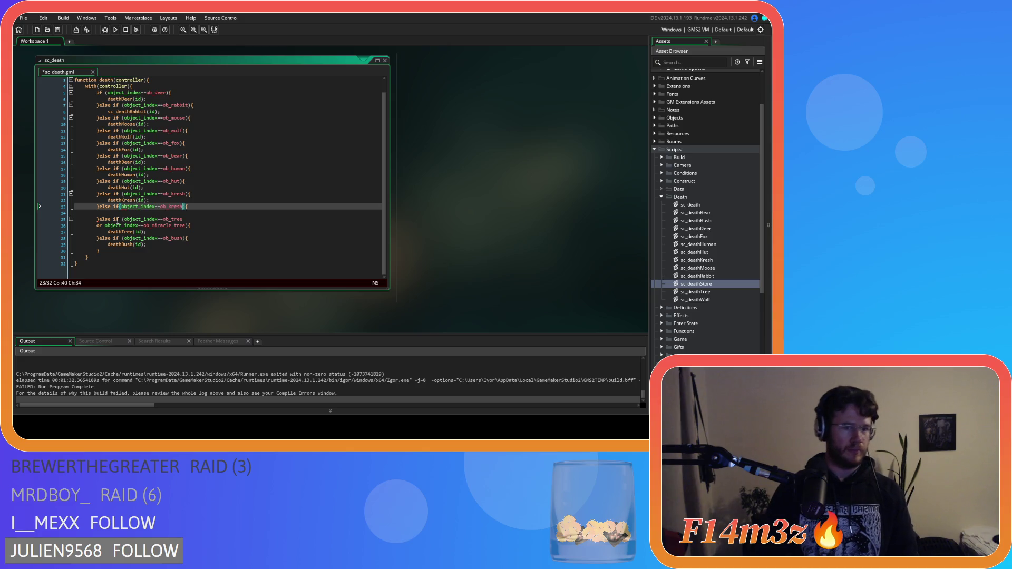
{"action": "double_click", "coordinate": [174, 206]}
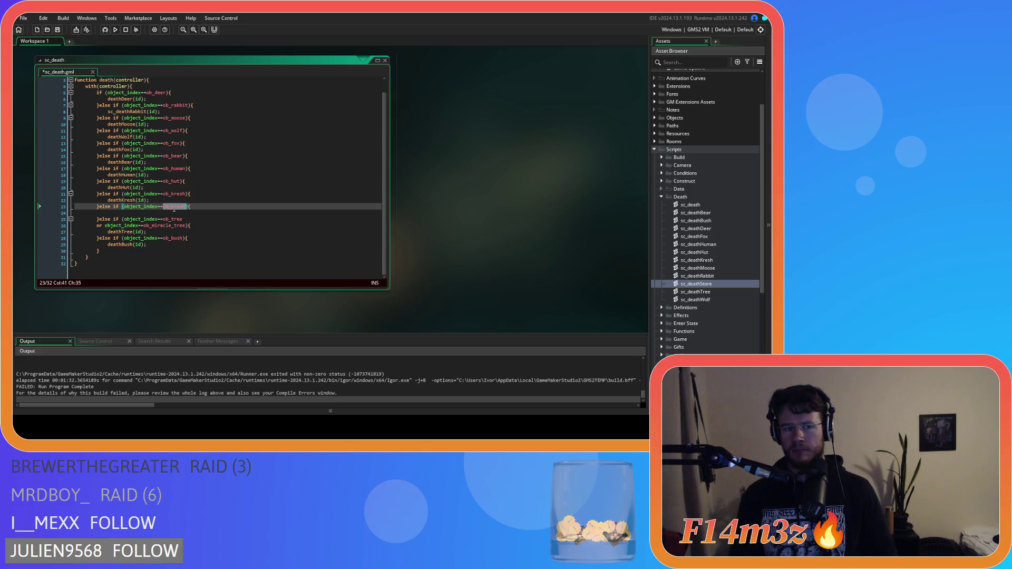
{"action": "type", "text": "ob_store"}
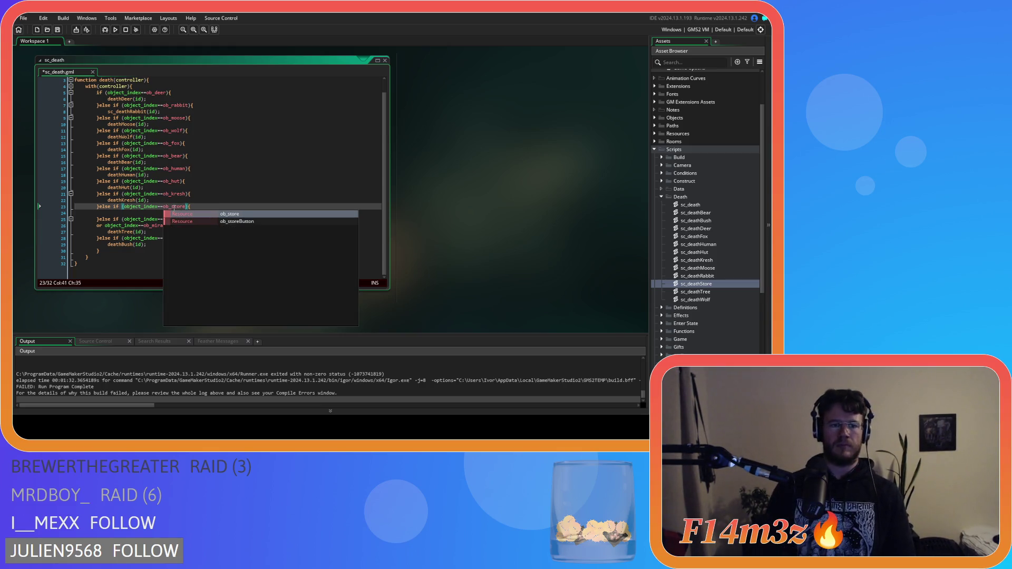
{"action": "left_click", "coordinate": [135, 213]}
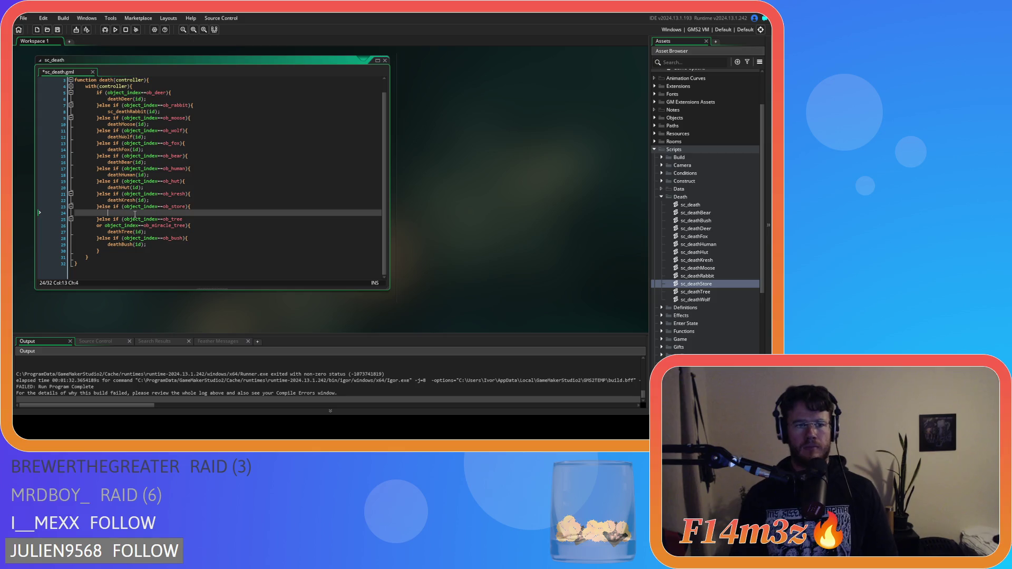
{"action": "type", "text": "deathStor"}
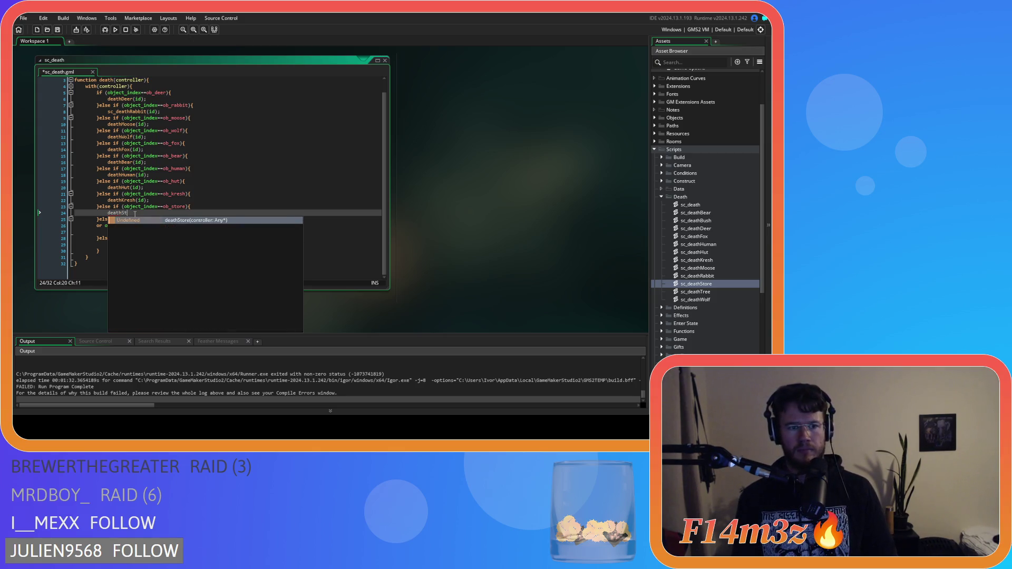
{"action": "key", "text": "Return"}
{"action": "type", "text": "(id)"}
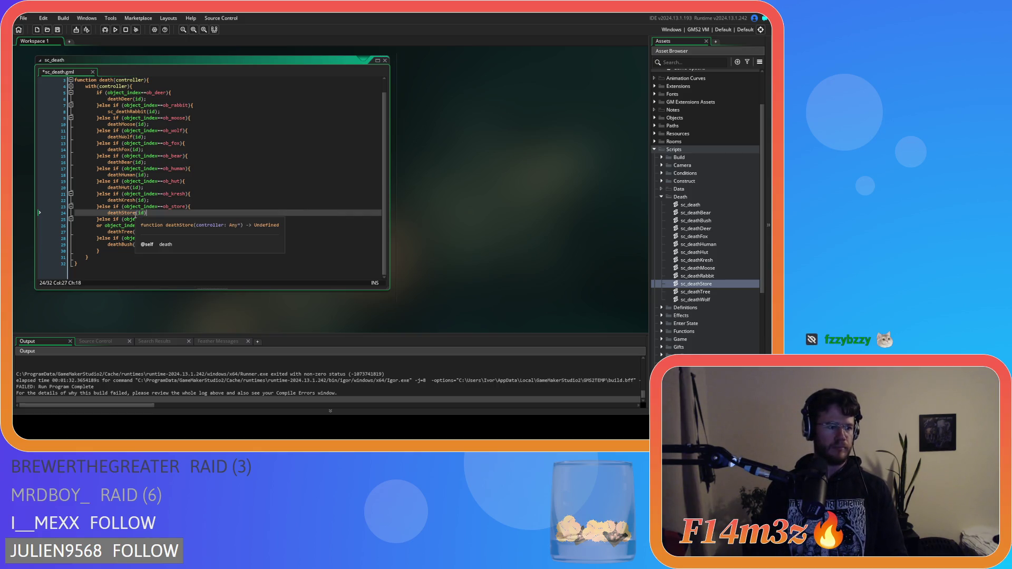
{"action": "type", "text": ";"}
{"action": "key", "text": "ctrl+s"}
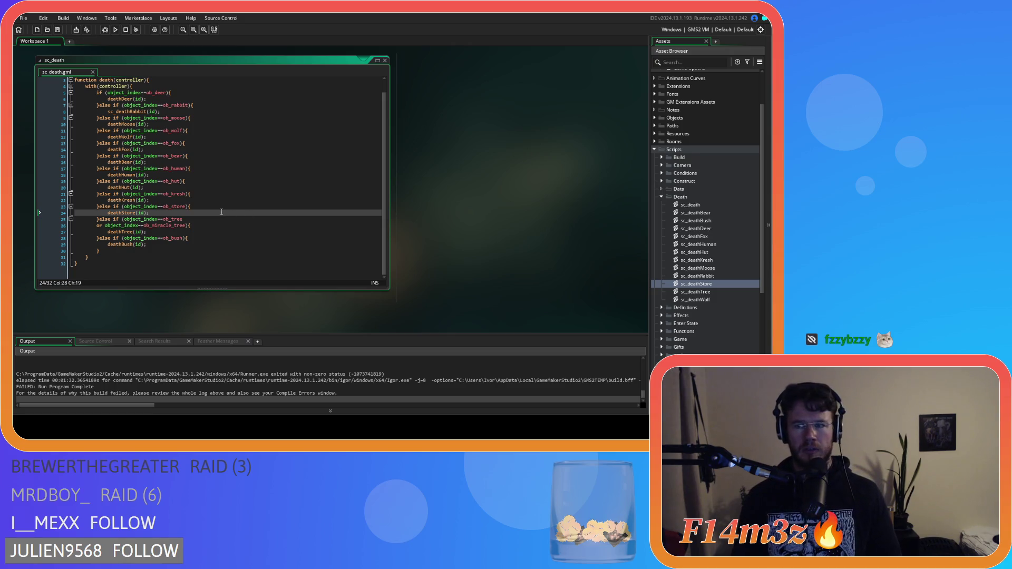
{"action": "left_click", "coordinate": [198, 99]}
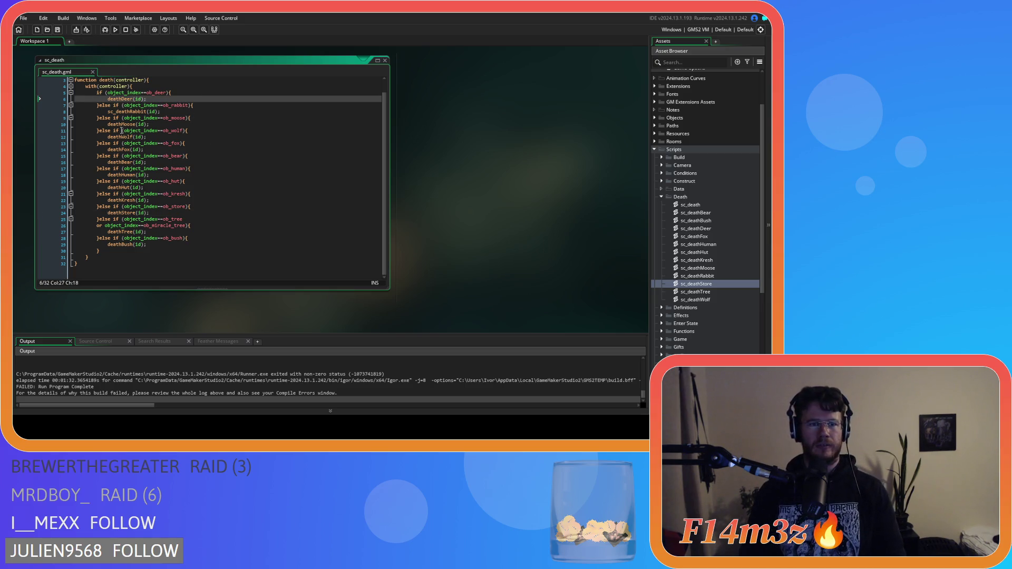
{"action": "scroll", "coordinate": [227, 143], "scroll_direction": "up", "scroll_amount": 1}
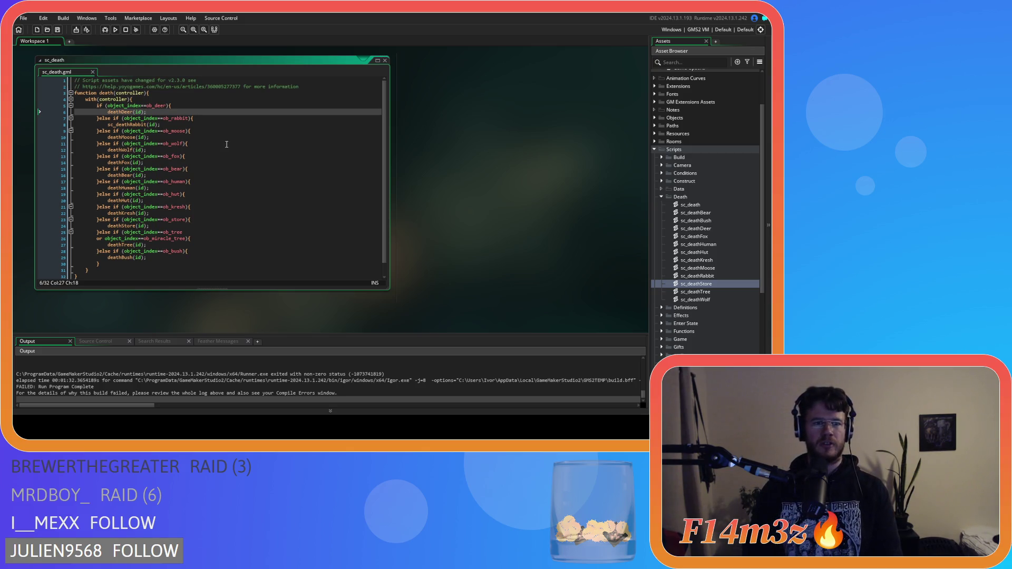
{"action": "left_click", "coordinate": [131, 137]}
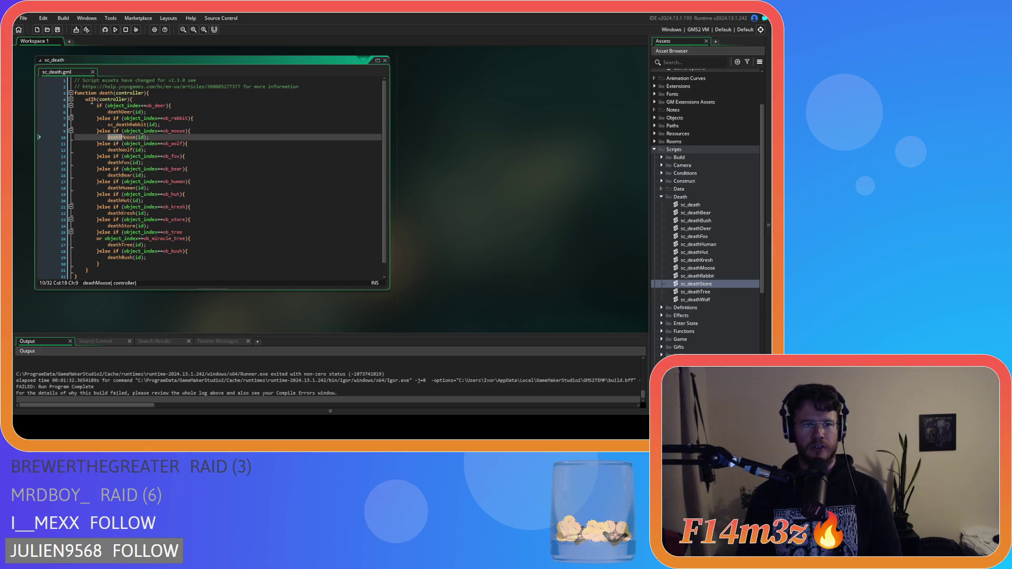
{"action": "left_click", "coordinate": [119, 93]}
{"action": "left_click", "coordinate": [193, 97]}
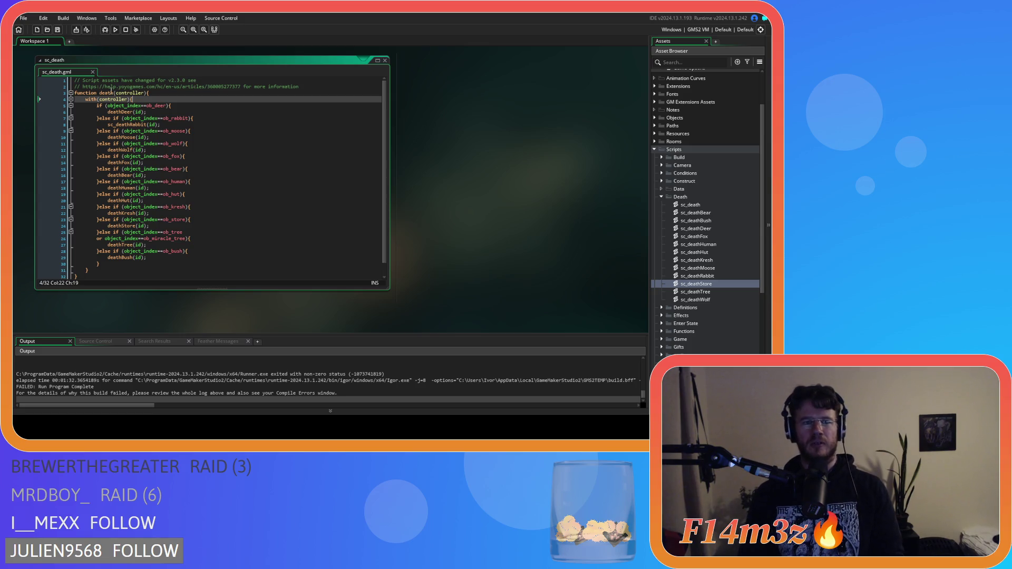
{"action": "left_click", "coordinate": [100, 93]}
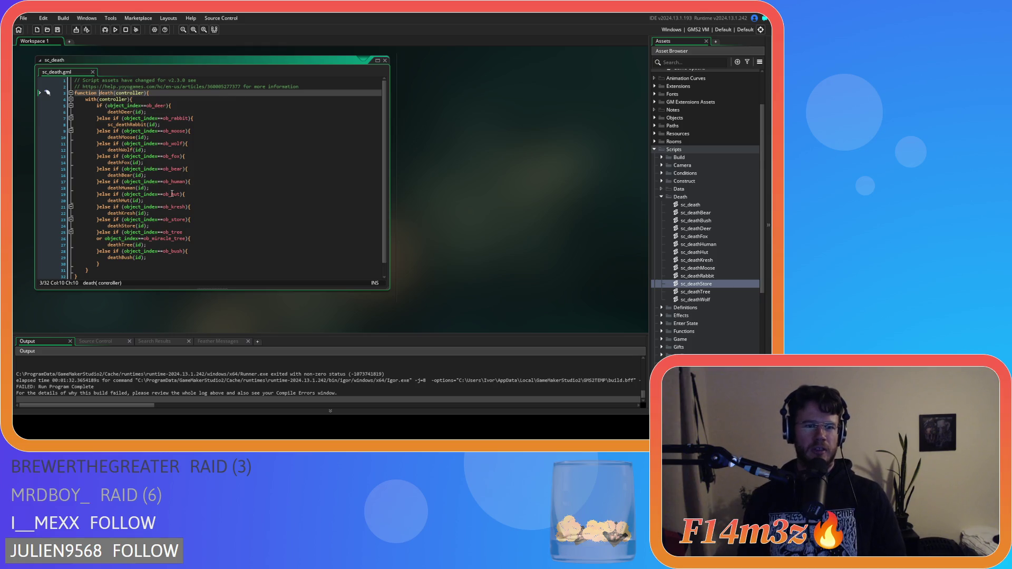
{"action": "left_click", "coordinate": [215, 258]}
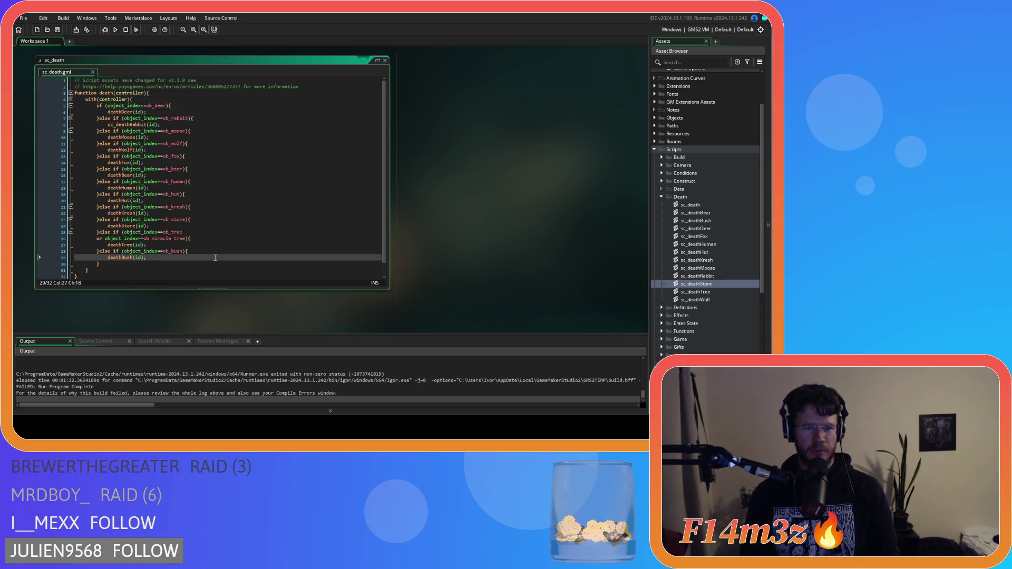
{"action": "left_click", "coordinate": [213, 188]}
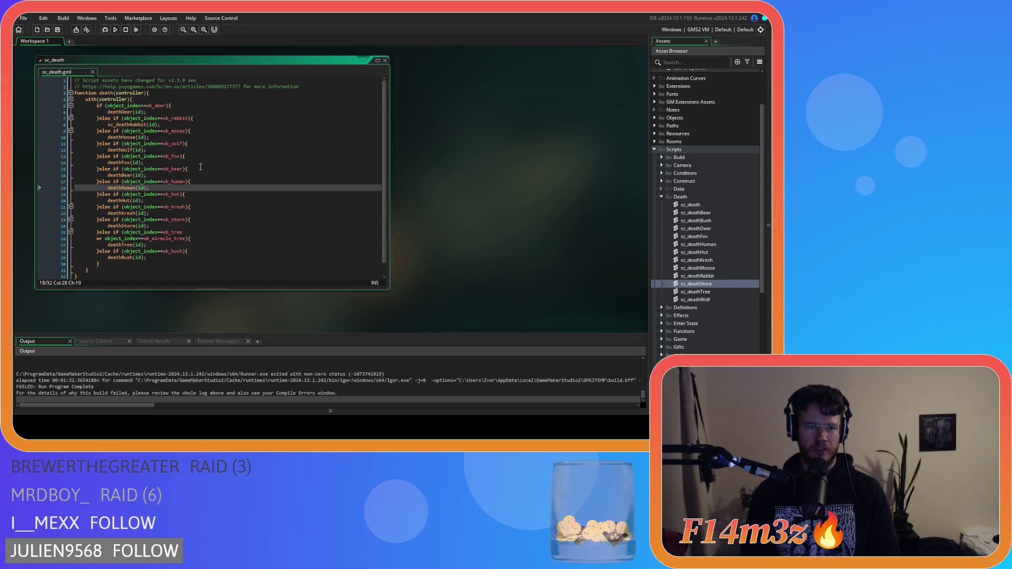
{"action": "left_click", "coordinate": [218, 199]}
{"action": "left_click", "coordinate": [218, 181]}
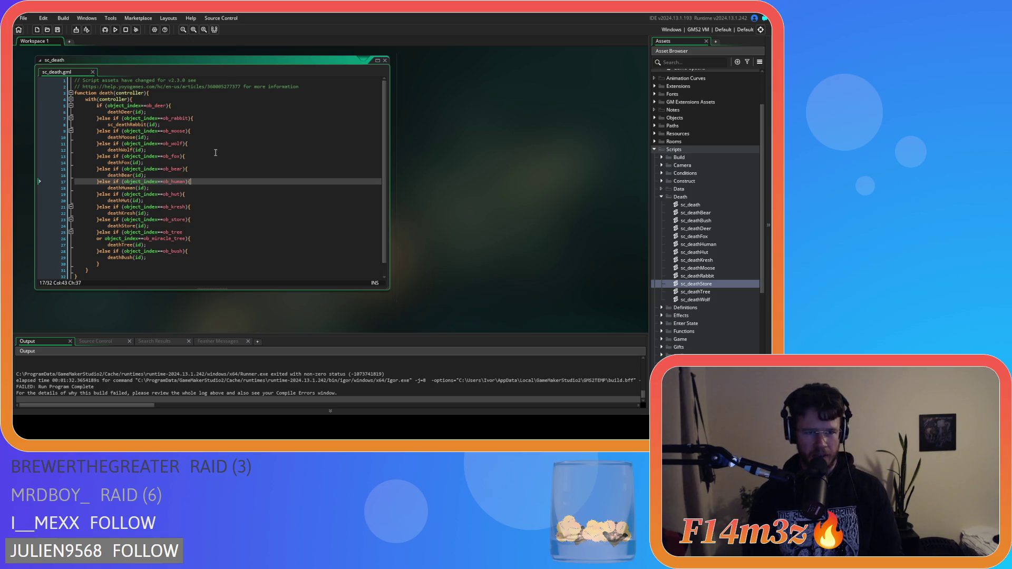
{"action": "left_click", "coordinate": [215, 168]}
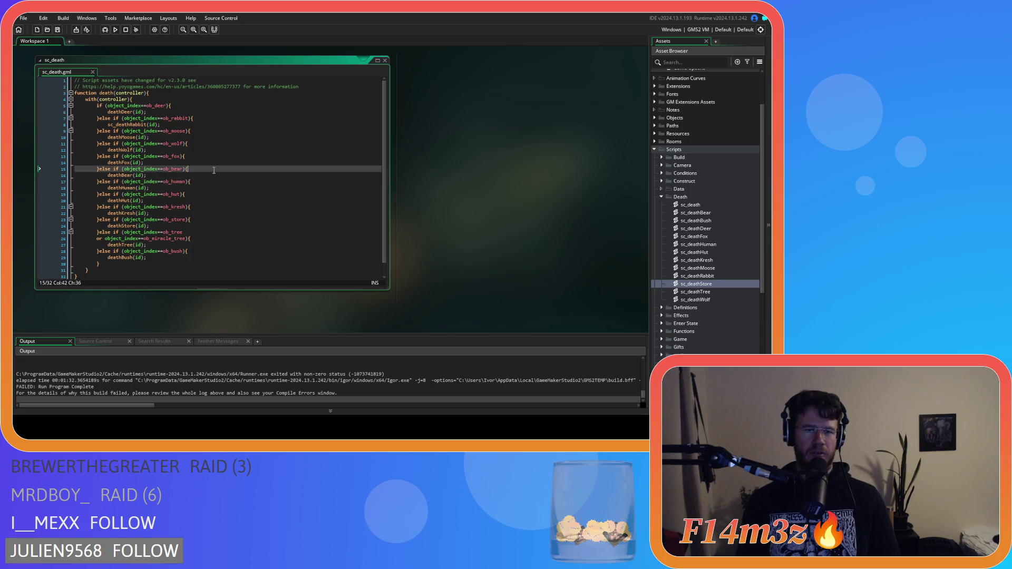
{"action": "left_click", "coordinate": [215, 187]}
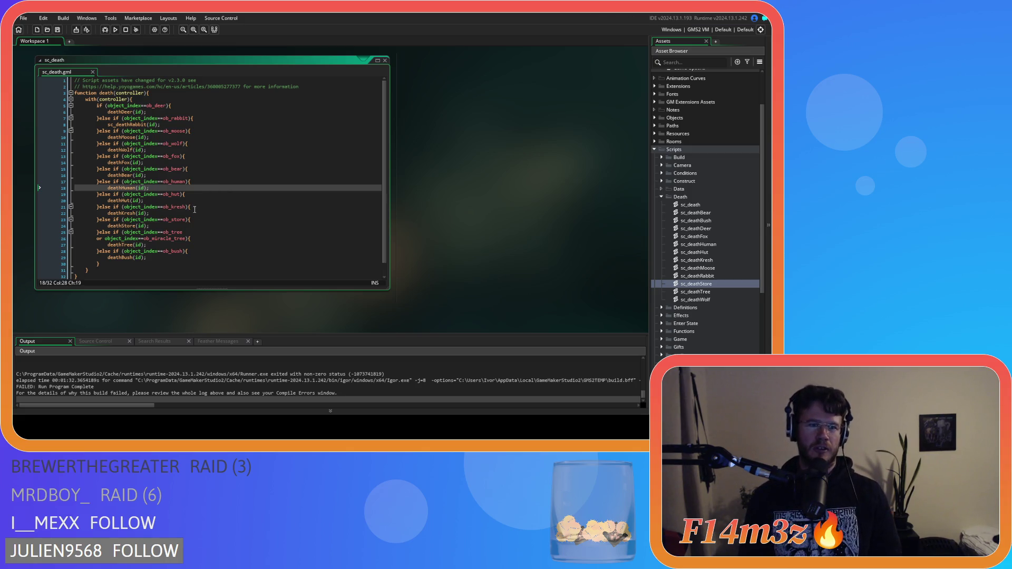
{"action": "left_click", "coordinate": [200, 177]}
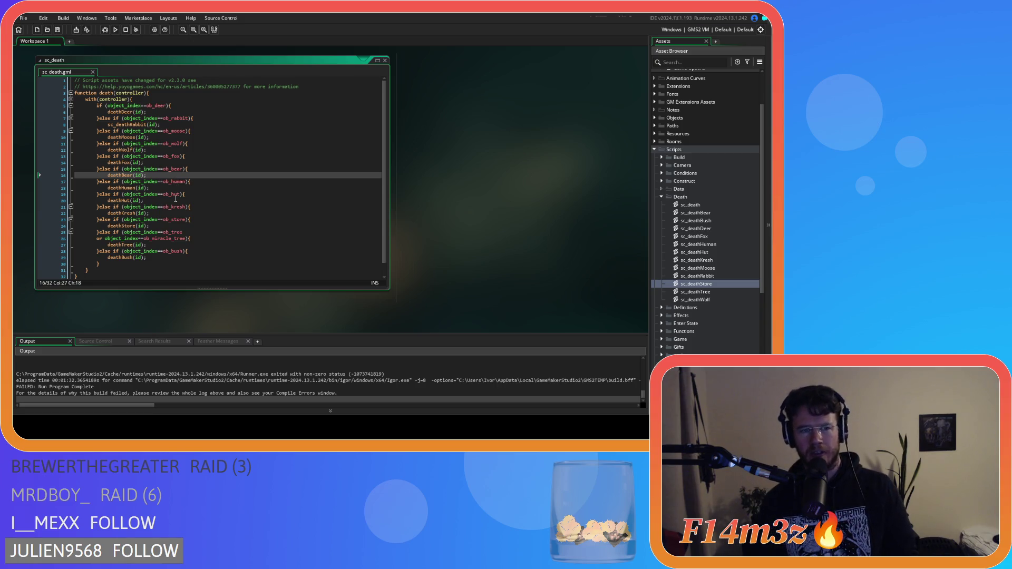
{"action": "left_click", "coordinate": [184, 189]}
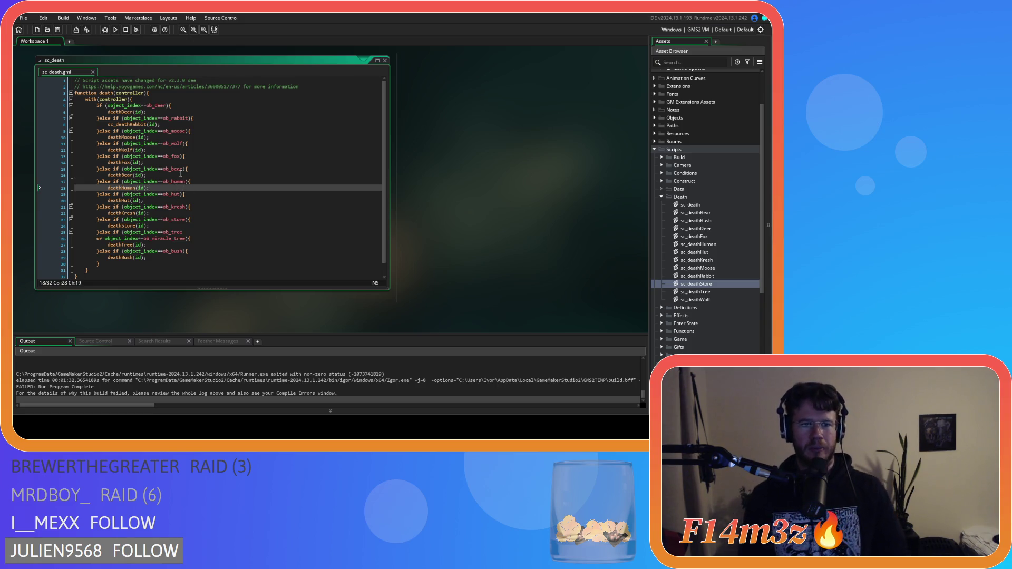
{"action": "left_click", "coordinate": [197, 181]}
{"action": "left_click", "coordinate": [210, 209]}
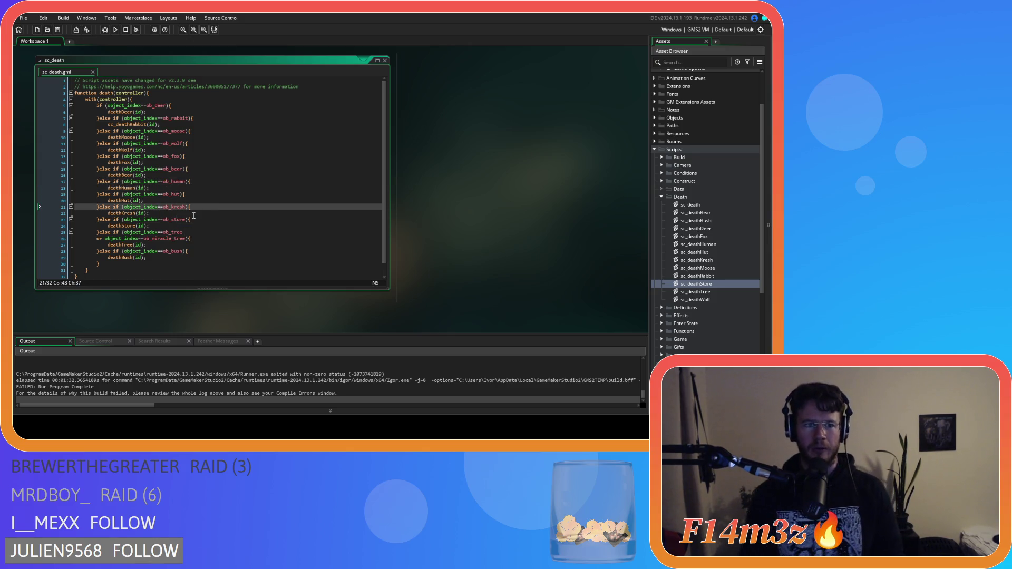
{"action": "left_click", "coordinate": [205, 187]}
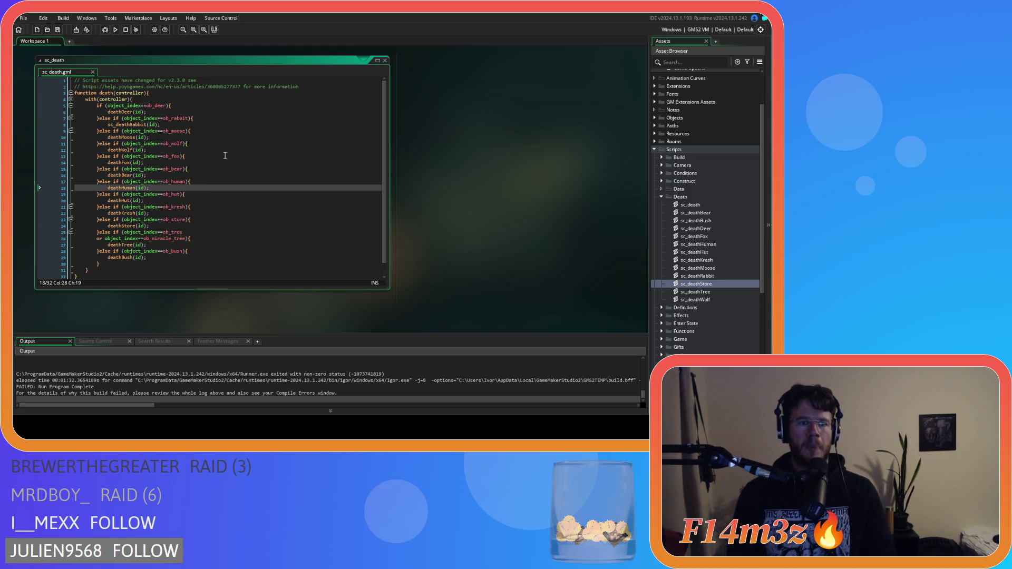
{"action": "left_click", "coordinate": [233, 156]}
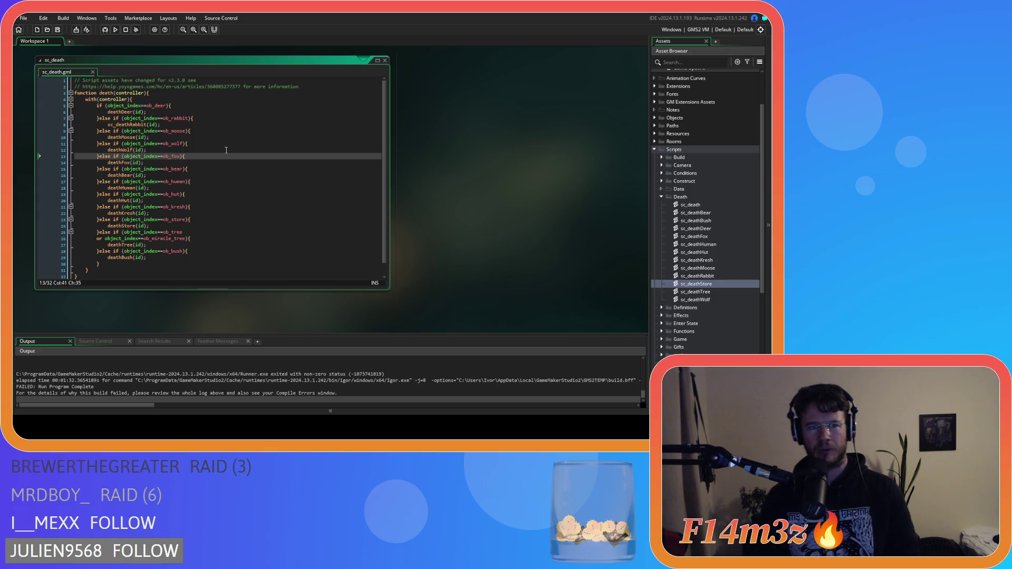
{"action": "left_click", "coordinate": [219, 166]}
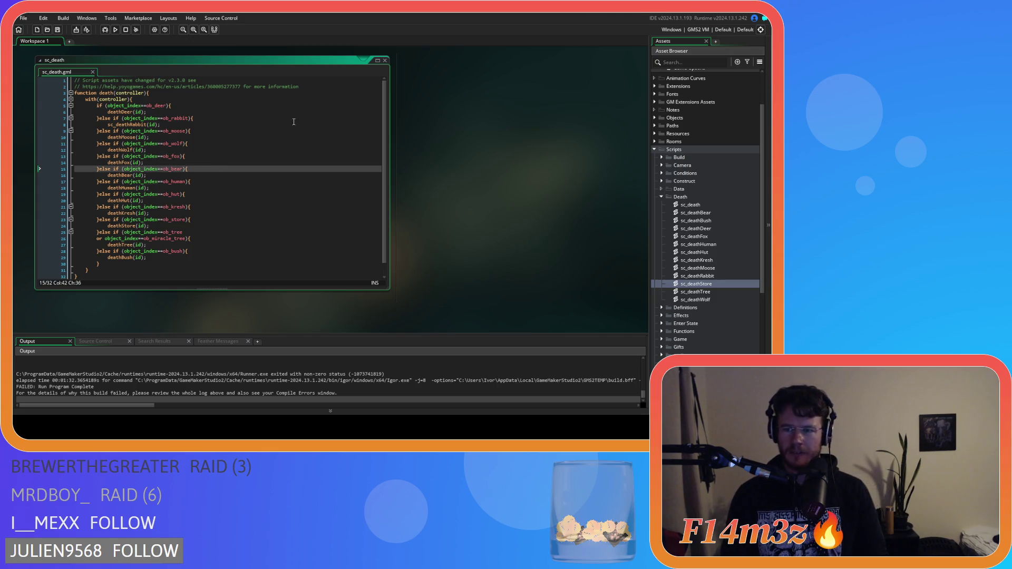
{"action": "left_click", "coordinate": [258, 207]}
{"action": "left_click", "coordinate": [232, 251]}
{"action": "left_click", "coordinate": [222, 263]}
{"action": "left_click", "coordinate": [218, 259]}
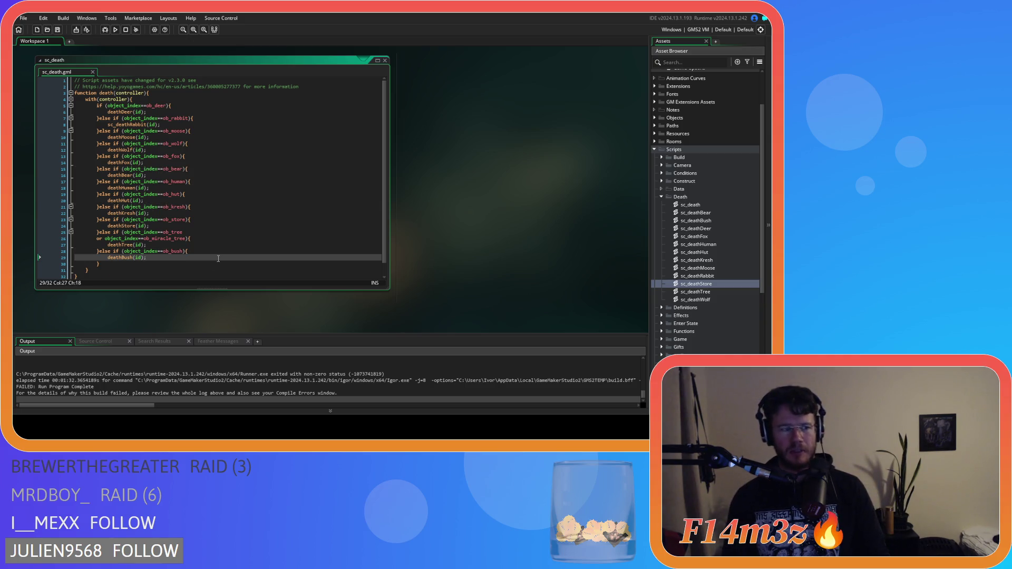
{"action": "left_click", "coordinate": [203, 193]}
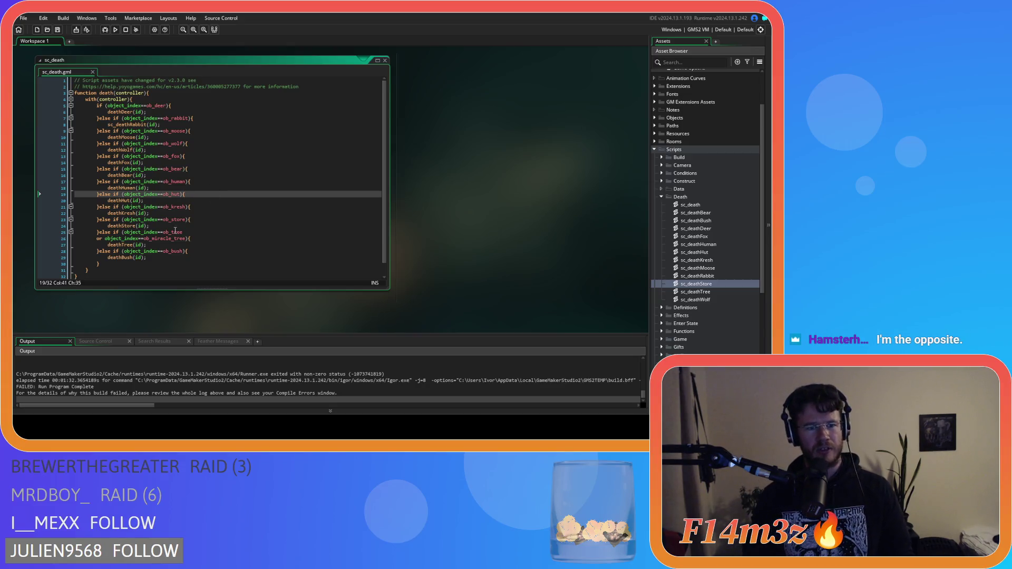
{"action": "left_click_drag", "start_coordinate": [117, 264], "coordinate": [102, 198]}
Inspect the deathBear, ob_tree, deathWolf and deathBush lines of sc_death, then close its editor
{"action": "left_click_drag", "start_coordinate": [101, 264], "coordinate": [93, 174]}
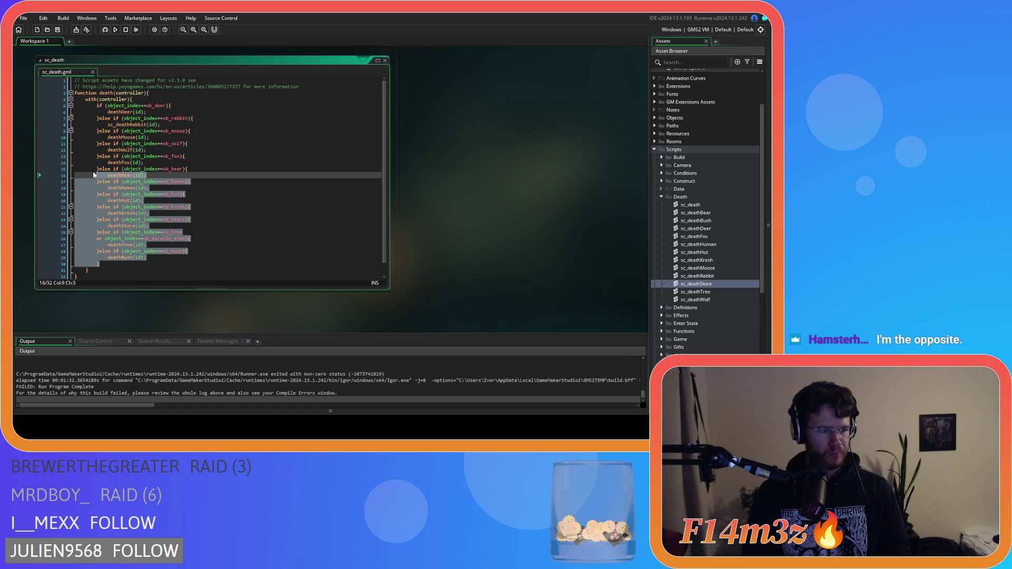
{"action": "left_click", "coordinate": [122, 264]}
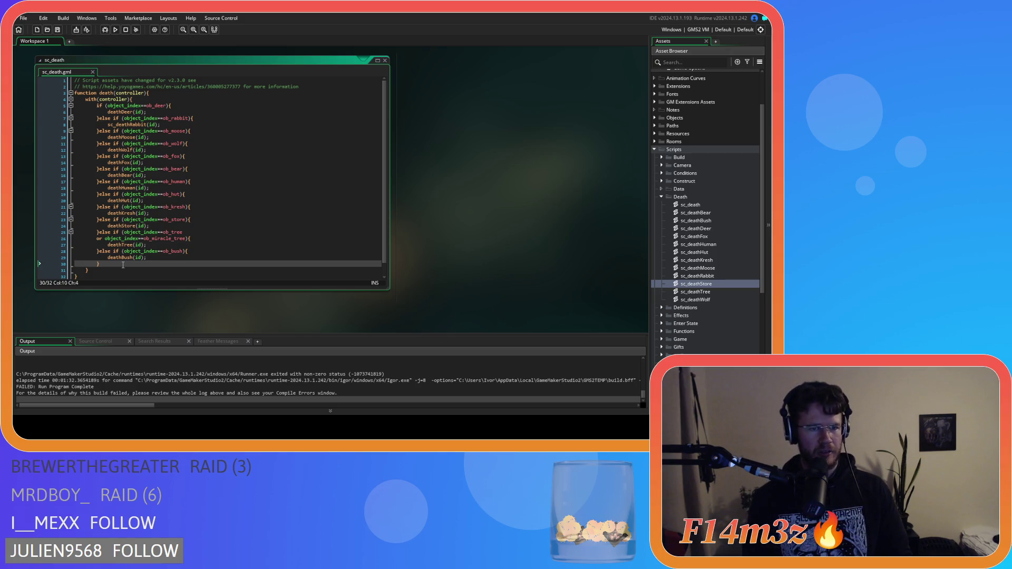
{"action": "left_click", "coordinate": [225, 232]}
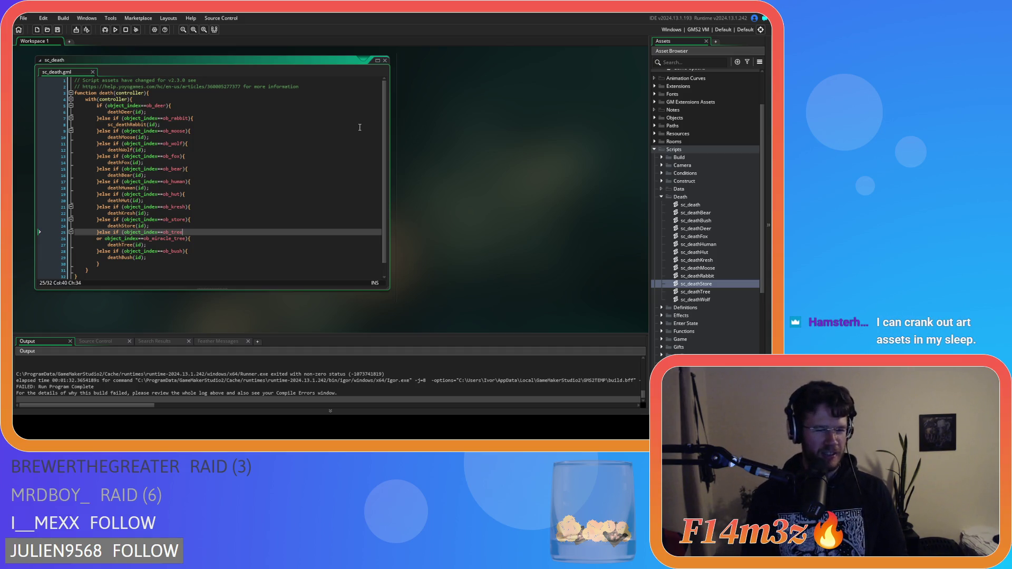
{"action": "left_click", "coordinate": [314, 150]}
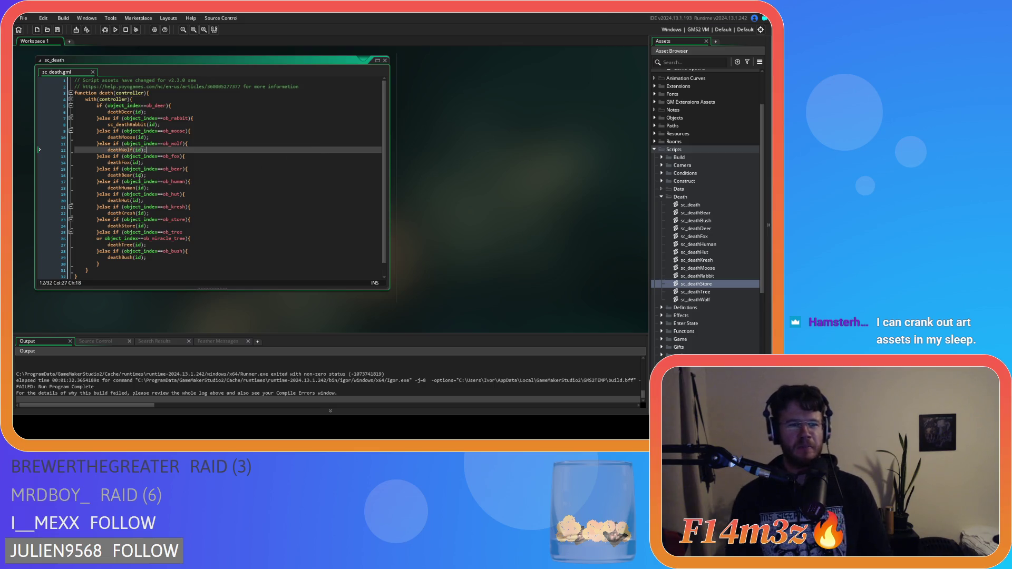
{"action": "key", "text": "Down"}
{"action": "key", "text": "Down"}
{"action": "key", "text": "Down"}
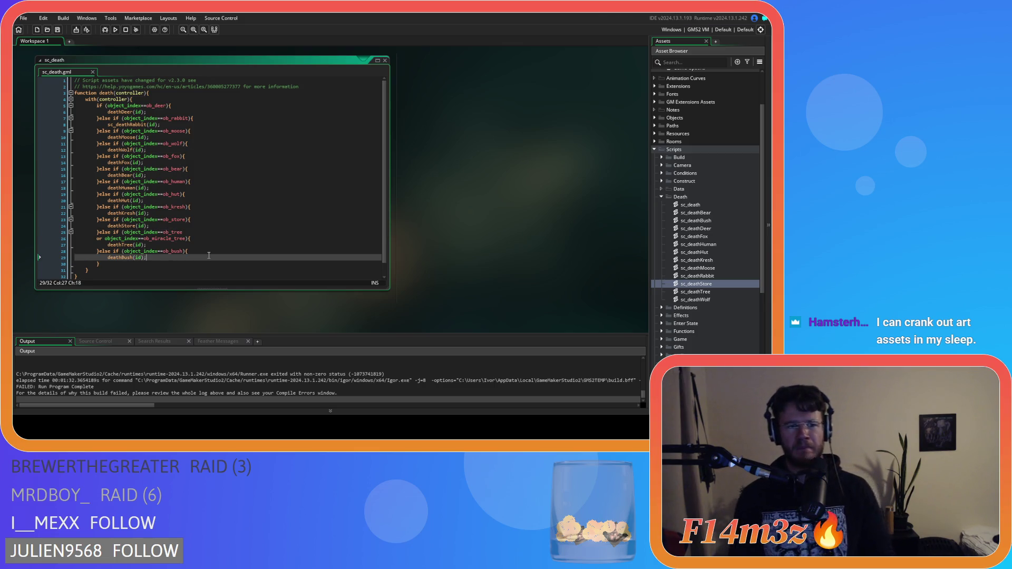
{"action": "left_click", "coordinate": [205, 175]}
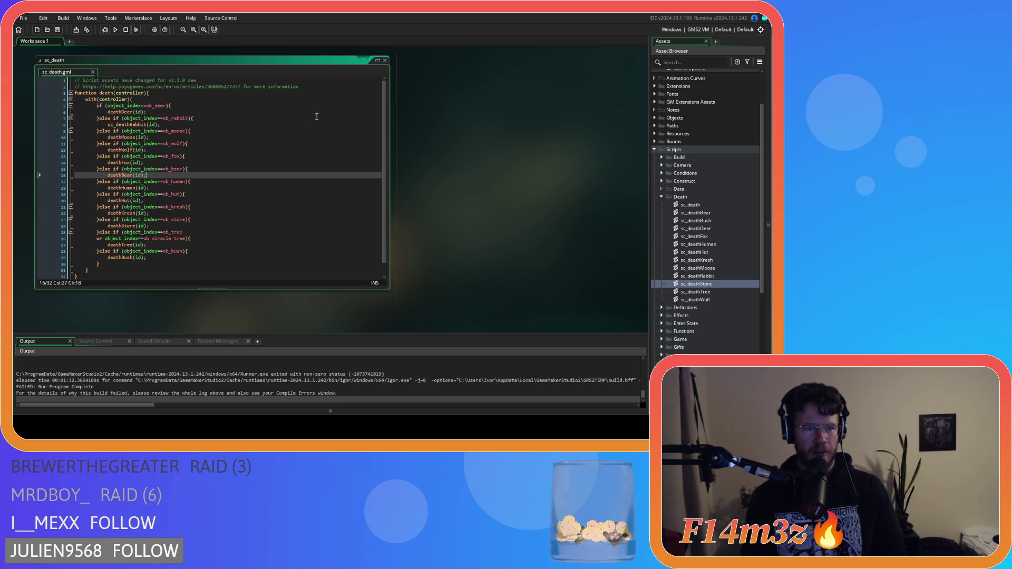
{"action": "left_click", "coordinate": [385, 61]}
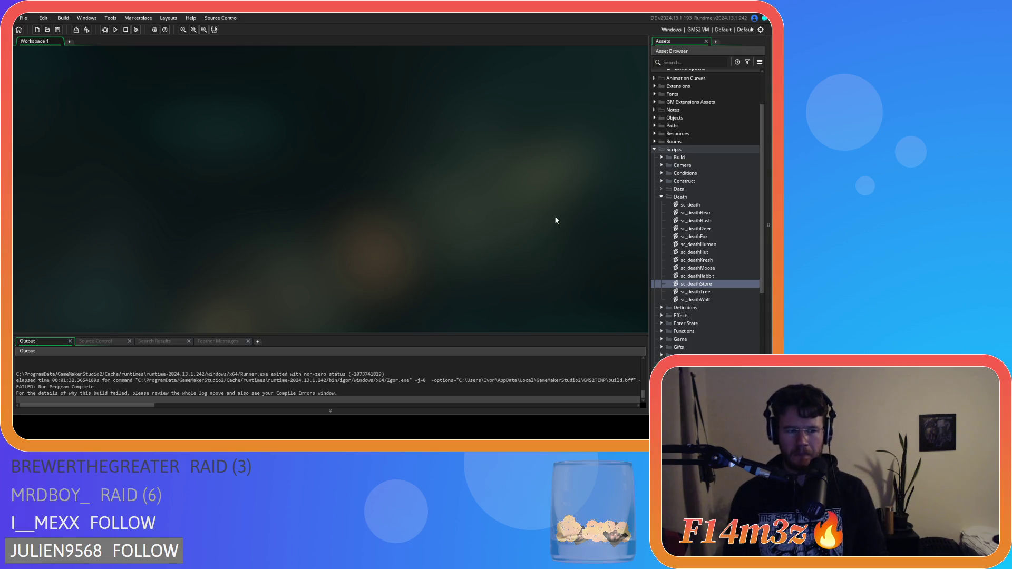
Collapse Scripts > Death, expand Objects > Game, and open ob_loader
{"action": "left_click", "coordinate": [661, 197]}
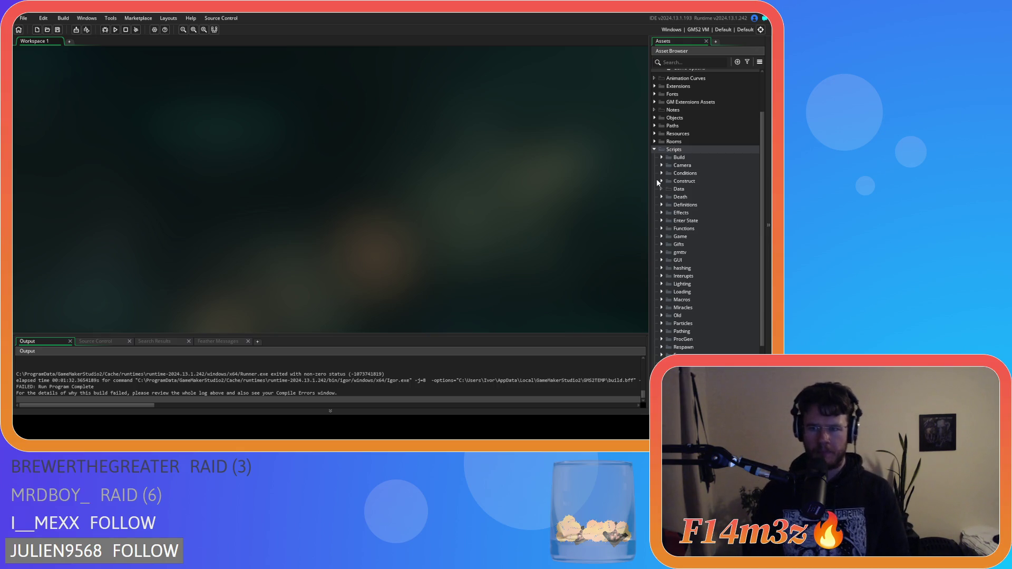
{"action": "scroll", "coordinate": [658, 179], "scroll_direction": "up", "scroll_amount": 2}
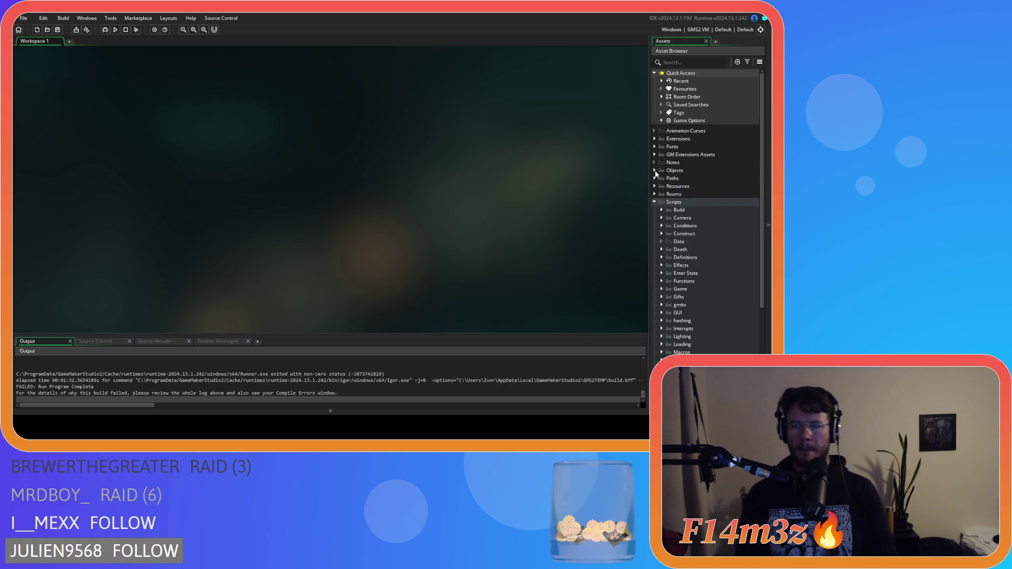
{"action": "double_click", "coordinate": [659, 170]}
{"action": "left_click", "coordinate": [661, 210]}
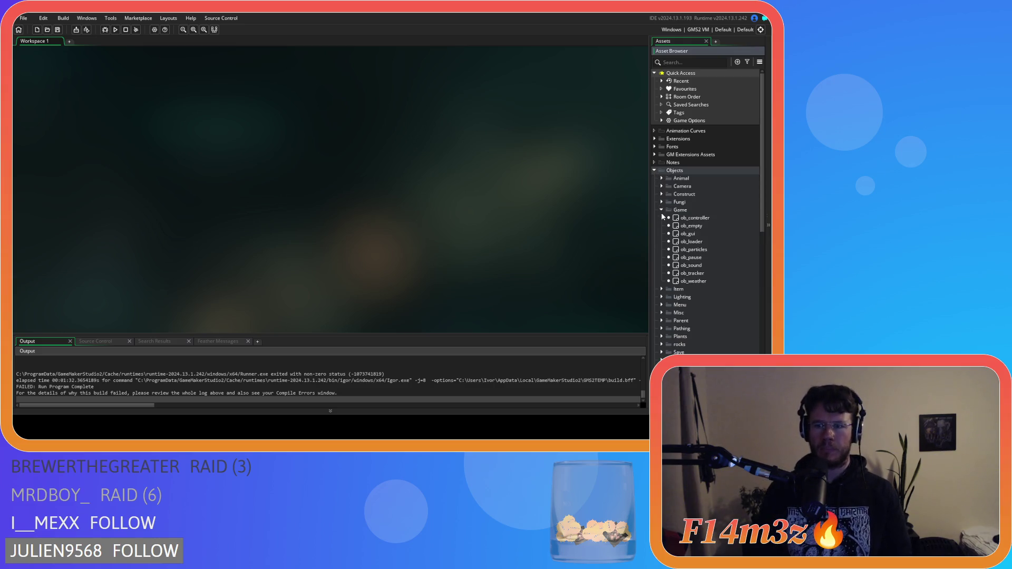
{"action": "double_click", "coordinate": [691, 242]}
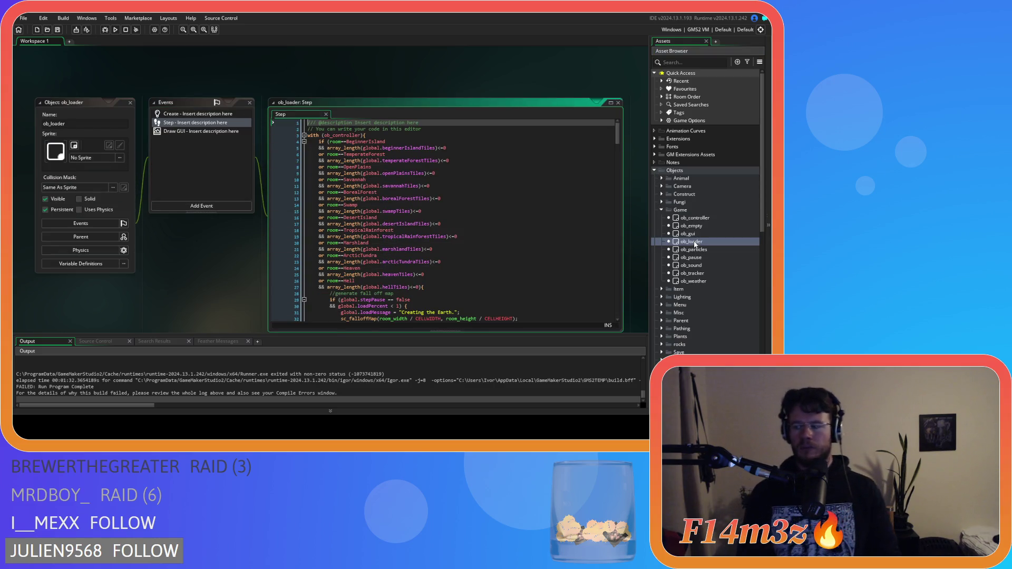
Copy lines 169–177 of ob_loader's Step code, the loop choosing the follow-camera target
{"action": "scroll", "coordinate": [449, 222], "scroll_direction": "down", "scroll_amount": 7}
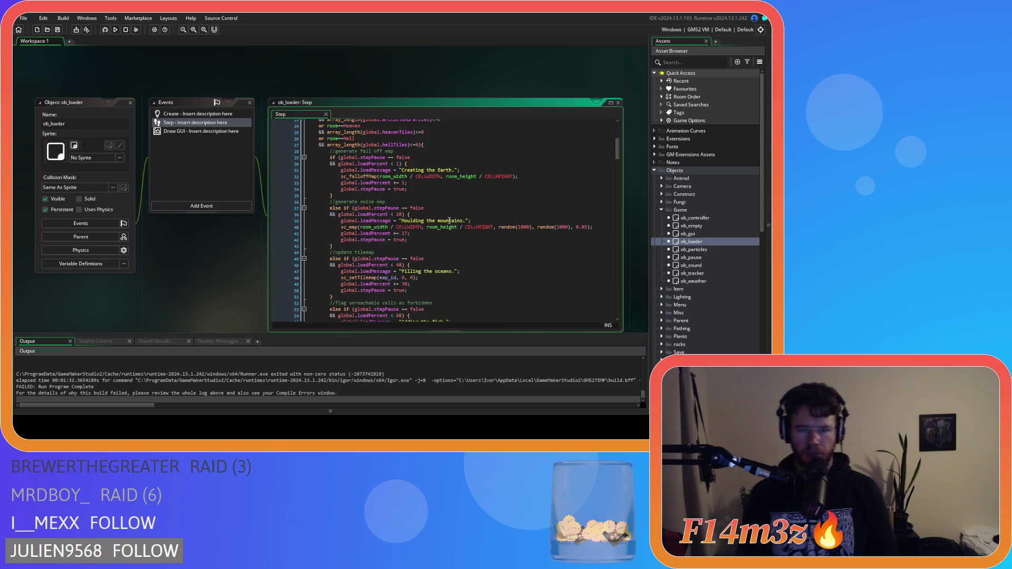
{"action": "mouse_move", "coordinate": [618, 153]}
{"action": "left_mouse_down"}
{"action": "mouse_move", "coordinate": [624, 202]}
{"action": "mouse_move", "coordinate": [621, 238]}
{"action": "mouse_move", "coordinate": [611, 241]}
{"action": "left_mouse_up"}
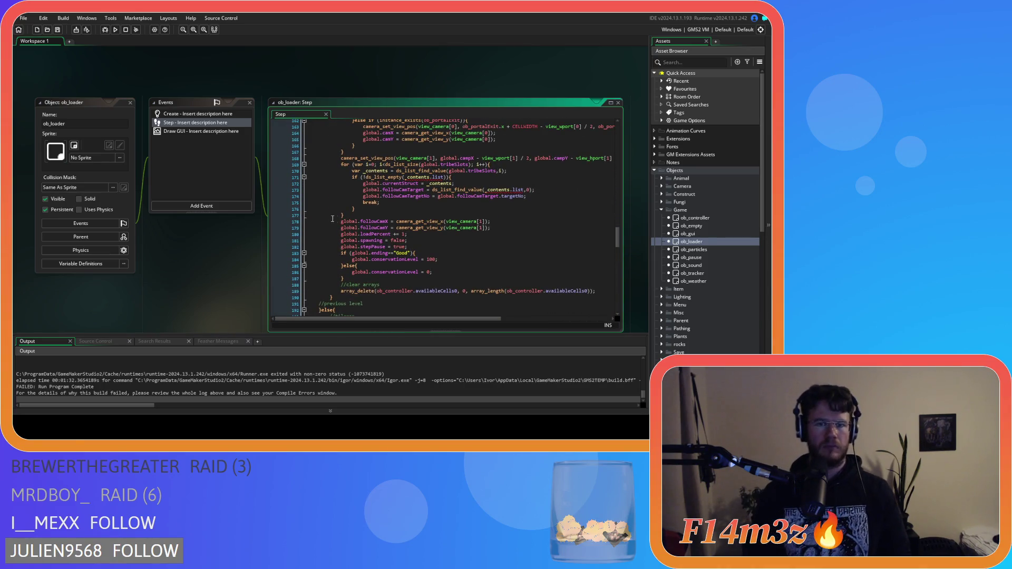
{"action": "left_click_drag", "start_coordinate": [354, 217], "coordinate": [341, 166]}
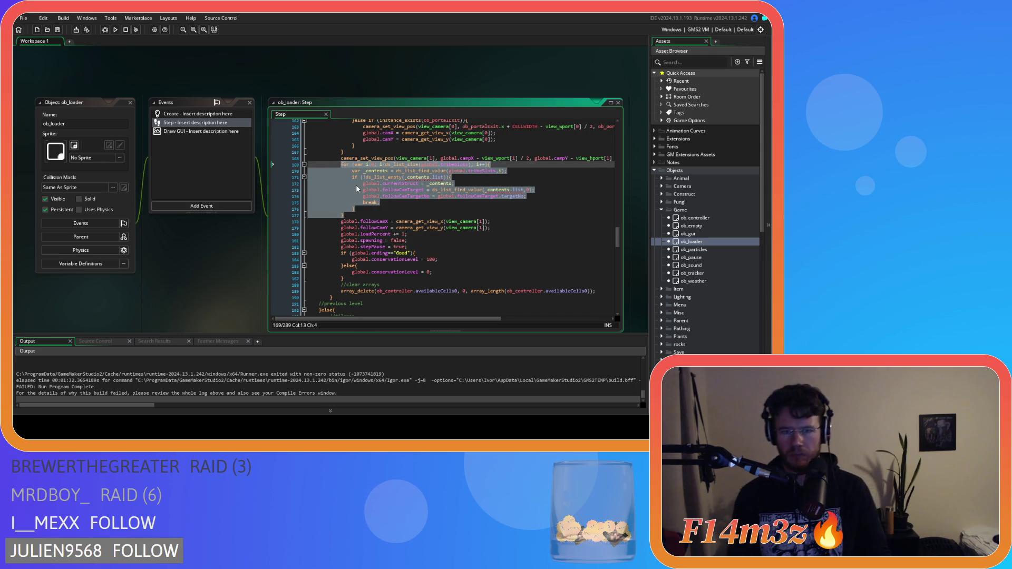
{"action": "right_click", "coordinate": [373, 179]}
{"action": "left_click", "coordinate": [391, 199]}
{"action": "left_click", "coordinate": [437, 216]}
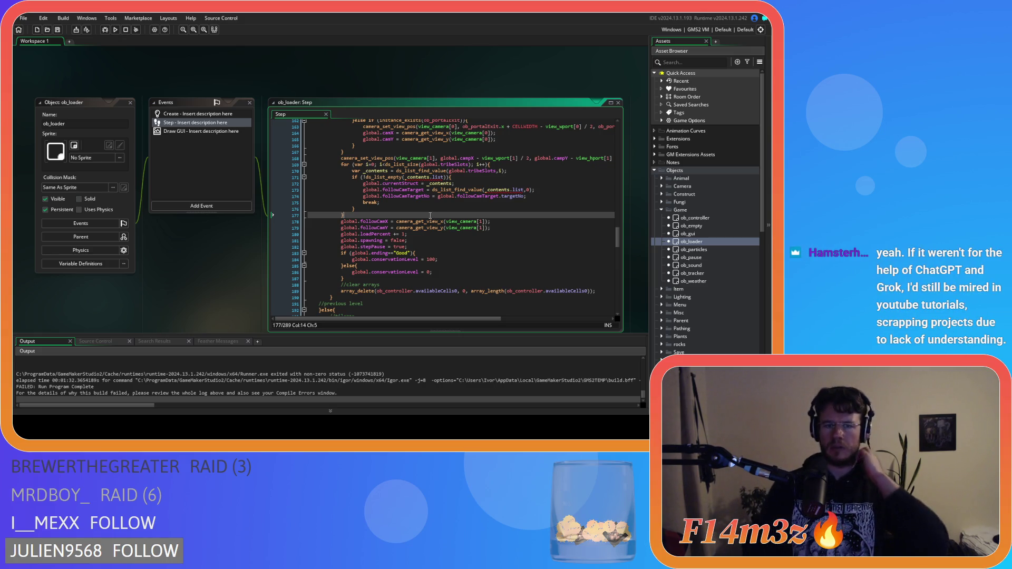
{"action": "mouse_move", "coordinate": [422, 221]}
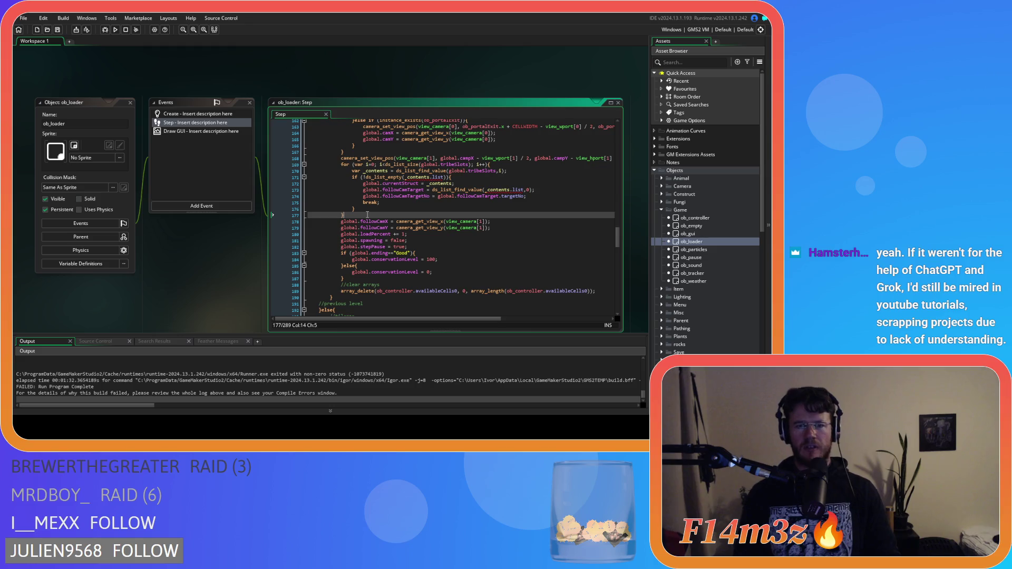
Select and copy the tribe-slot follow-camera loop on lines 169–177 of ob_loader's Step event
{"action": "left_click_drag", "start_coordinate": [366, 214], "coordinate": [341, 167]}
{"action": "right_click", "coordinate": [364, 193]}
{"action": "left_click", "coordinate": [393, 204]}
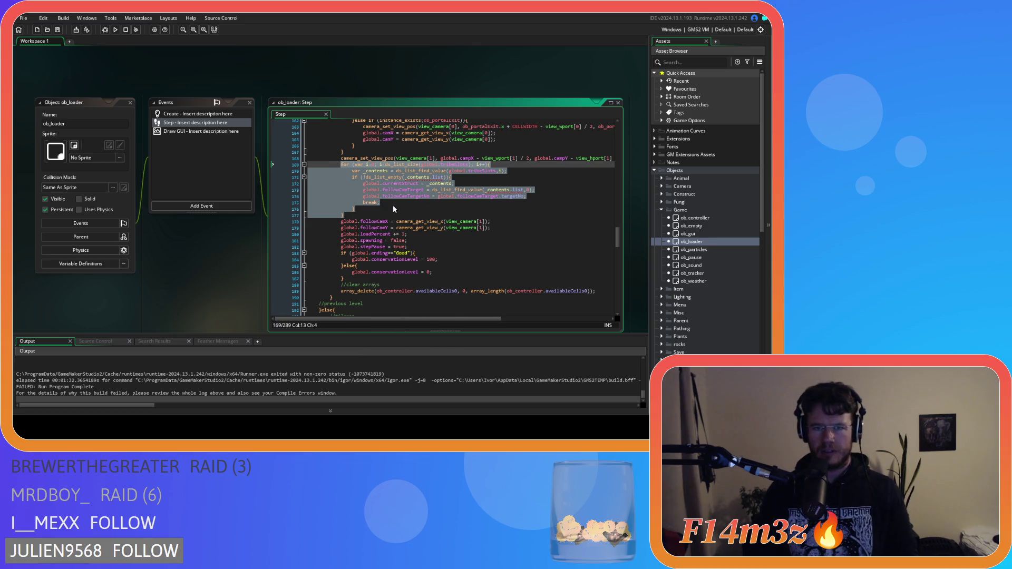
{"action": "left_click", "coordinate": [364, 216]}
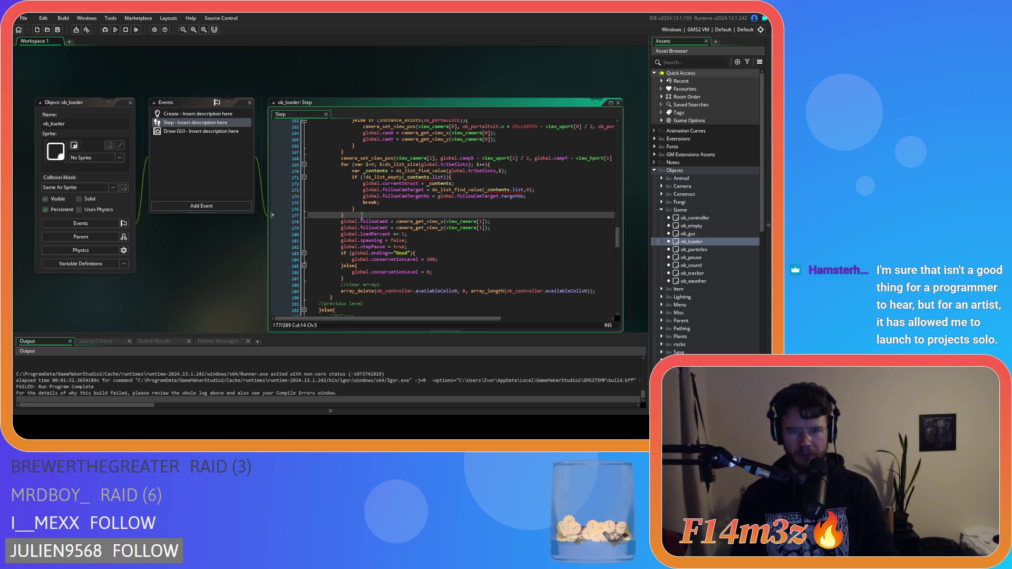
{"action": "mouse_move", "coordinate": [362, 216]}
{"action": "left_mouse_down"}
{"action": "mouse_move", "coordinate": [330, 201]}
{"action": "mouse_move", "coordinate": [343, 164]}
{"action": "mouse_move", "coordinate": [352, 165]}
{"action": "left_mouse_up"}
{"action": "right_click", "coordinate": [373, 186]}
{"action": "left_click", "coordinate": [391, 199]}
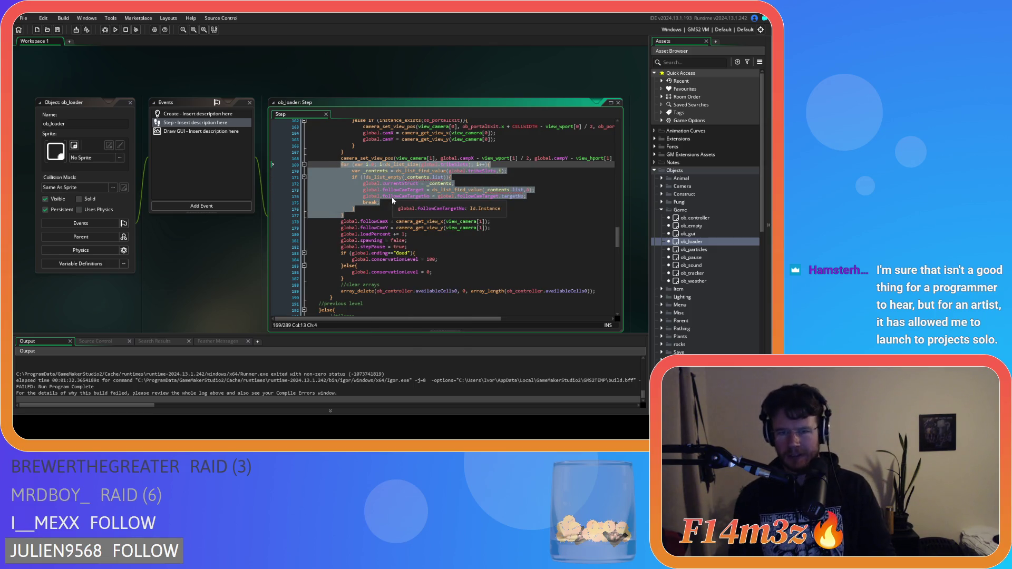
{"action": "left_click_drag", "start_coordinate": [375, 217], "coordinate": [342, 165]}
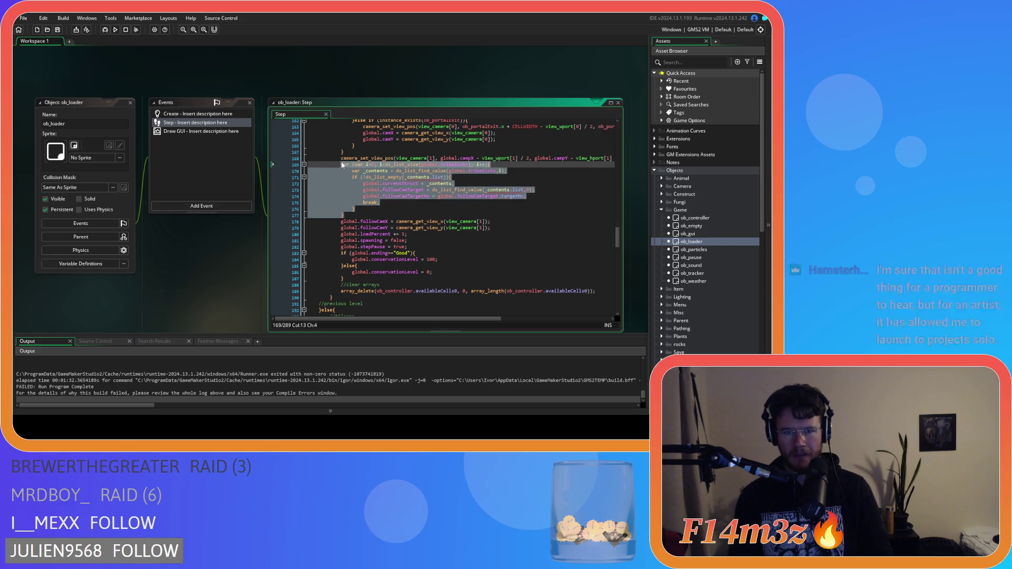
{"action": "left_click", "coordinate": [348, 197]}
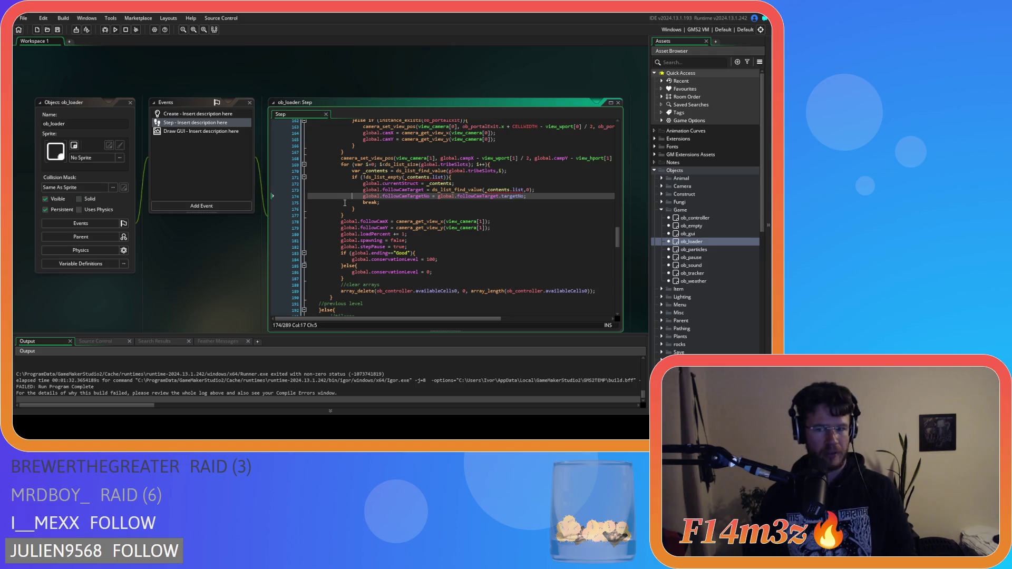
Reselect the tribeSlots loop, copy it again, and clear the selection
{"action": "left_click_drag", "start_coordinate": [353, 213], "coordinate": [341, 166]}
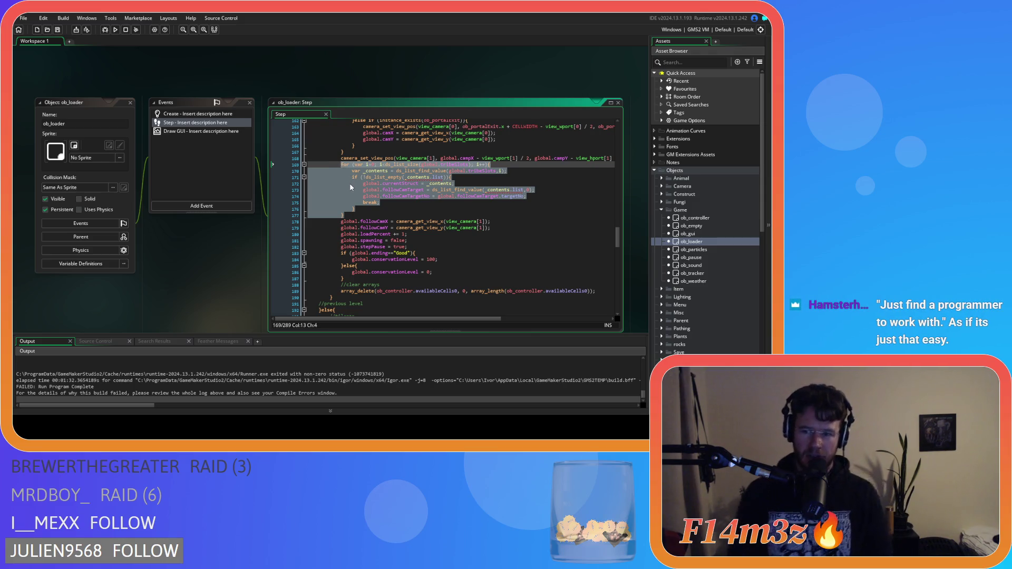
{"action": "right_click", "coordinate": [349, 182]}
{"action": "left_click", "coordinate": [363, 199]}
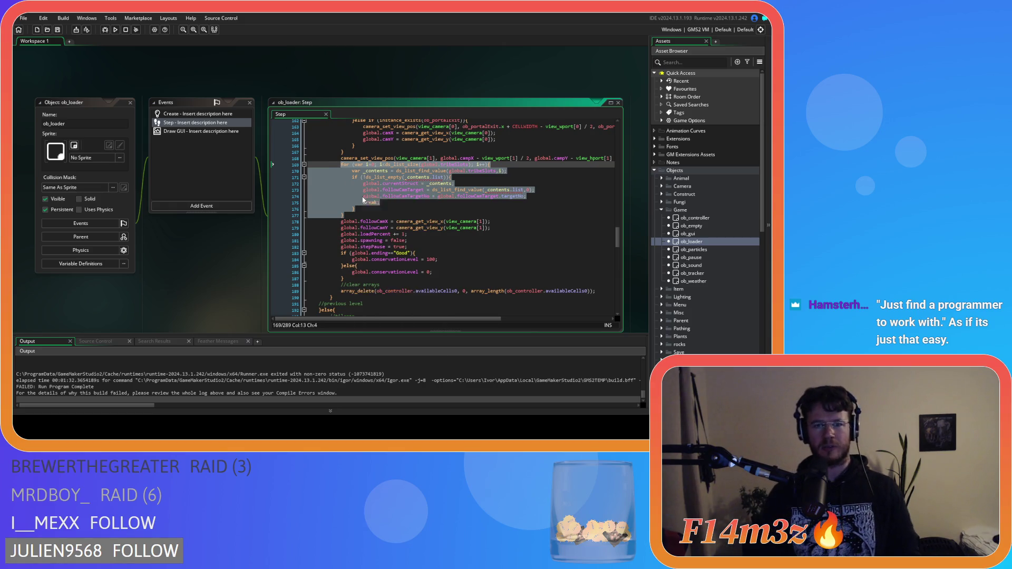
{"action": "left_click_drag", "start_coordinate": [345, 215], "coordinate": [339, 166]}
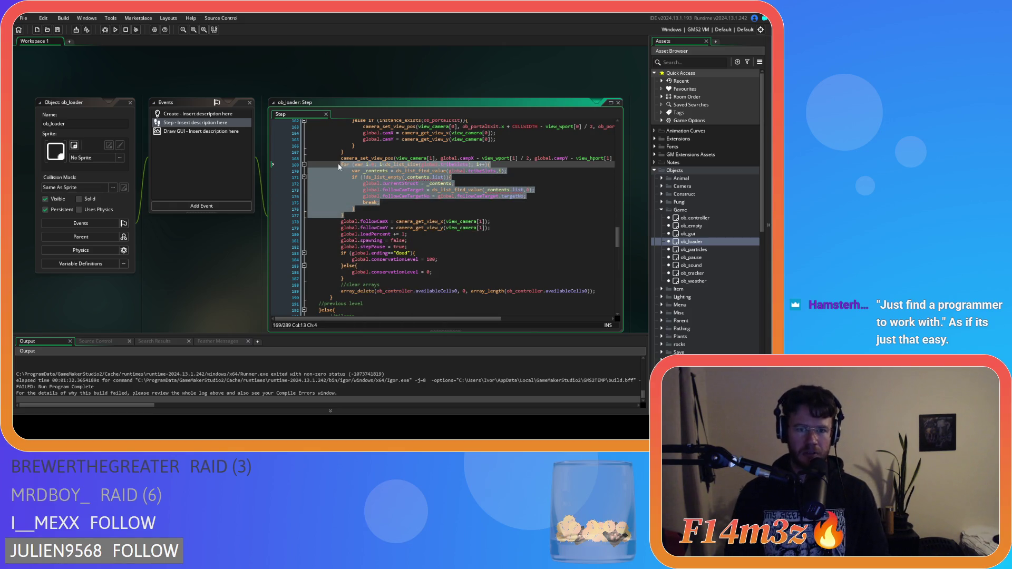
{"action": "left_click", "coordinate": [373, 214]}
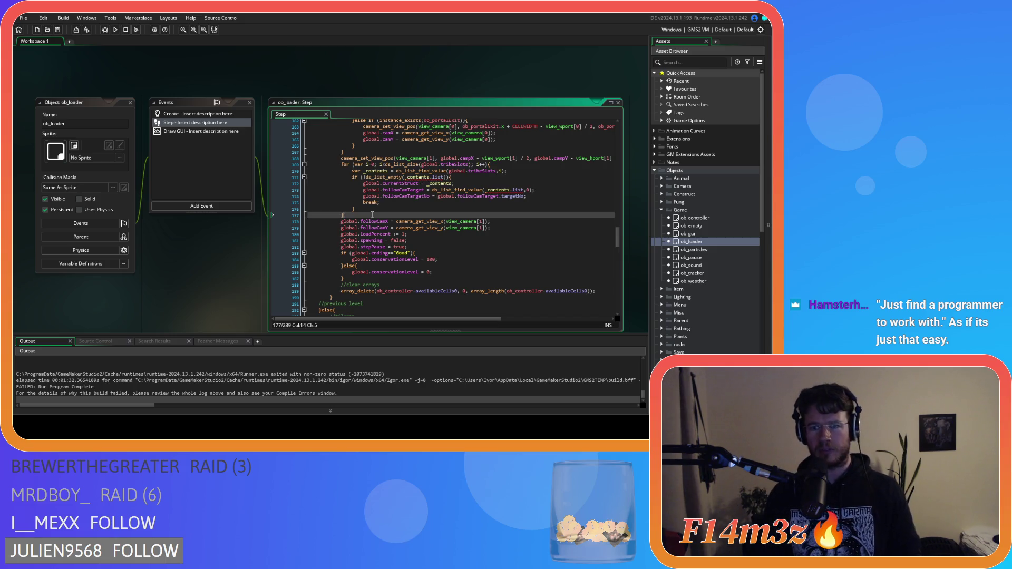
{"action": "left_click_drag", "start_coordinate": [373, 214], "coordinate": [341, 164]}
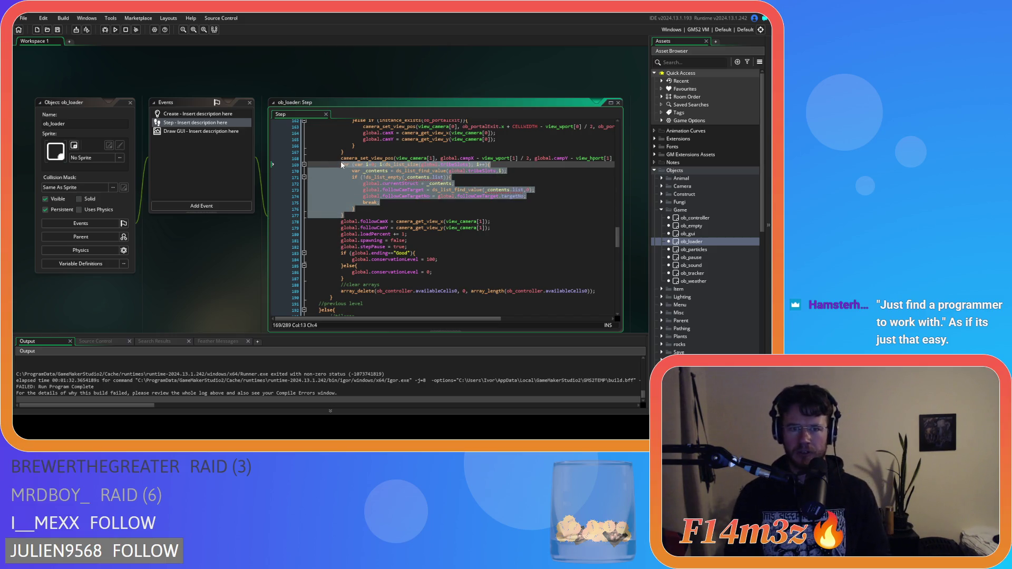
{"action": "right_click", "coordinate": [348, 193]}
{"action": "left_click", "coordinate": [368, 206]}
{"action": "left_click_drag", "start_coordinate": [371, 210], "coordinate": [340, 167]}
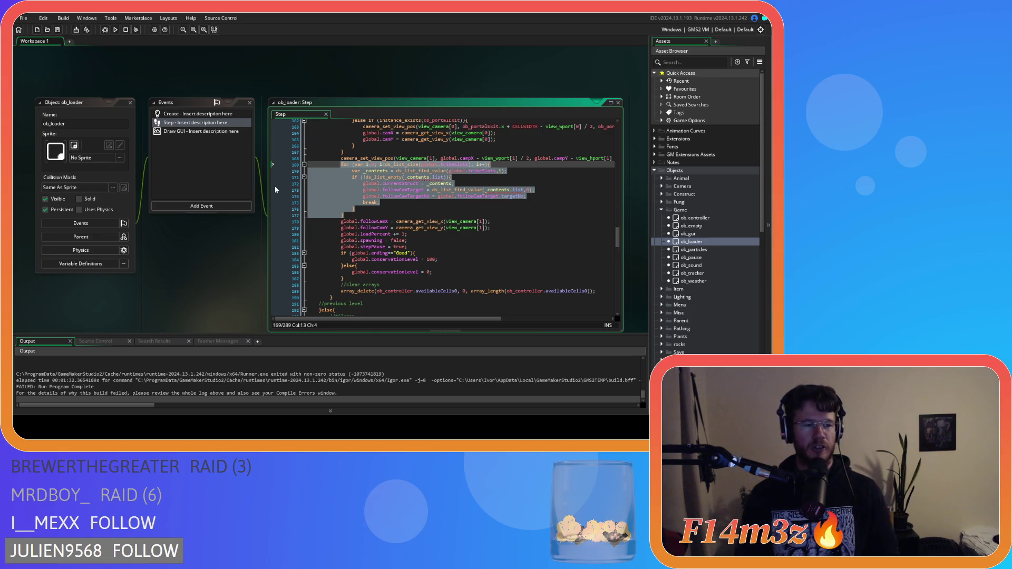
{"action": "left_click", "coordinate": [357, 216]}
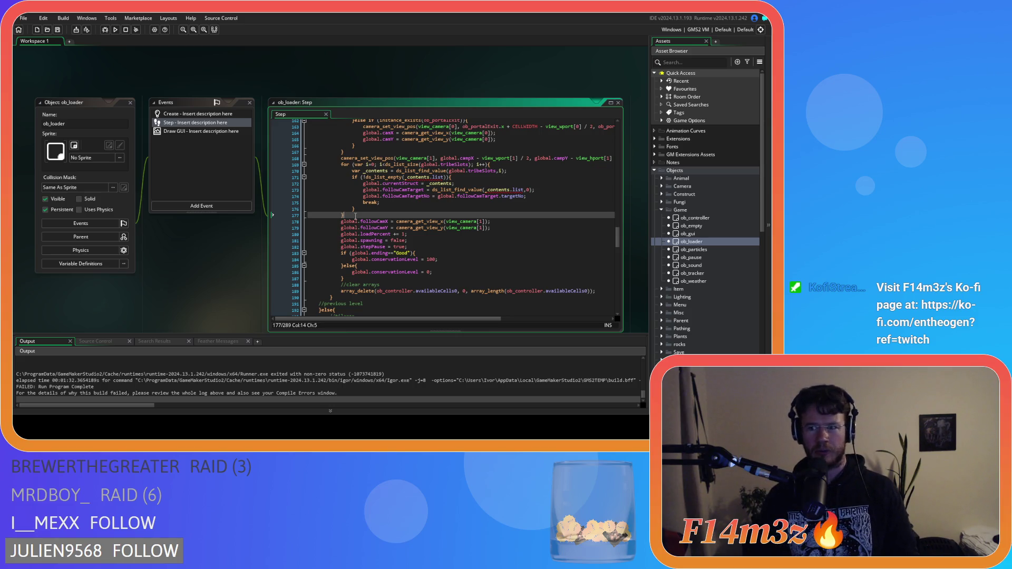
Copy lines 169–177, the tribeSlots loop setting followCamTarget and followCamTargetNo, to the clipboard
{"action": "left_click_drag", "start_coordinate": [349, 212], "coordinate": [341, 164]}
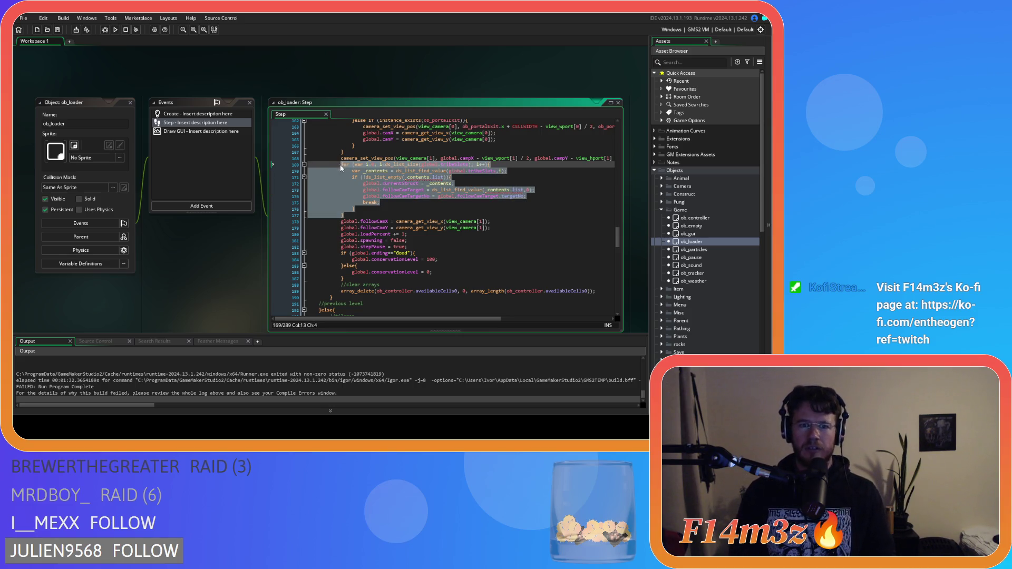
{"action": "right_click", "coordinate": [350, 190]}
{"action": "left_click", "coordinate": [371, 207]}
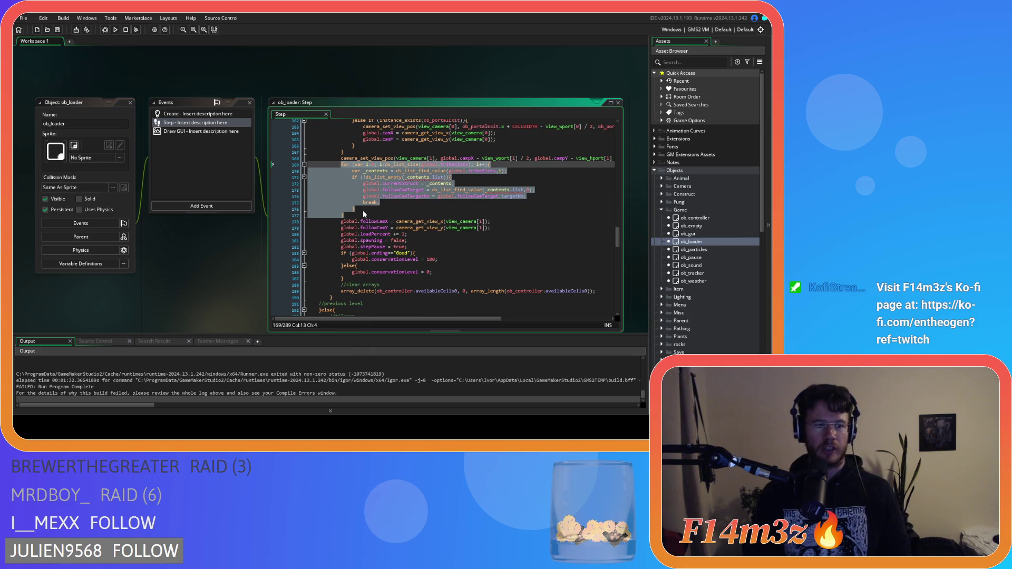
{"action": "right_click", "coordinate": [358, 190]}
{"action": "left_click", "coordinate": [393, 205]}
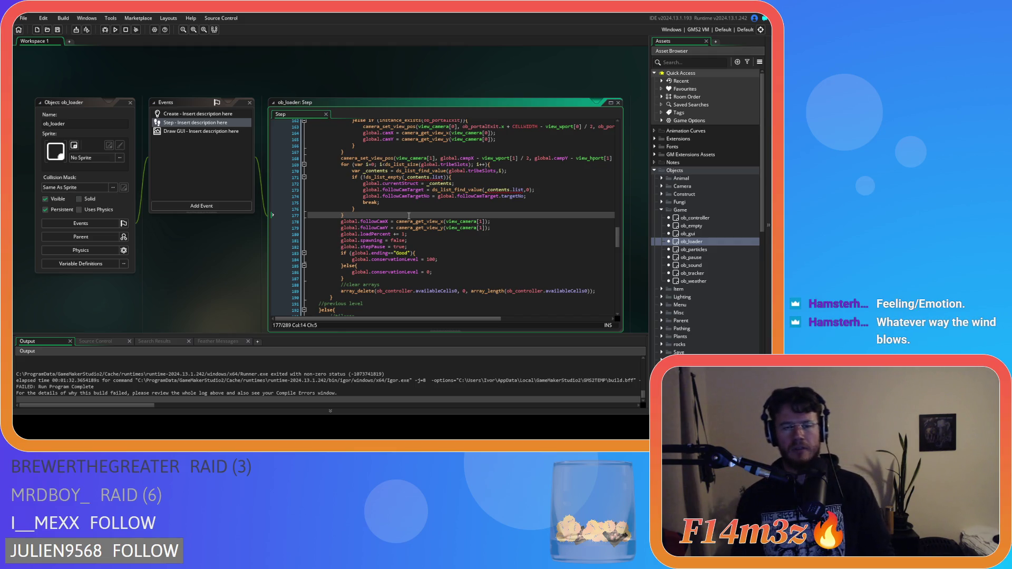
{"action": "mouse_move", "coordinate": [411, 218]}
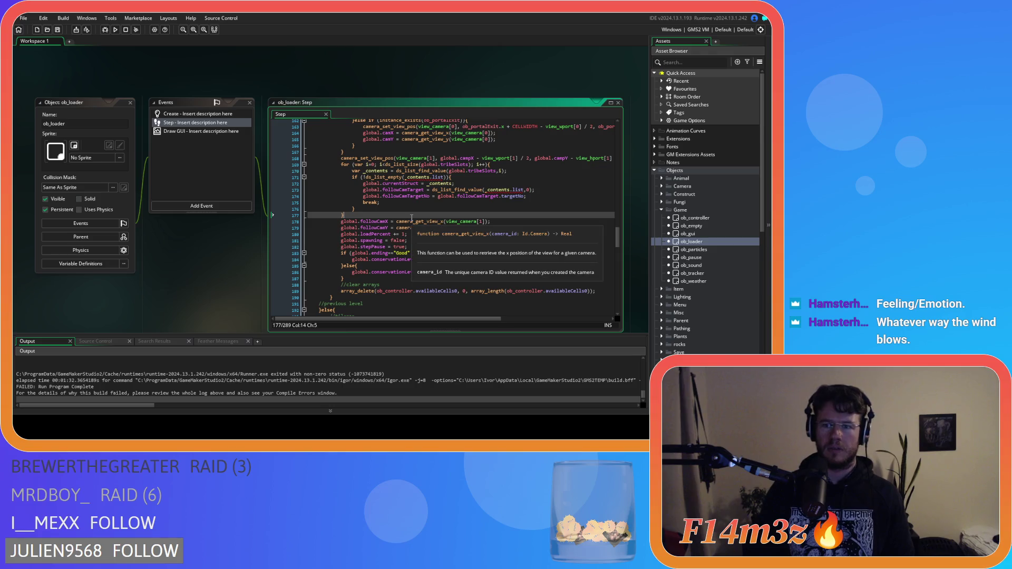
{"action": "left_click_drag", "start_coordinate": [343, 215], "coordinate": [340, 165]}
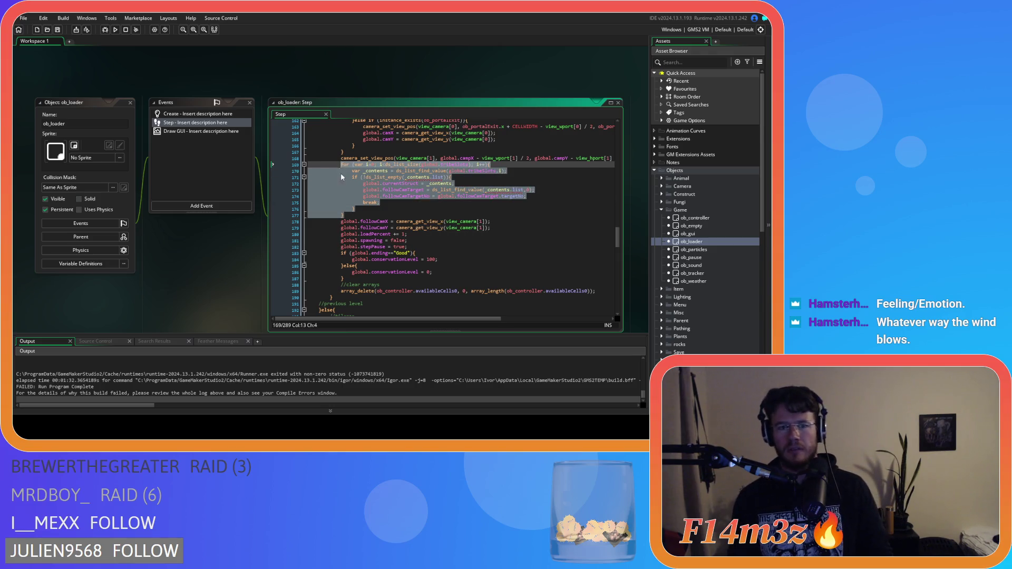
{"action": "right_click", "coordinate": [352, 202]}
{"action": "left_click", "coordinate": [381, 212]}
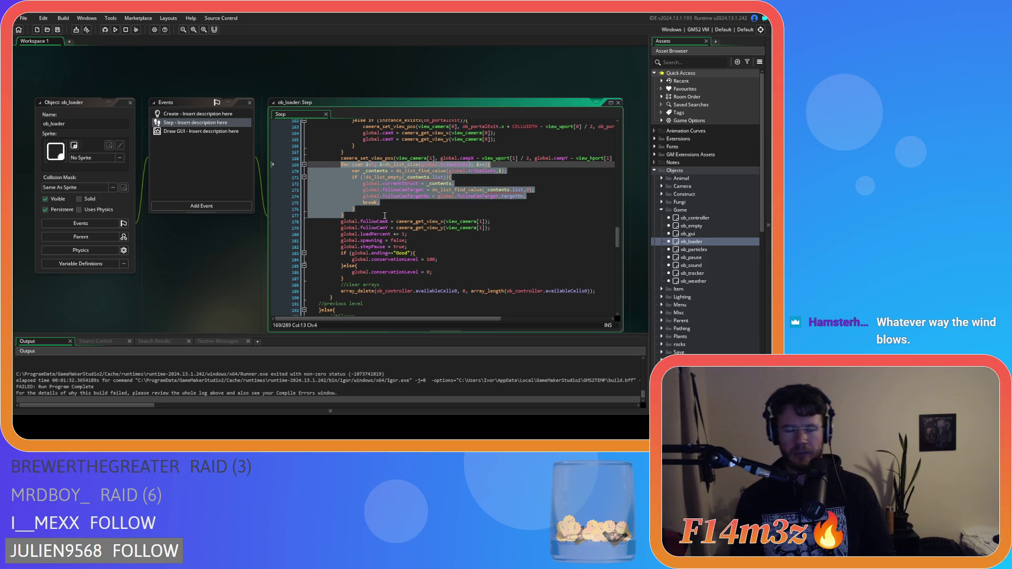
{"action": "right_click", "coordinate": [343, 197]}
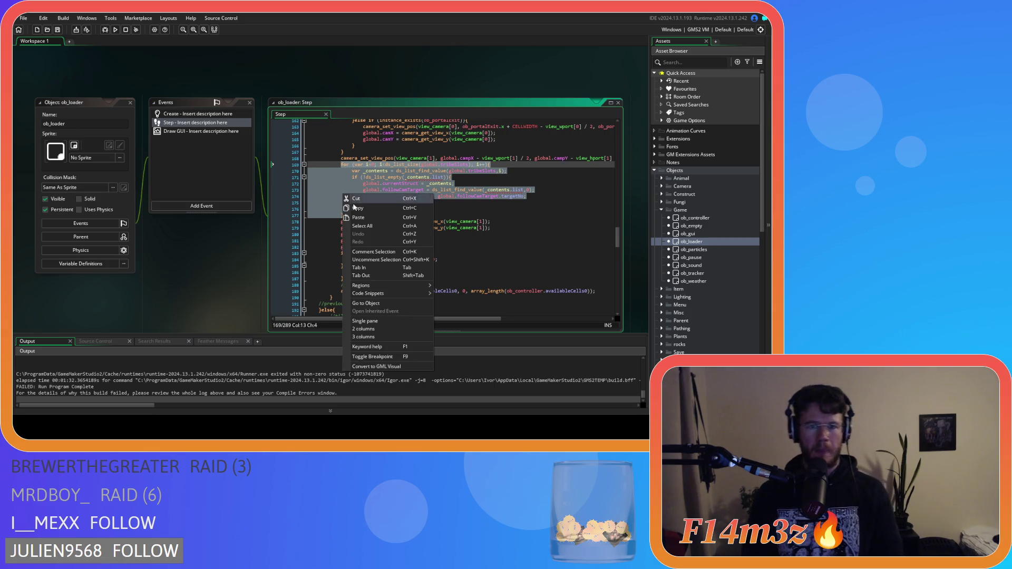
{"action": "left_click", "coordinate": [362, 209]}
{"action": "left_click", "coordinate": [410, 213]}
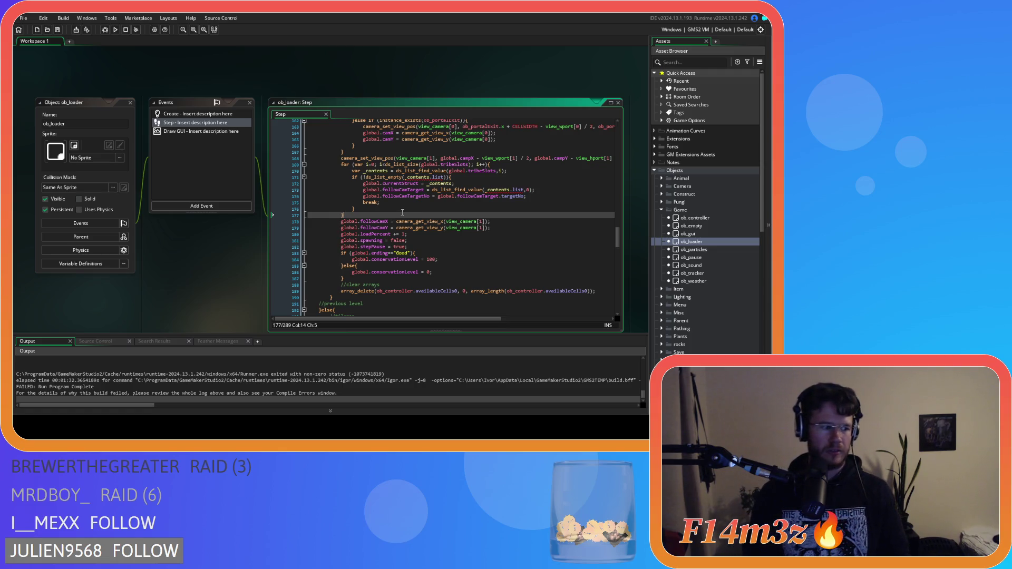
{"action": "mouse_move", "coordinate": [396, 218]}
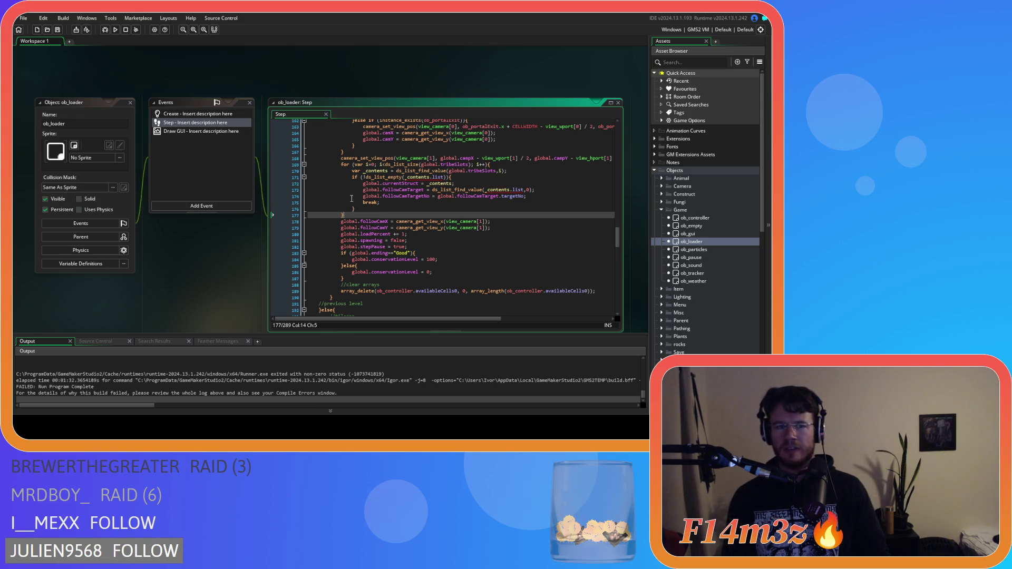
{"action": "mouse_move", "coordinate": [360, 195]}
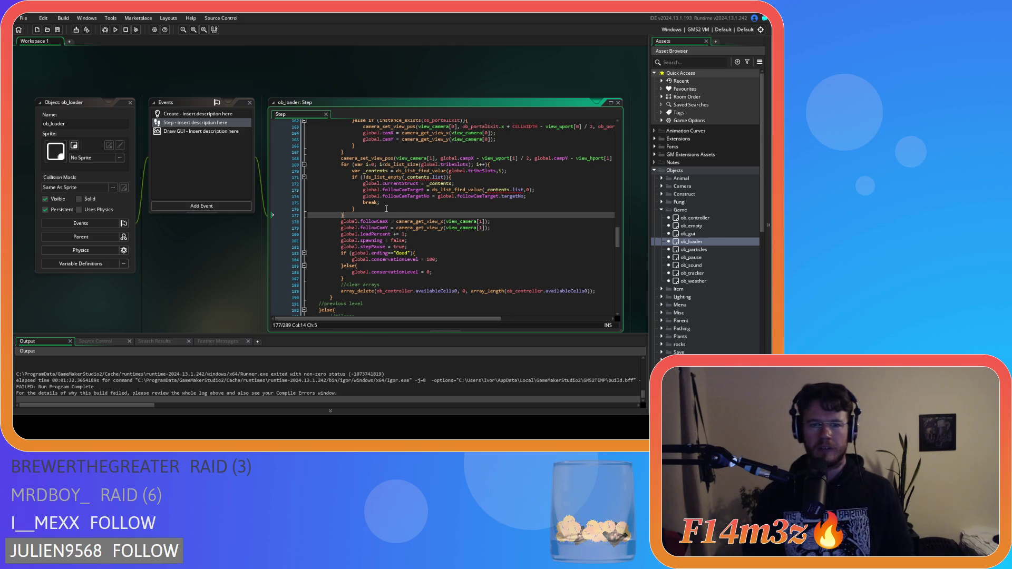
{"action": "left_click_drag", "start_coordinate": [343, 215], "coordinate": [343, 167]}
{"action": "key", "text": "ctrl+c"}
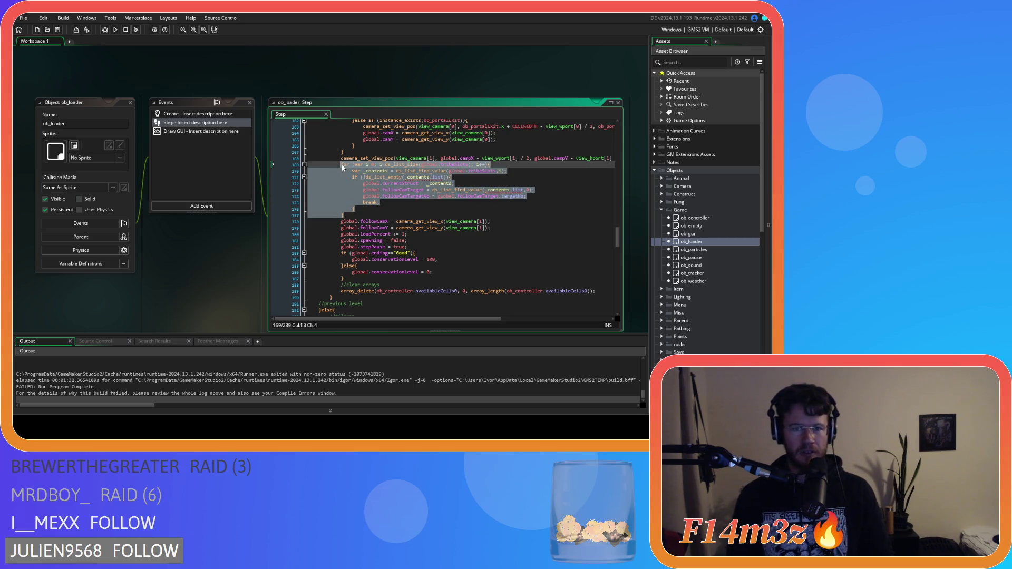
{"action": "left_click", "coordinate": [367, 213]}
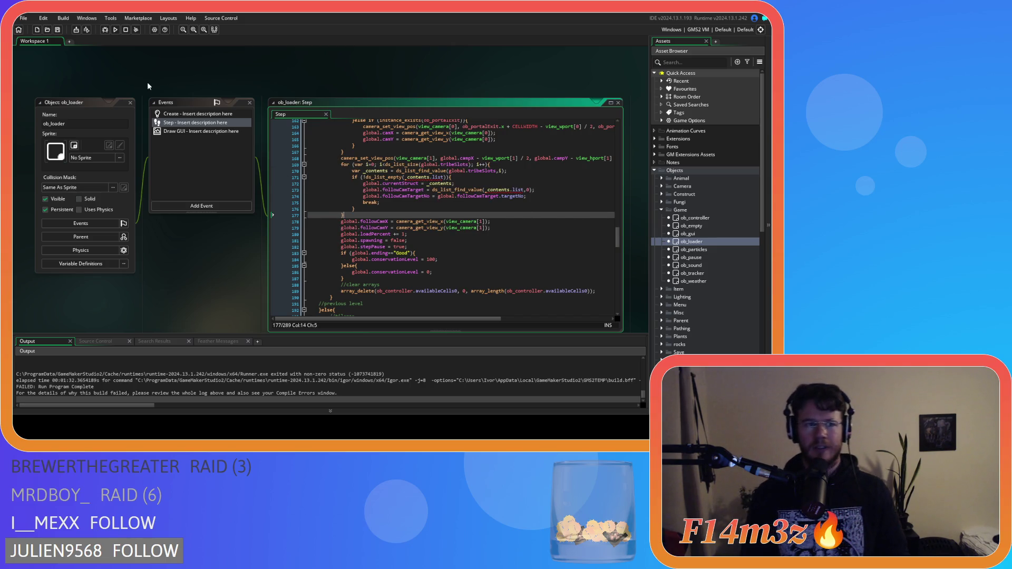
{"action": "scroll", "coordinate": [175, 95], "scroll_direction": "down", "scroll_amount": 1}
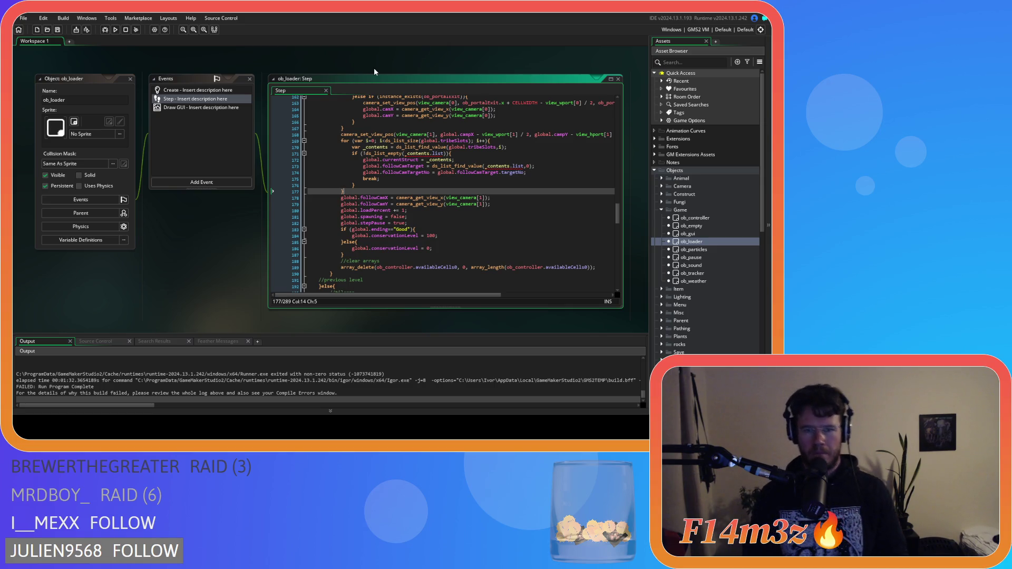
{"action": "left_click", "coordinate": [170, 90]}
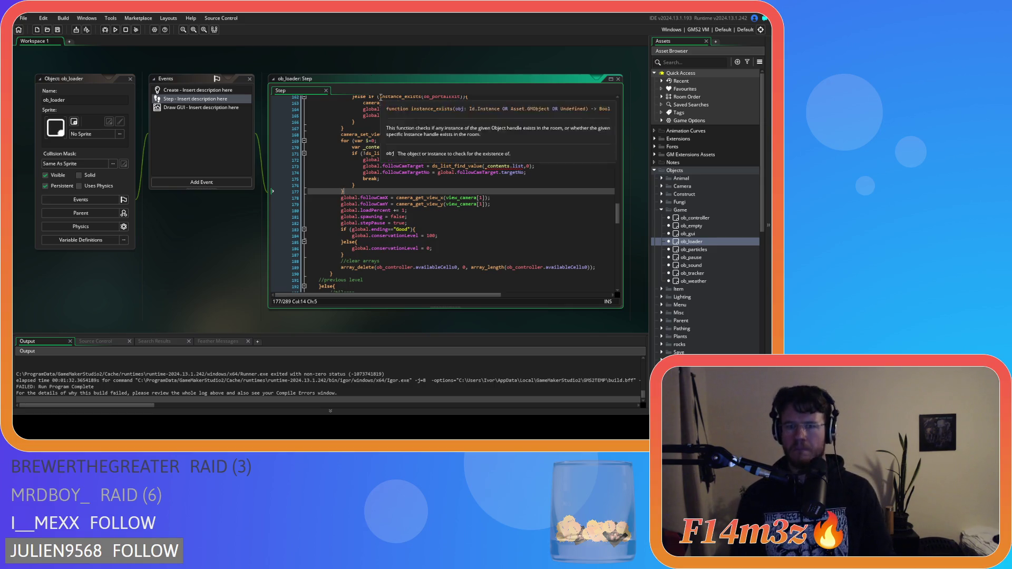
{"action": "left_click", "coordinate": [177, 101]}
{"action": "left_click", "coordinate": [130, 78]}
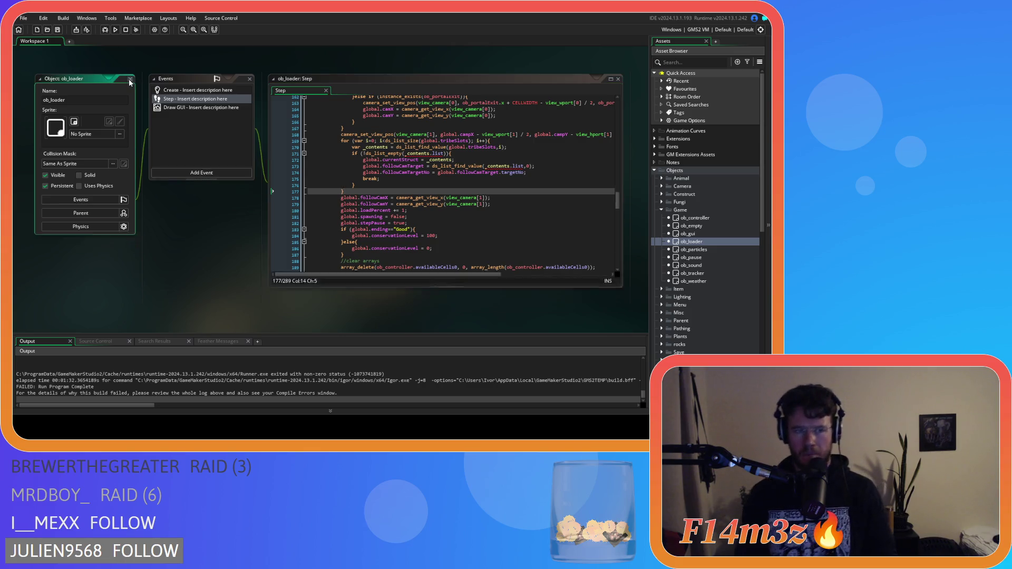
Expand the Scripts > Death folder and open the sc_deathHuman script
{"action": "scroll", "coordinate": [687, 252], "scroll_direction": "down", "scroll_amount": 5}
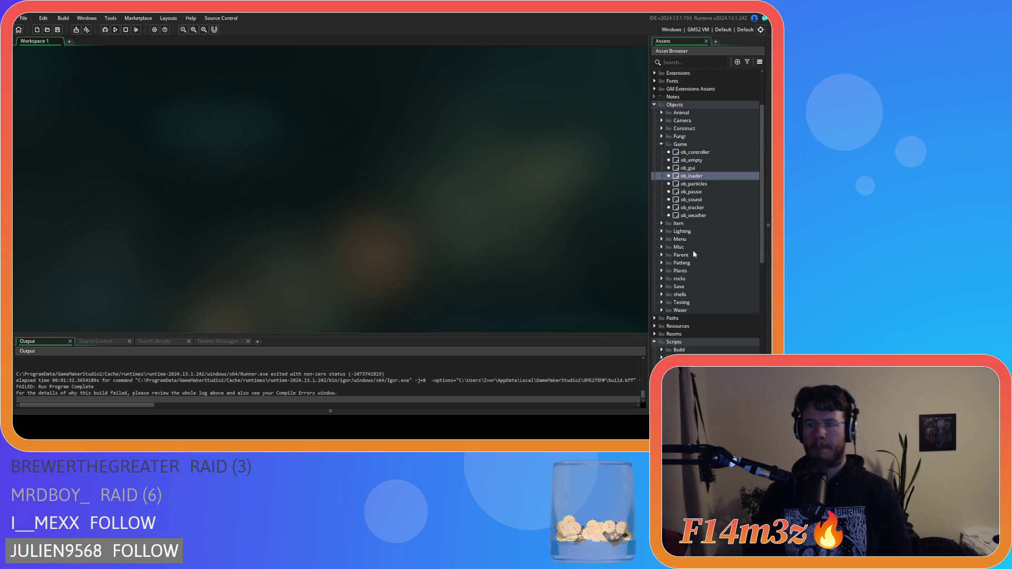
{"action": "scroll", "coordinate": [688, 252], "scroll_direction": "down", "scroll_amount": 3}
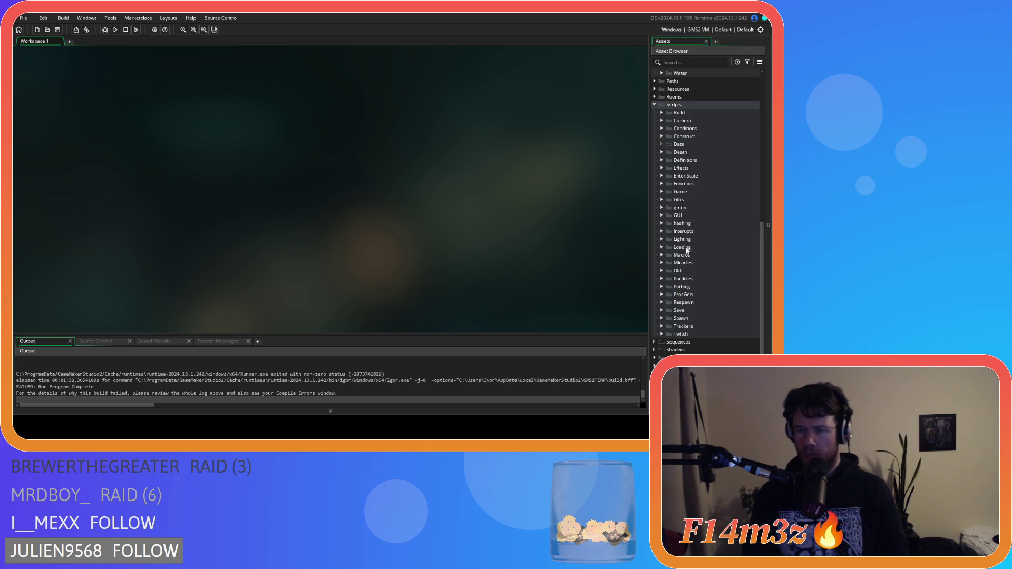
{"action": "left_click", "coordinate": [661, 153]}
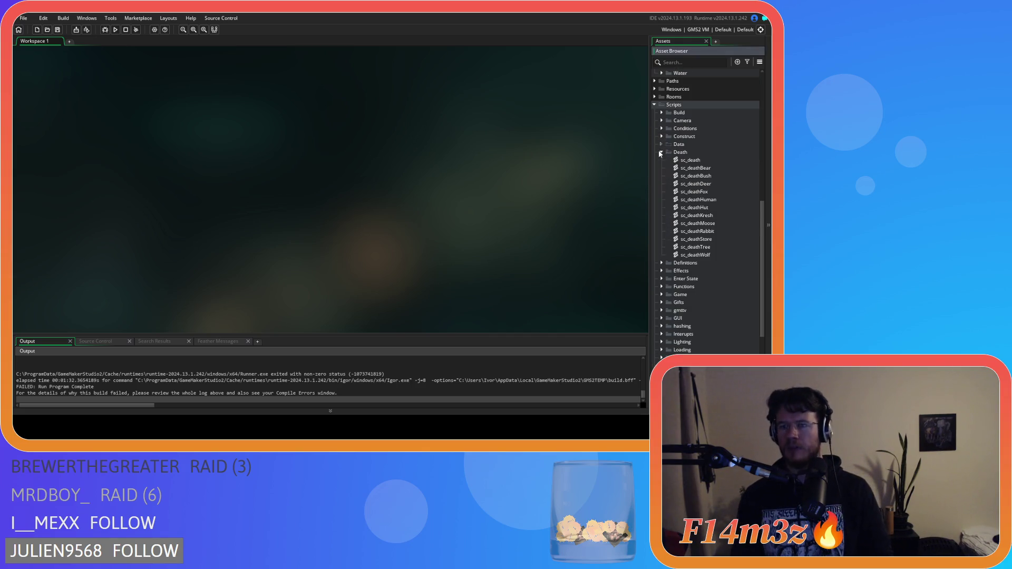
{"action": "double_click", "coordinate": [713, 199]}
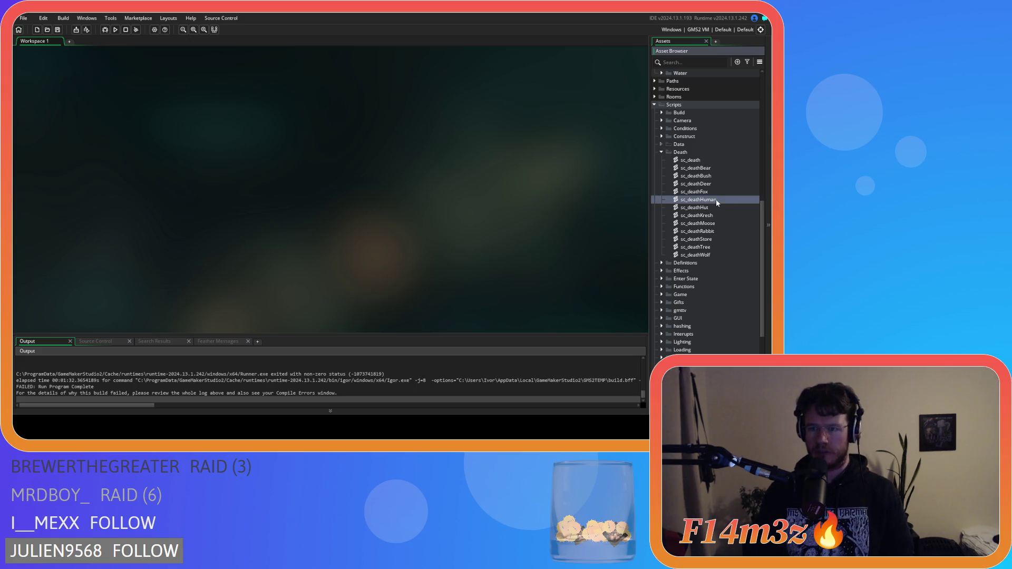
Scroll through sc_deathHuman past the heal-list and drowning check to find the death handling
{"action": "left_click", "coordinate": [268, 186]}
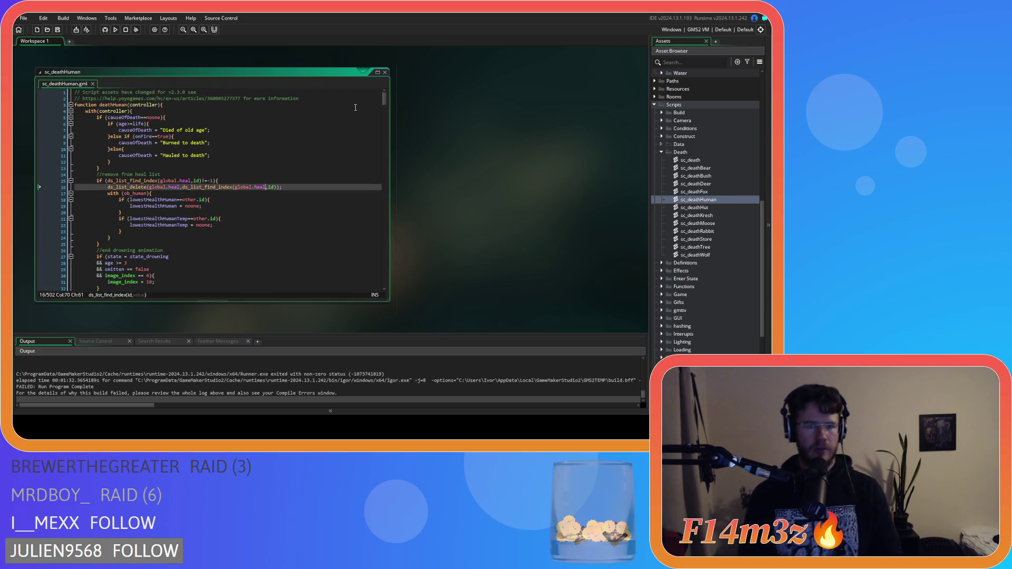
{"action": "mouse_move", "coordinate": [383, 104]}
{"action": "left_mouse_down"}
{"action": "mouse_move", "coordinate": [378, 144]}
{"action": "mouse_move", "coordinate": [373, 123]}
{"action": "left_mouse_up"}
{"action": "scroll", "coordinate": [374, 149], "scroll_direction": "up", "scroll_amount": 20}
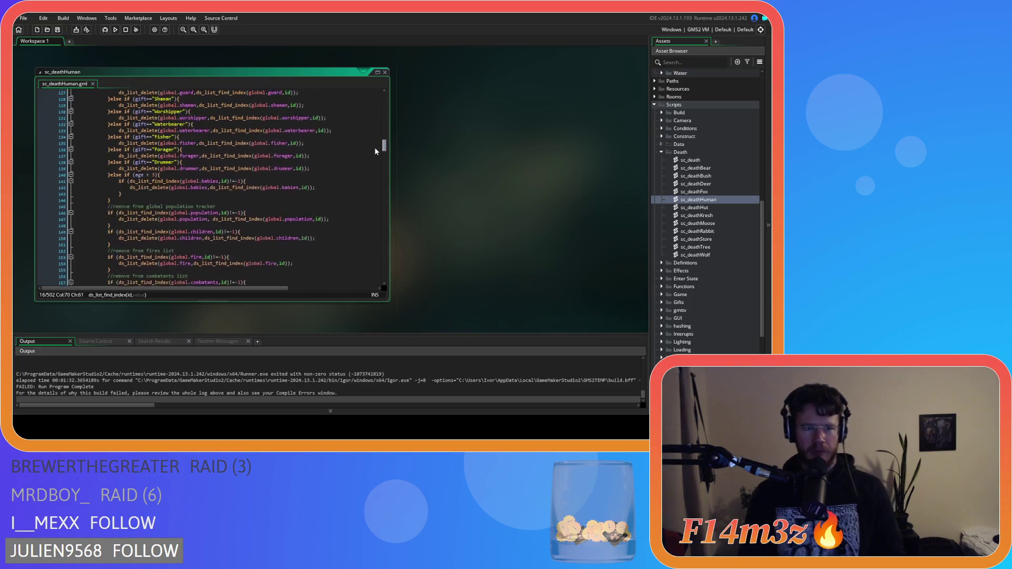
{"action": "scroll", "coordinate": [375, 103], "scroll_direction": "up", "scroll_amount": 3}
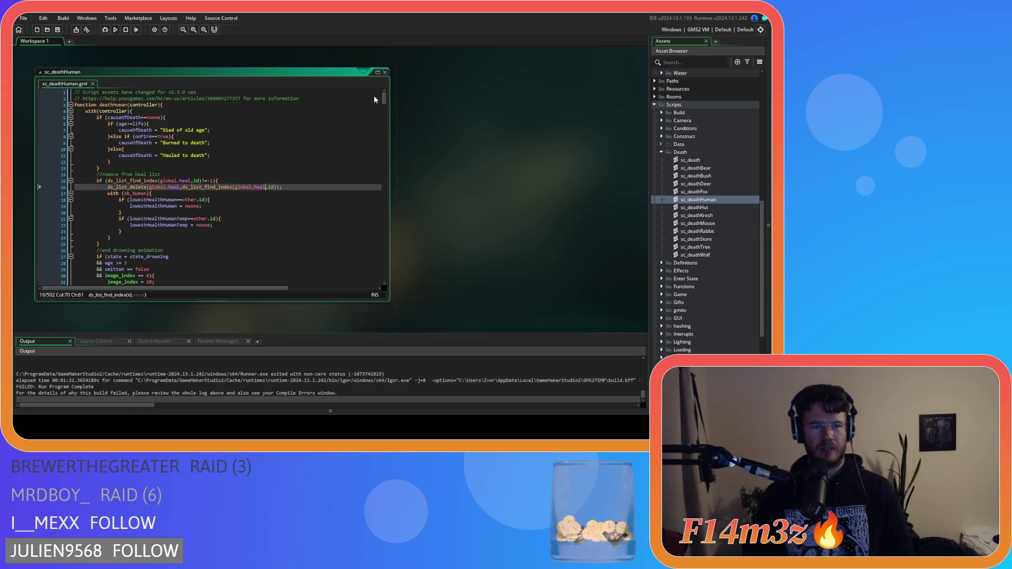
{"action": "scroll", "coordinate": [237, 188], "scroll_direction": "down", "scroll_amount": 7}
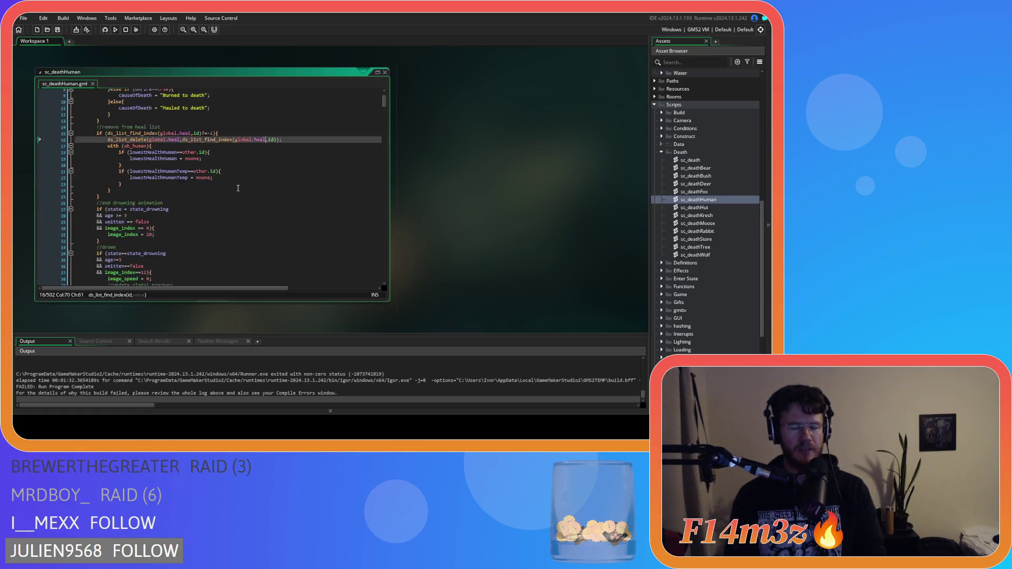
{"action": "left_click", "coordinate": [237, 188]}
{"action": "left_click", "coordinate": [198, 176]}
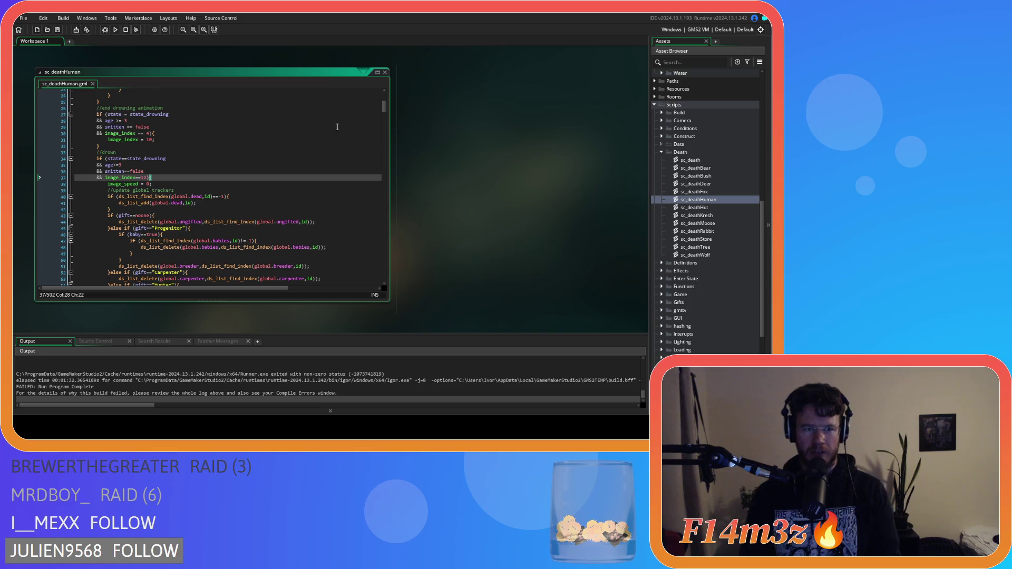
{"action": "left_click_drag", "start_coordinate": [381, 105], "coordinate": [382, 101]}
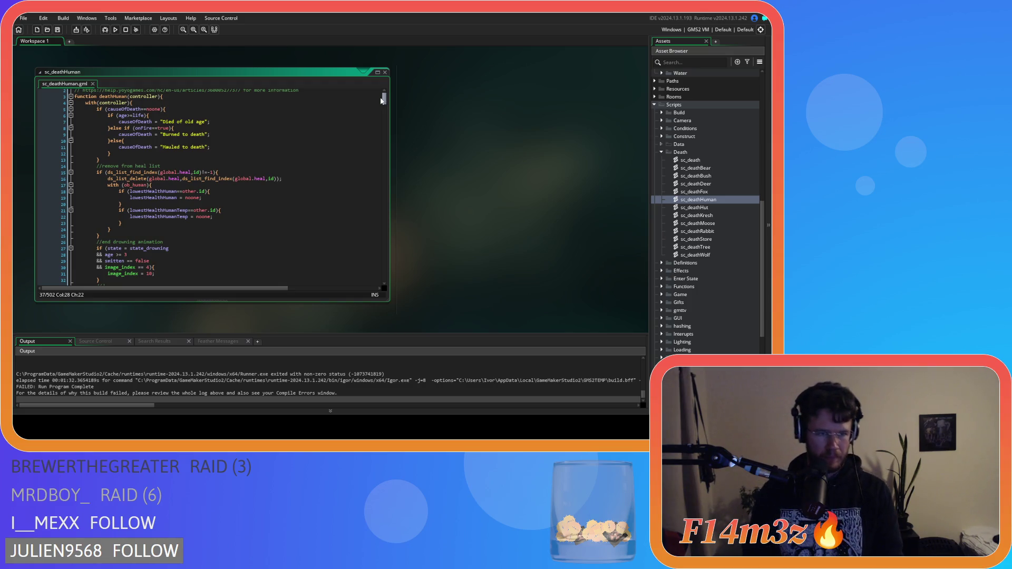
{"action": "left_click_drag", "start_coordinate": [382, 100], "coordinate": [374, 133]}
{"action": "scroll", "coordinate": [370, 136], "scroll_direction": "up", "scroll_amount": 1}
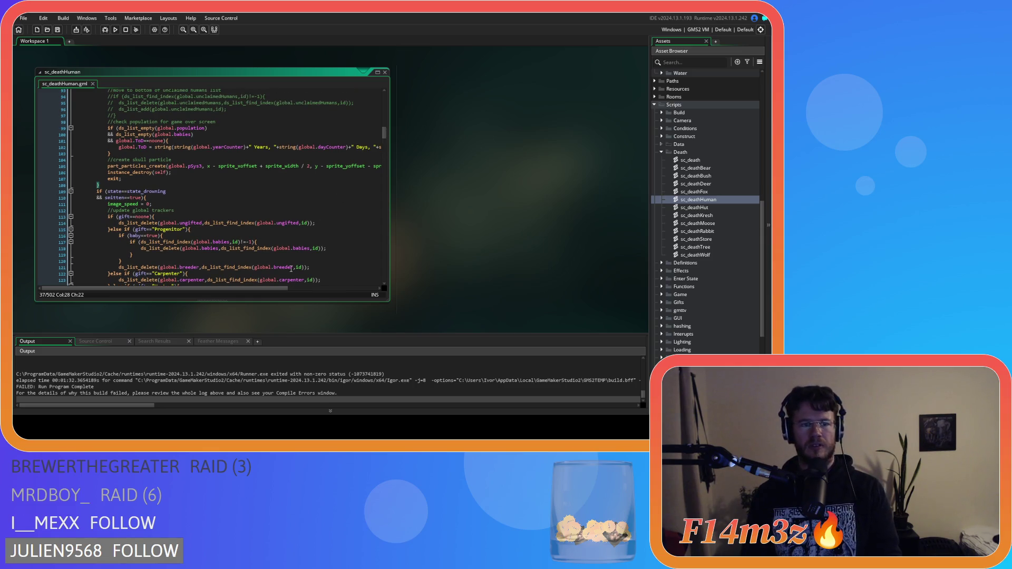
{"action": "left_click_drag", "start_coordinate": [273, 289], "coordinate": [363, 289]}
Paste the tribe-slot follow-camera loop on a new line after line 105
{"action": "left_click", "coordinate": [360, 166]}
{"action": "key", "text": "Return"}
{"action": "key", "text": "ctrl+v"}
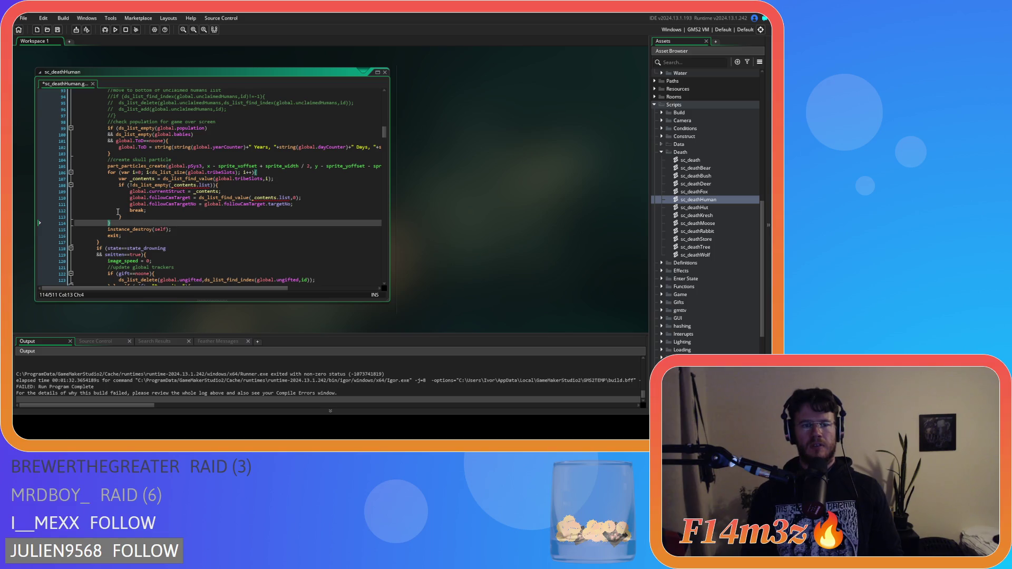
{"action": "left_click_drag", "start_coordinate": [173, 230], "coordinate": [130, 225]}
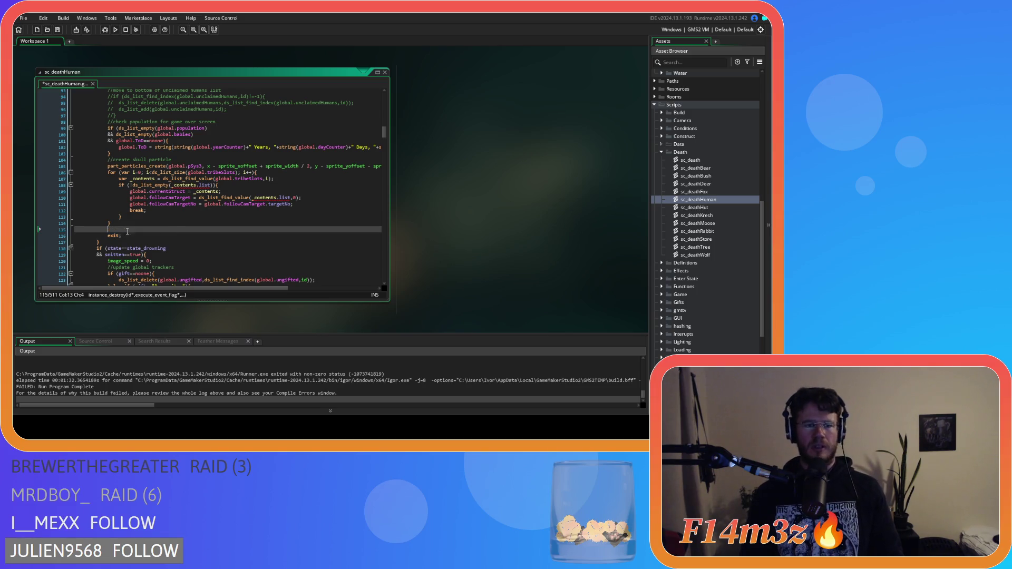
{"action": "key", "text": "BackSpace"}
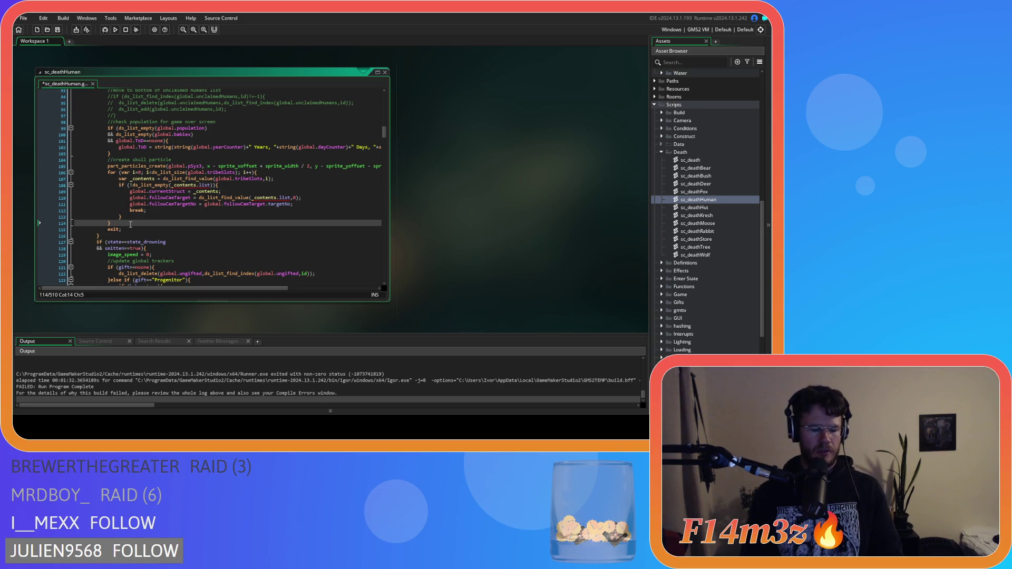
{"action": "type", "text": "instance_destroy(self);"}
{"action": "key", "text": "ctrl+z"}
{"action": "key", "text": "ctrl+z"}
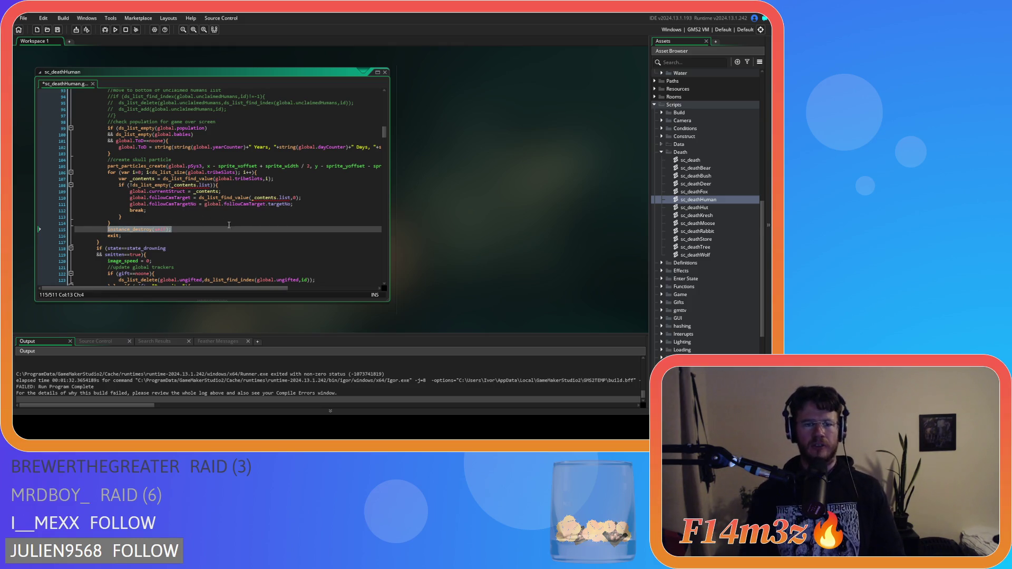
Cut instance_destroy(self) from after the loop and paste it below the part_particles_create line
{"action": "left_click_drag", "start_coordinate": [154, 179], "coordinate": [159, 223]}
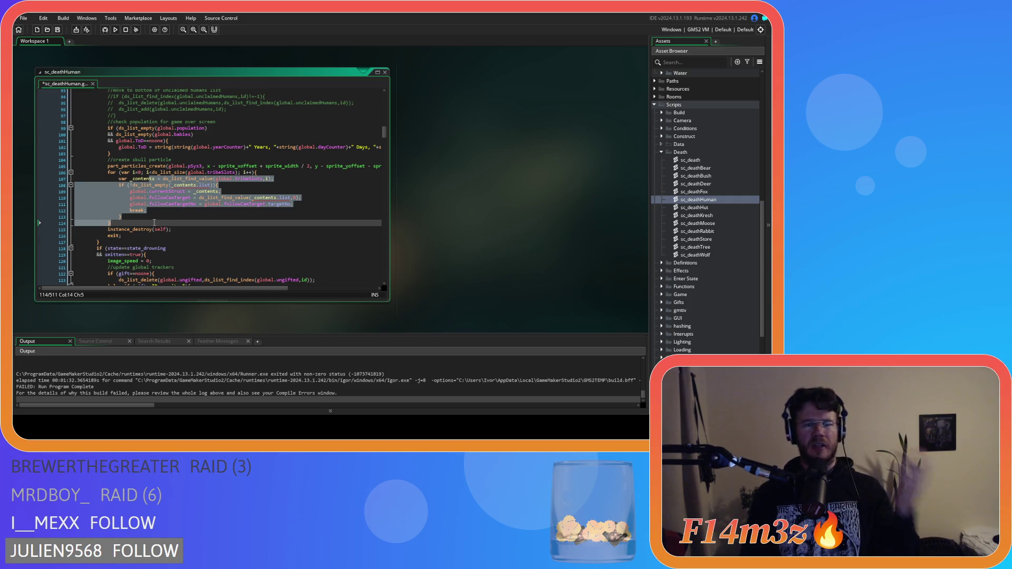
{"action": "left_click", "coordinate": [108, 230]}
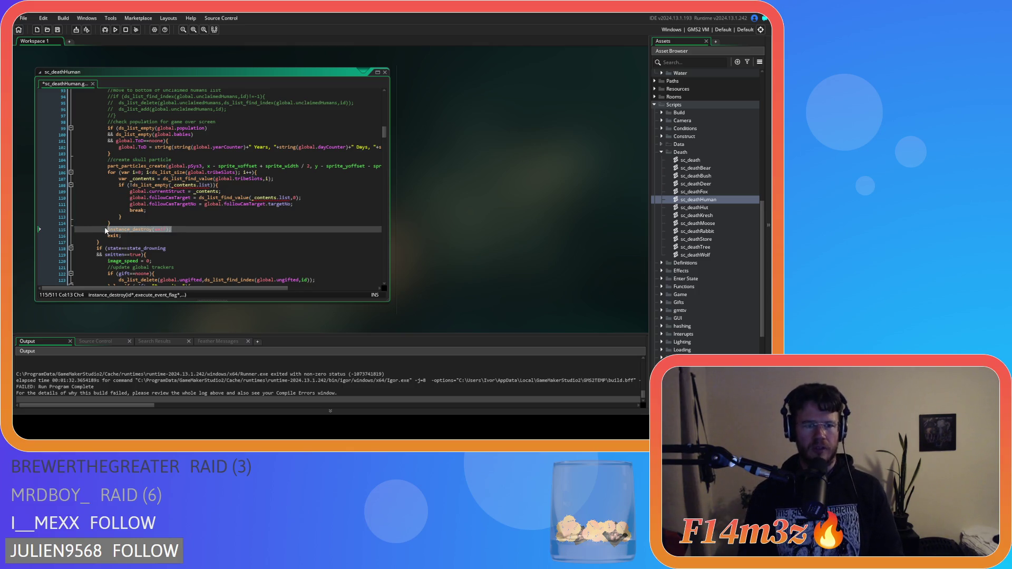
{"action": "key", "text": "BackSpace"}
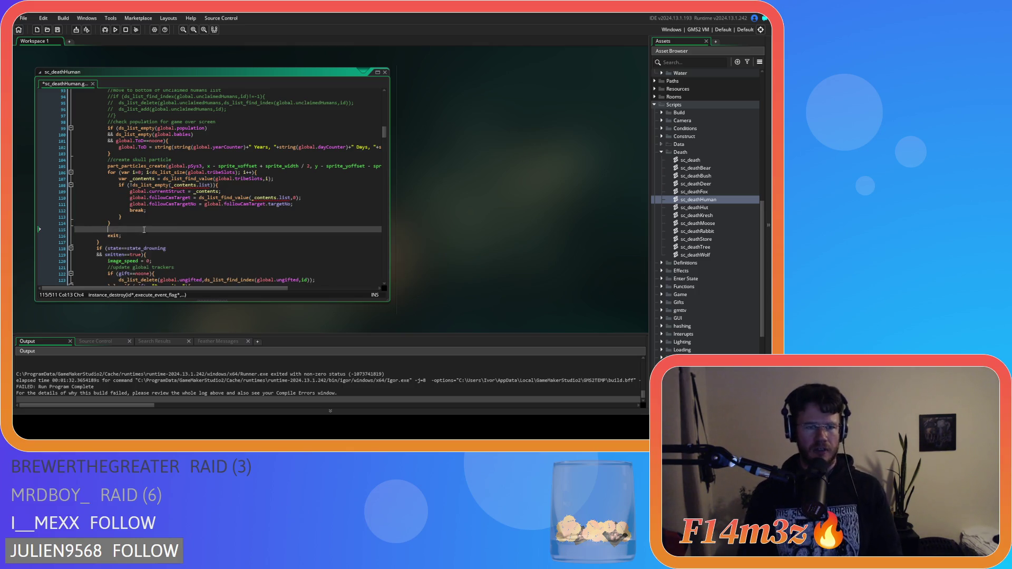
{"action": "key", "text": "BackSpace"}
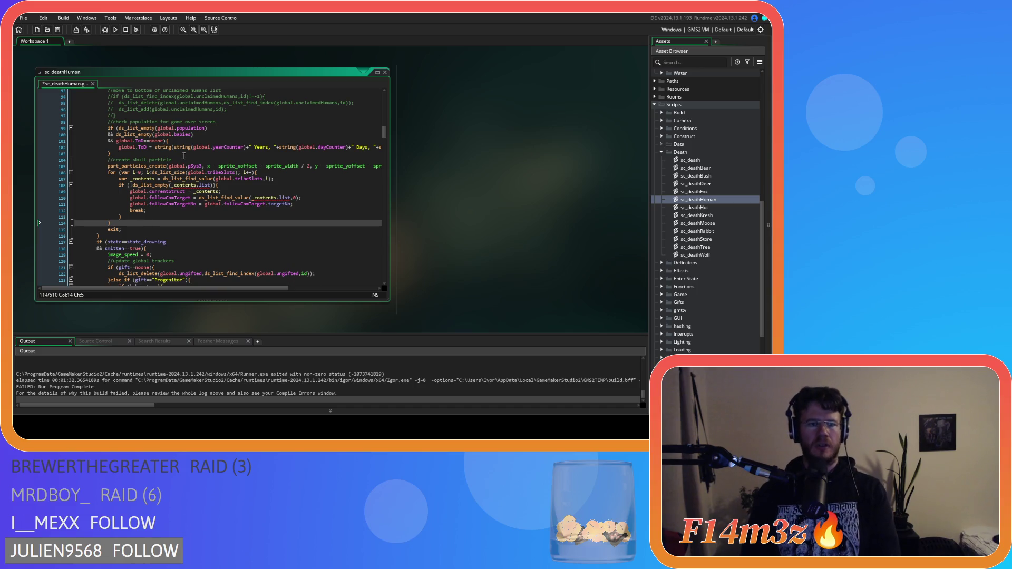
{"action": "left_click_drag", "start_coordinate": [238, 287], "coordinate": [318, 290]}
{"action": "left_click", "coordinate": [368, 166]}
{"action": "key", "text": "Return"}
{"action": "type", "text": "instance_destroy(self);"}
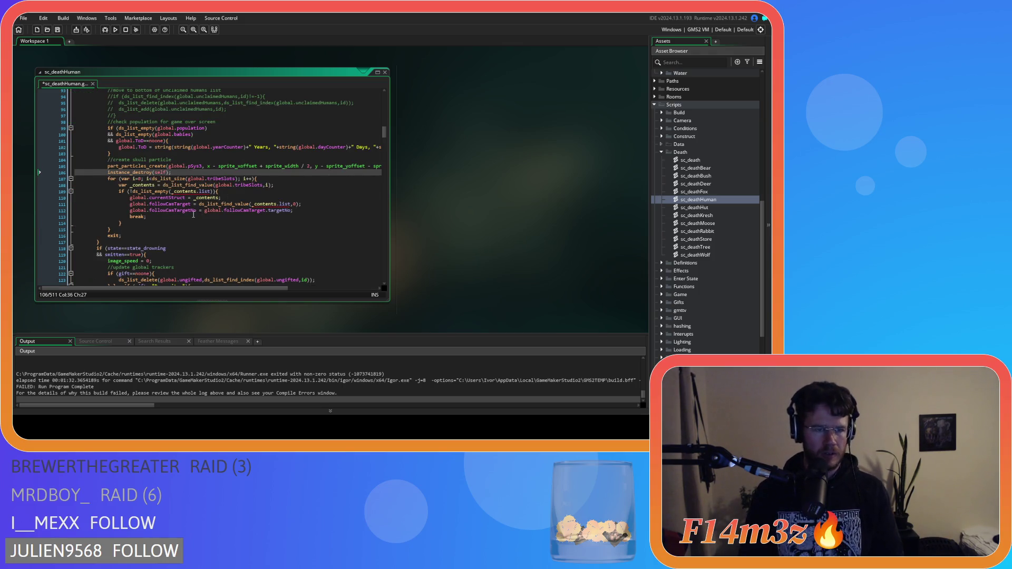
Add a //switch follow cam comment and if (global.followCamTarget==id) check around the indented loop, then save
{"action": "key", "text": "Return"}
{"action": "type", "text": "/s"}
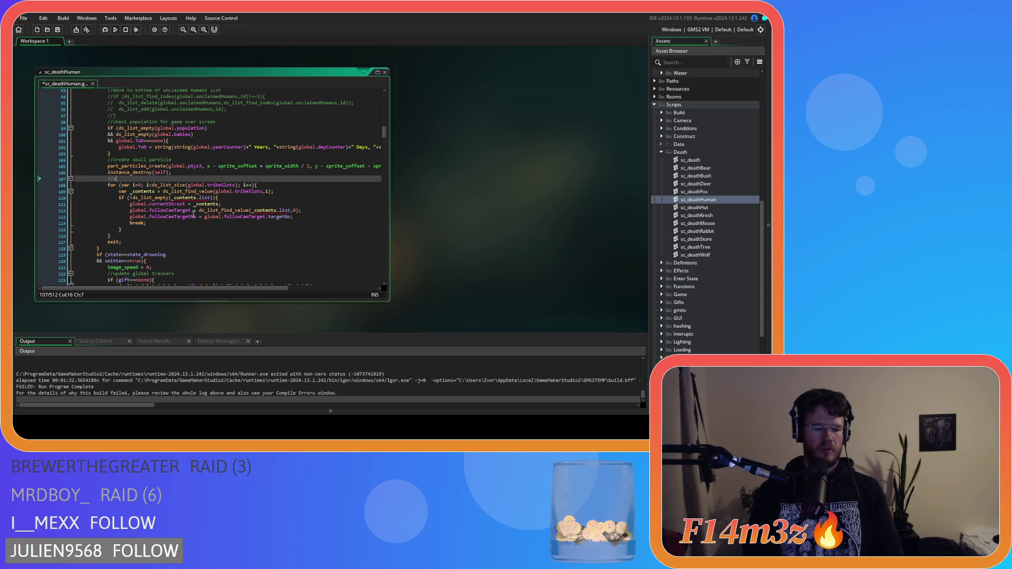
{"action": "type", "text": "witch follow cam"}
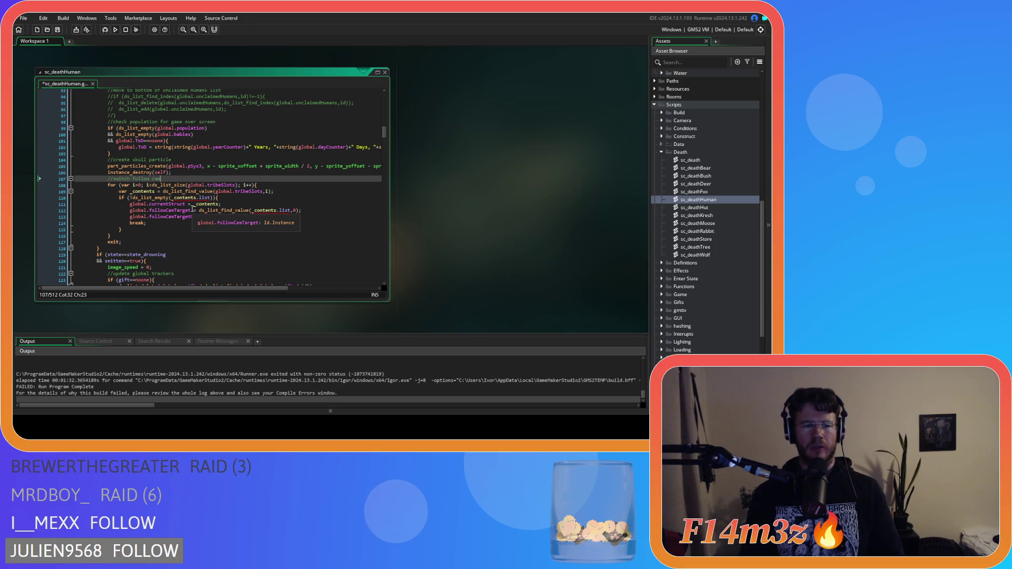
{"action": "key", "text": "Return"}
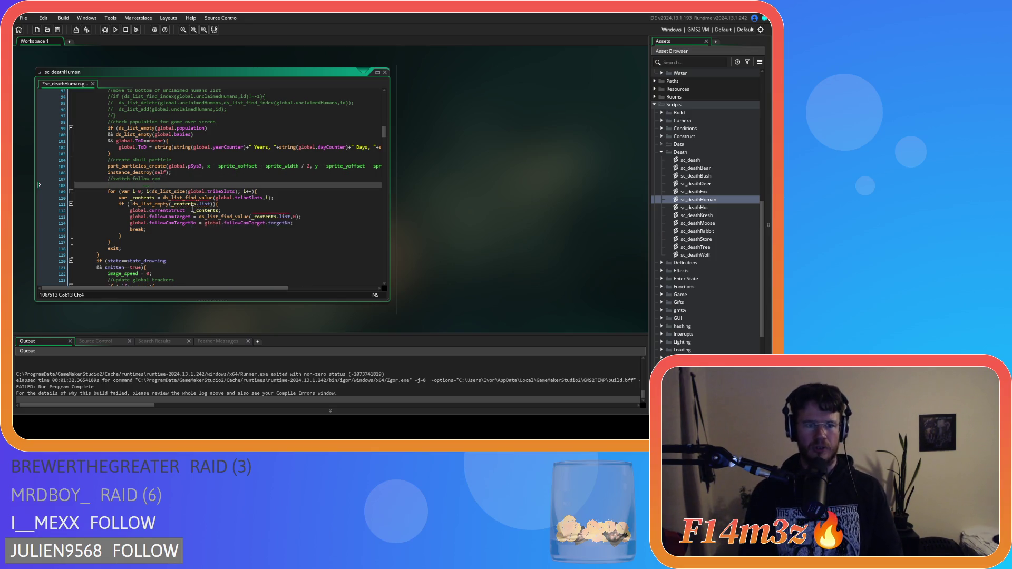
{"action": "type", "text": "if (global.fo"}
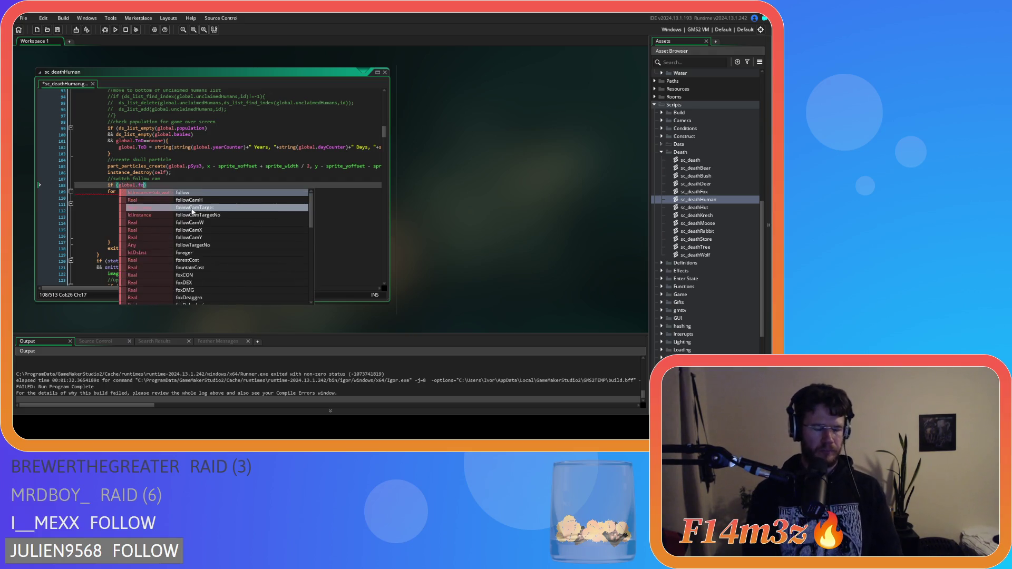
{"action": "type", "text": "llow"}
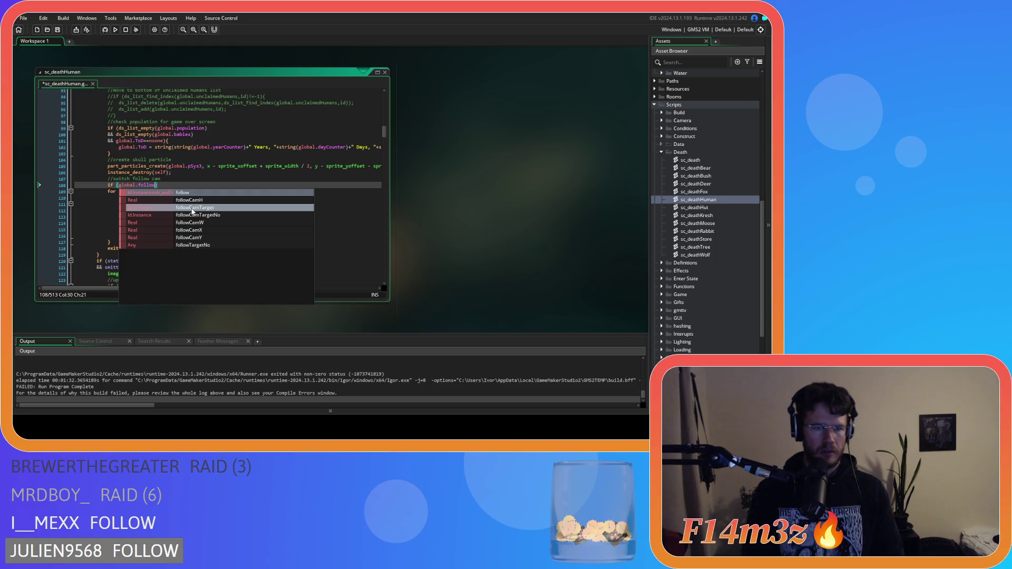
{"action": "left_click", "coordinate": [192, 211]}
{"action": "type", "text": "==id)"}
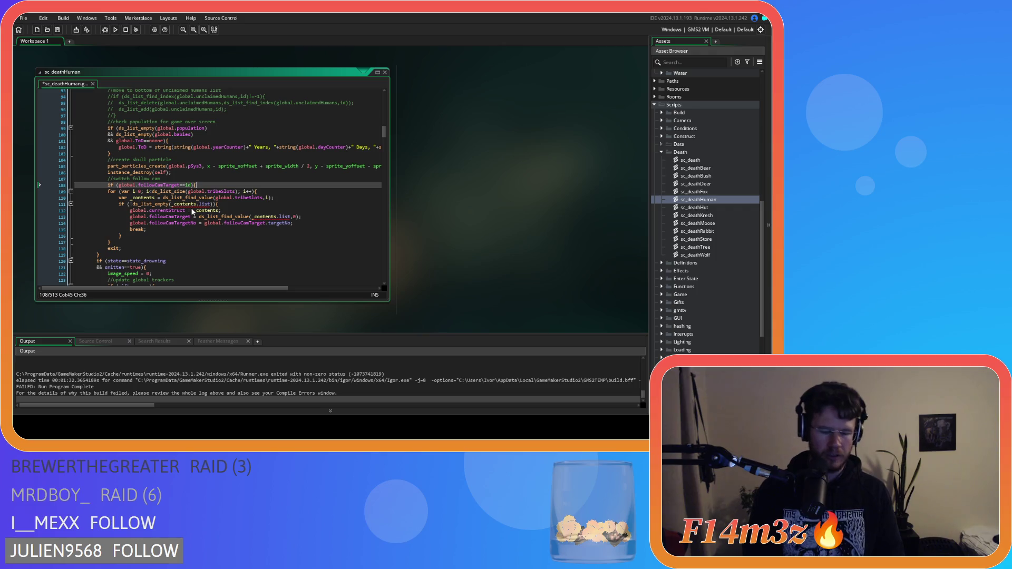
{"action": "left_click_drag", "start_coordinate": [120, 242], "coordinate": [76, 191]}
{"action": "key", "text": "Tab"}
{"action": "left_click", "coordinate": [139, 242]}
{"action": "key", "text": "Return"}
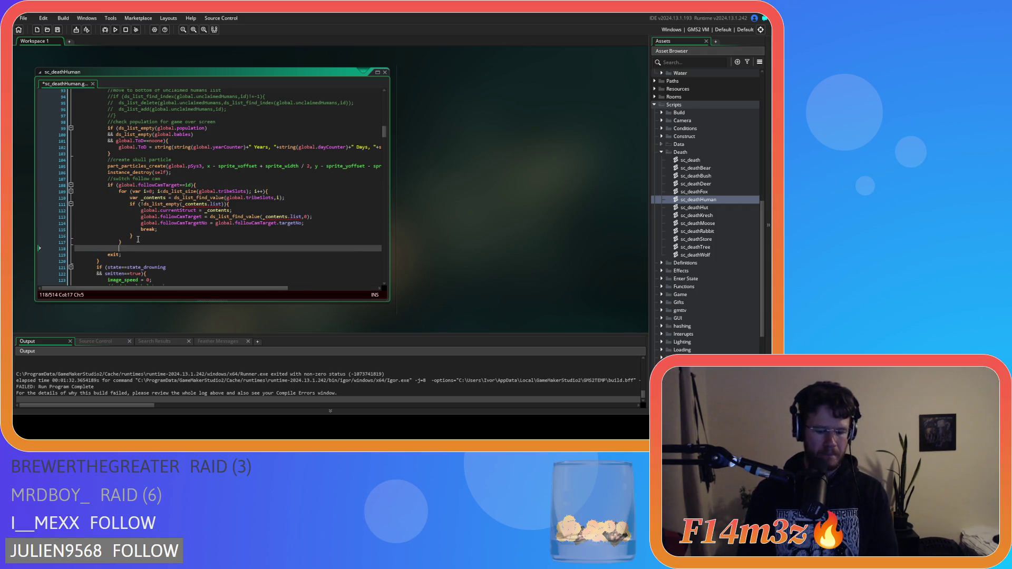
{"action": "type", "text": "}"}
{"action": "key", "text": "ctrl+s"}
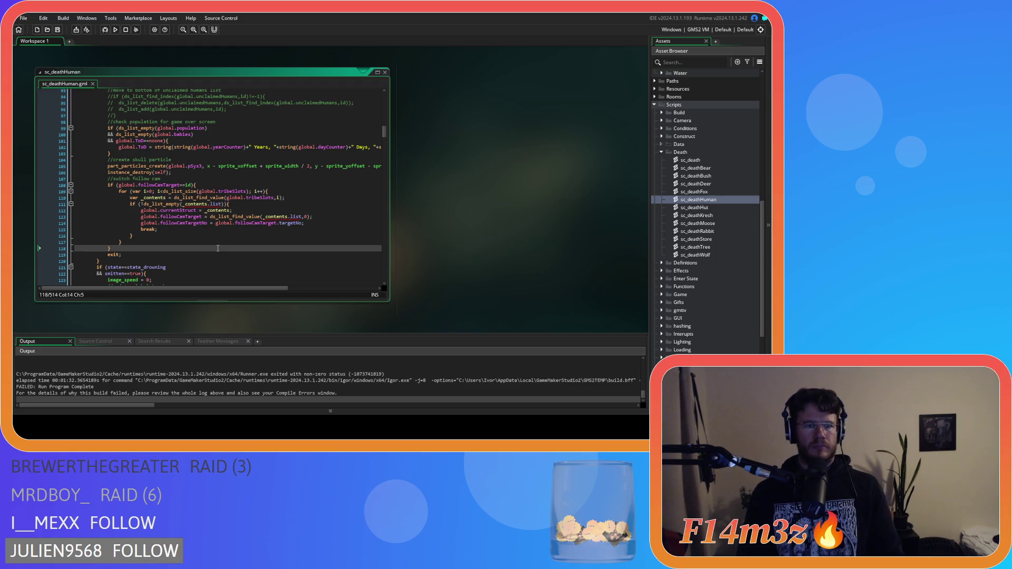
Replace break with exit on line 115, drop the extra exit line, and add a line after the block
{"action": "left_click", "coordinate": [211, 241]}
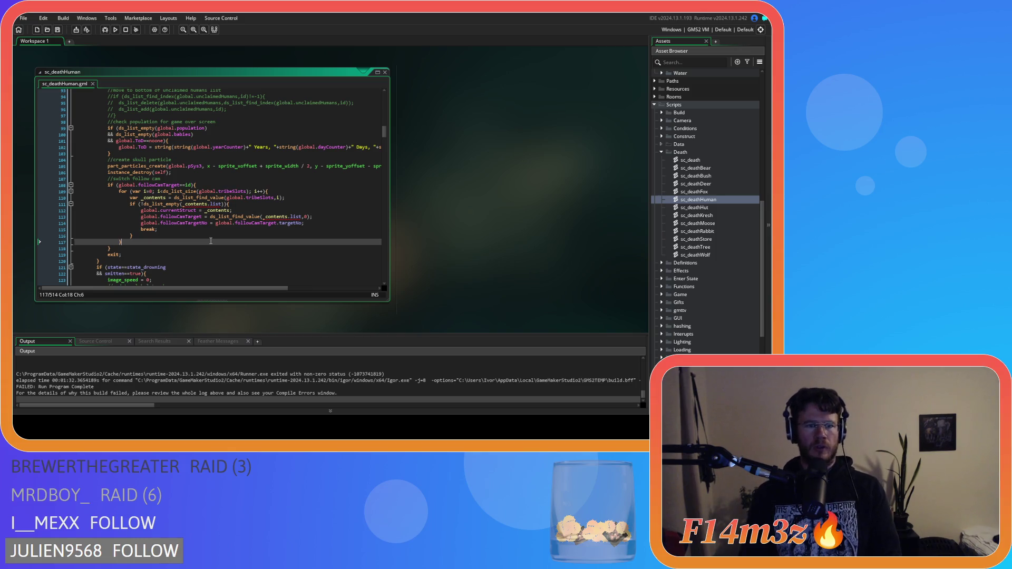
{"action": "left_click", "coordinate": [141, 255]}
{"action": "key", "text": "BackSpace"}
{"action": "key", "text": "BackSpace"}
{"action": "key", "text": "BackSpace"}
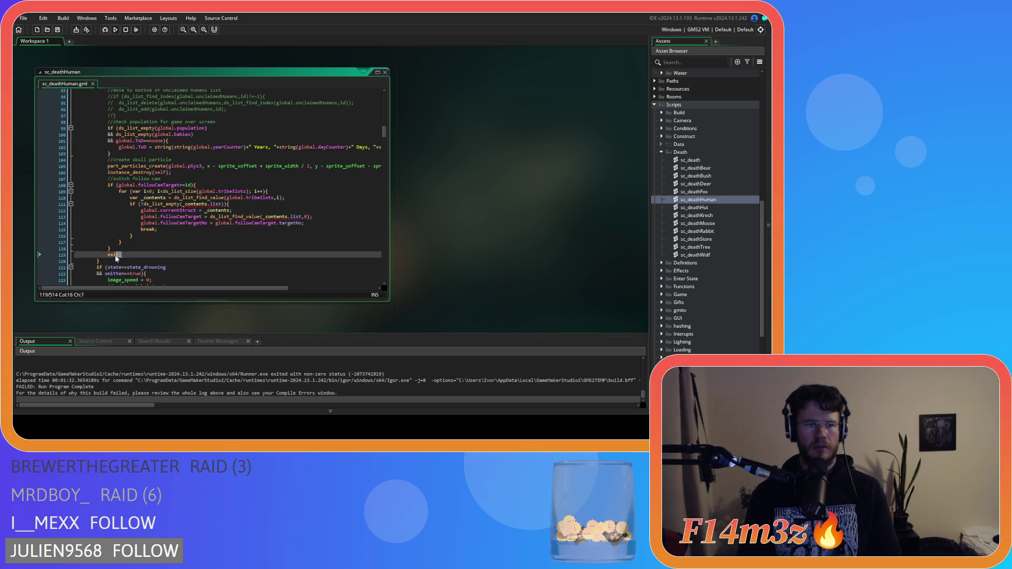
{"action": "key", "text": "BackSpace"}
{"action": "key", "text": "BackSpace"}
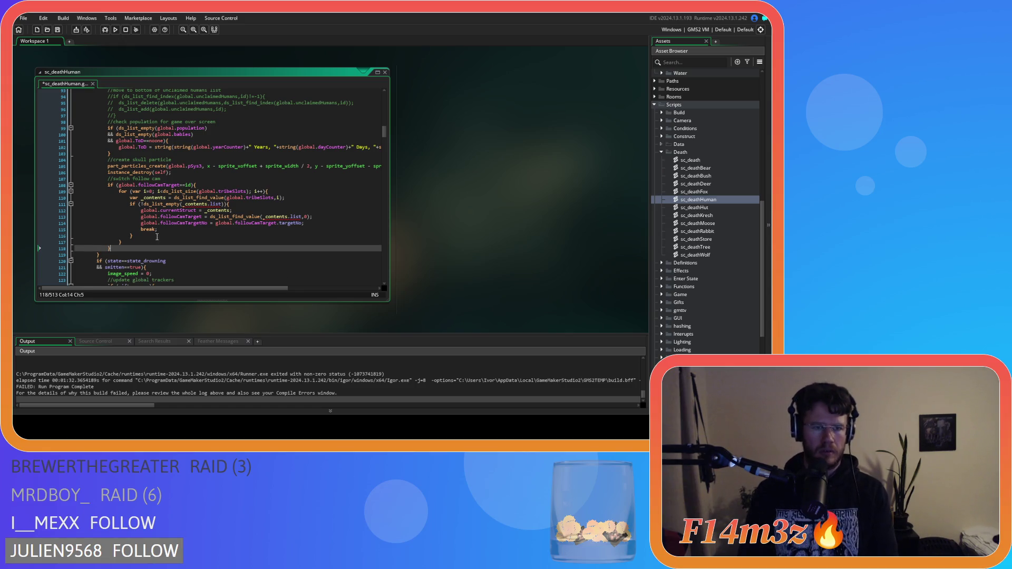
{"action": "double_click", "coordinate": [148, 230]}
{"action": "type", "text": "exit;"}
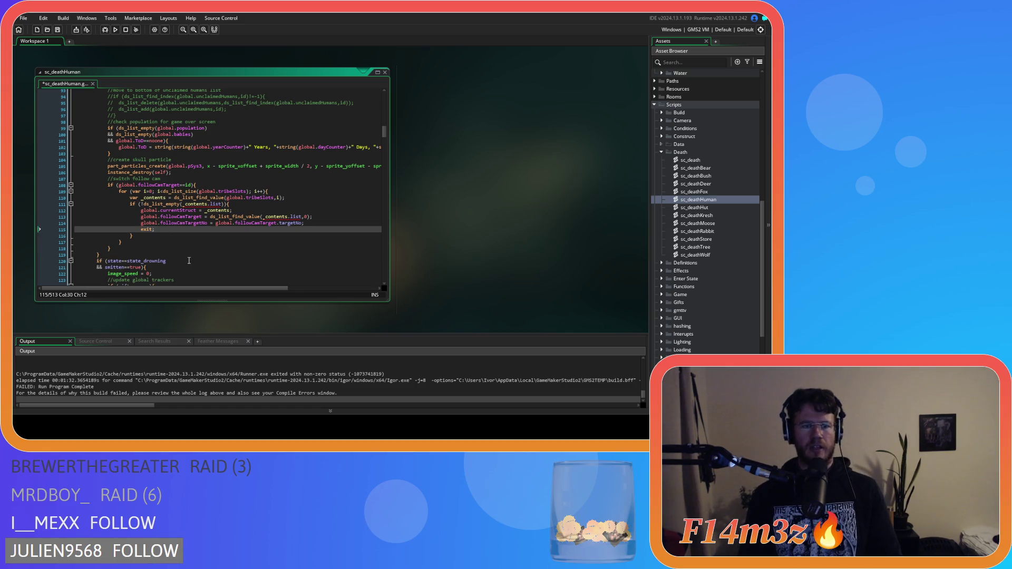
{"action": "key", "text": "ctrl+z"}
{"action": "key", "text": "ctrl+z"}
{"action": "key", "text": "ctrl+z"}
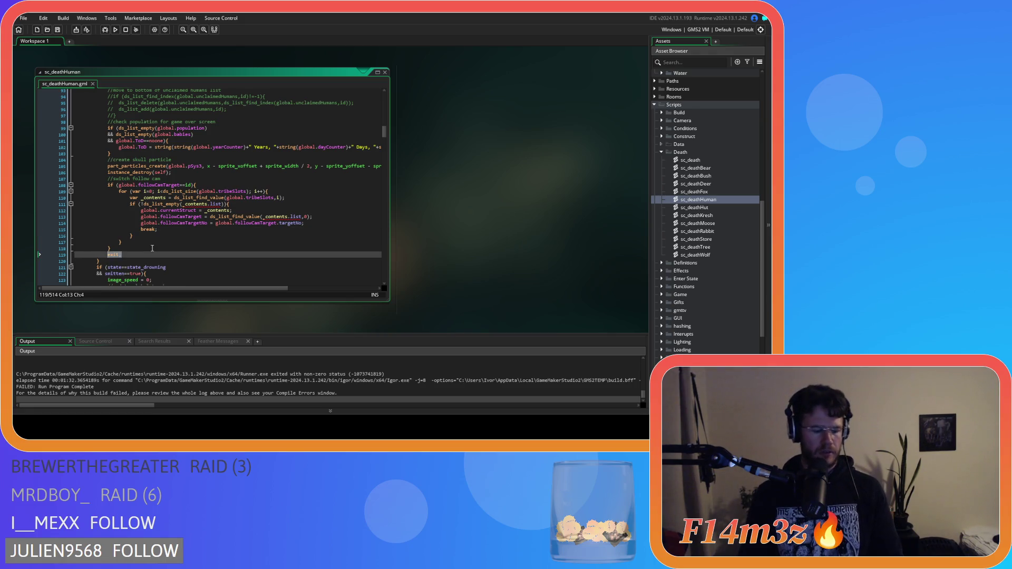
{"action": "double_click", "coordinate": [148, 230]}
{"action": "type", "text": "exit;"}
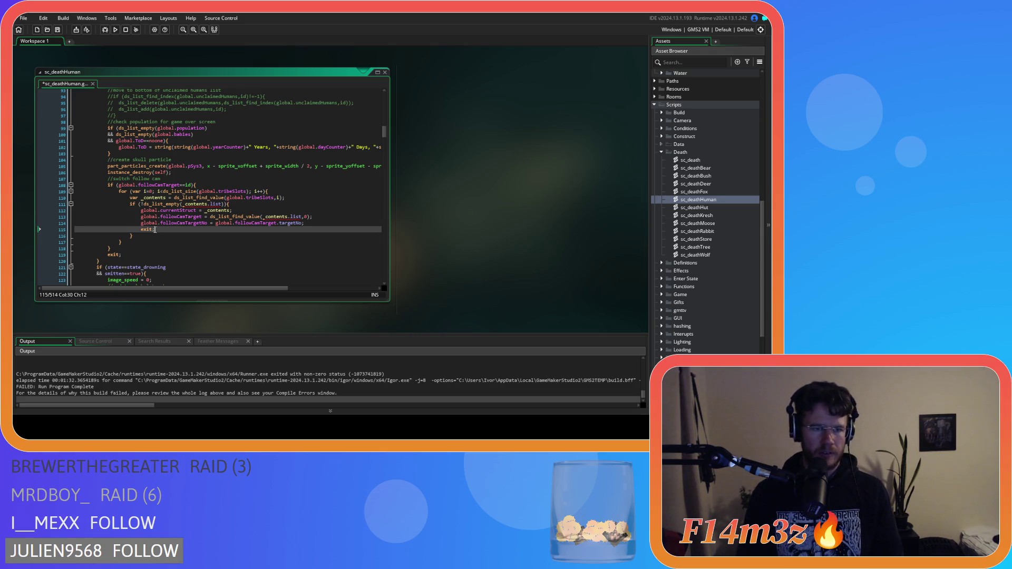
{"action": "left_click", "coordinate": [138, 243]}
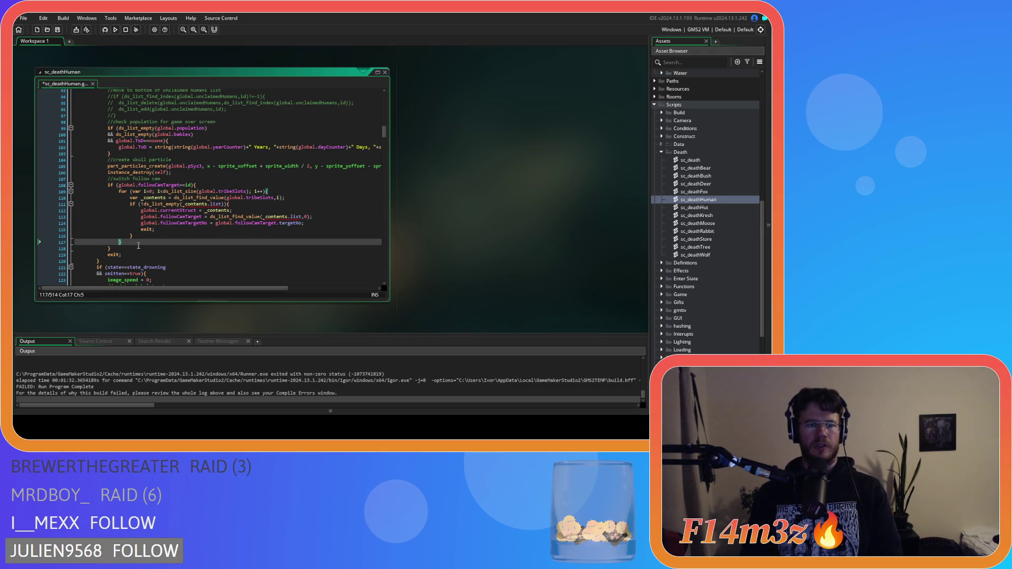
{"action": "key", "text": "Right"}
{"action": "key", "text": "Return"}
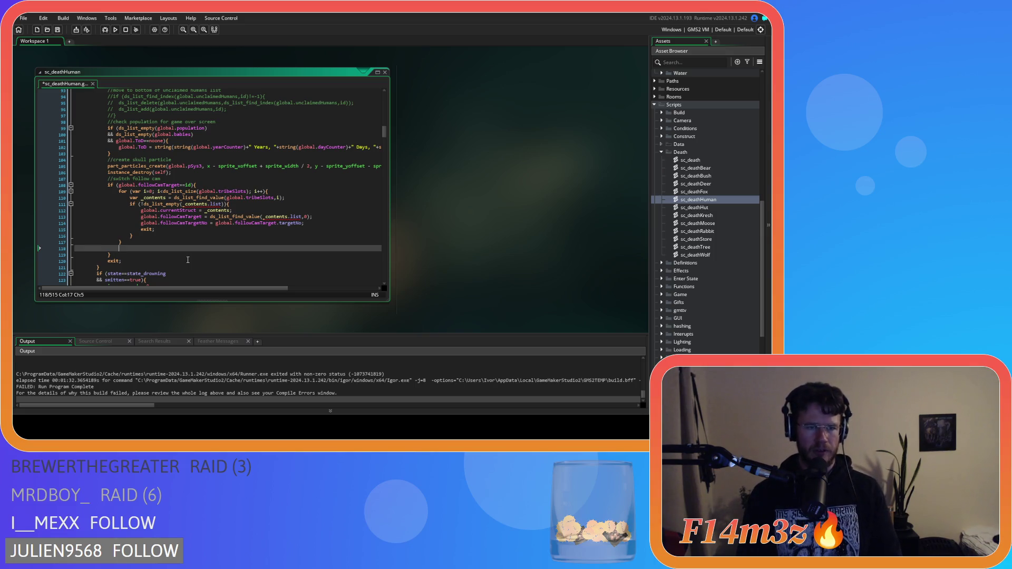
Add a global.followCamTarget = ob_obelisk fallback line after the follow-cam block
{"action": "type", "text": "global.fo"}
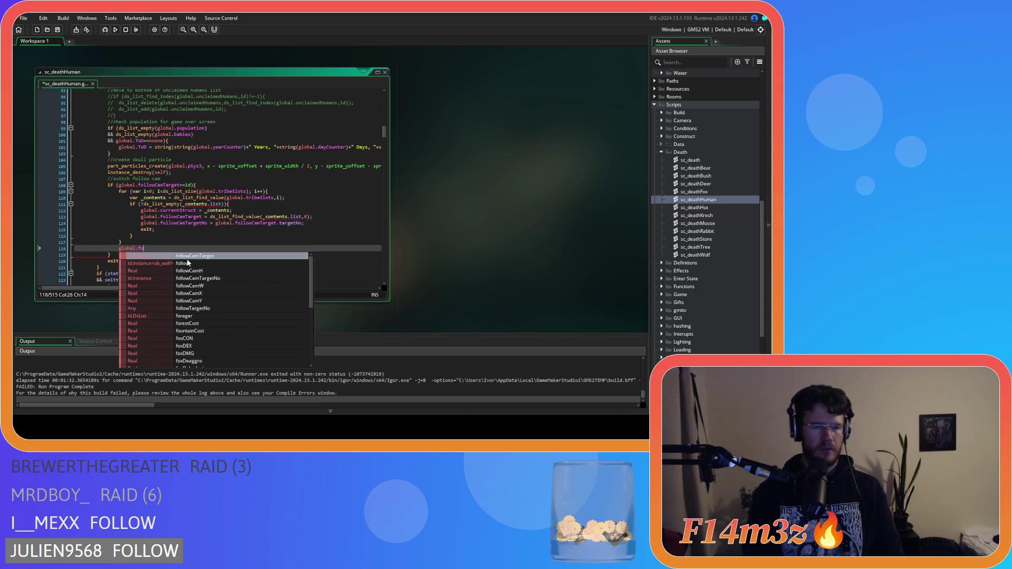
{"action": "type", "text": "ll"}
{"action": "key", "text": "Return"}
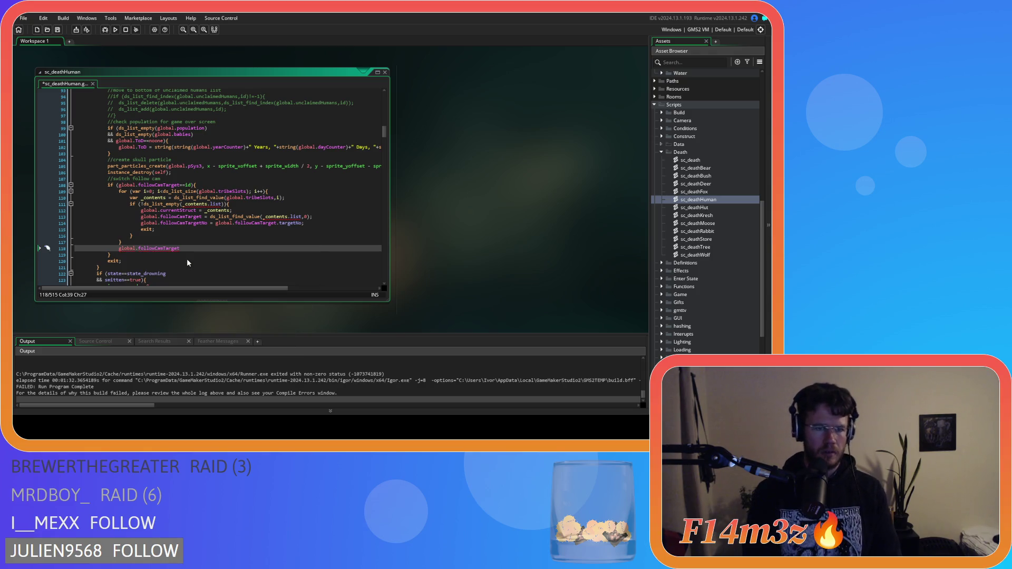
{"action": "type", "text": " = ob_ob"}
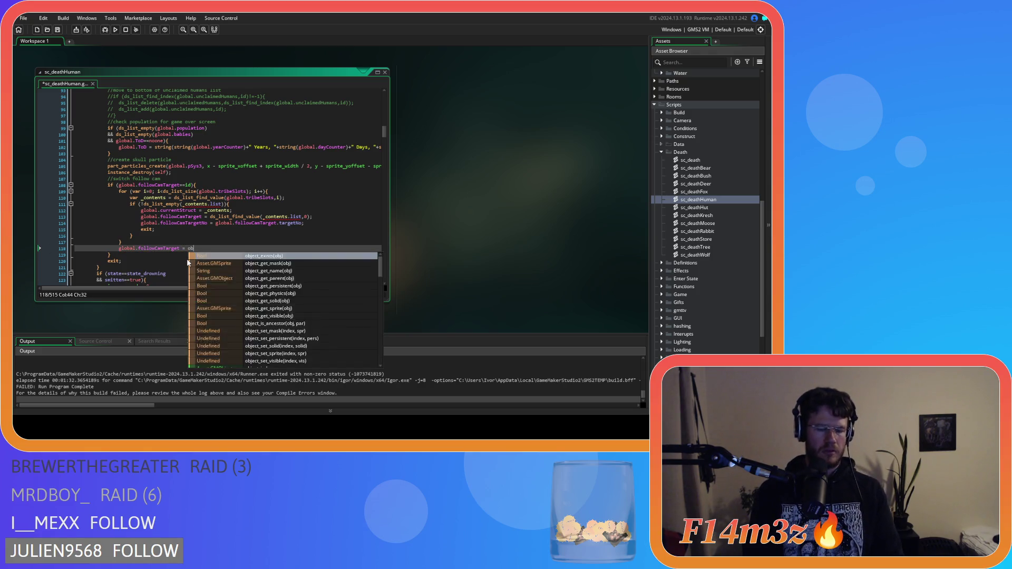
{"action": "key", "text": "Return"}
{"action": "type", "text": ";"}
{"action": "key", "text": "Return"}
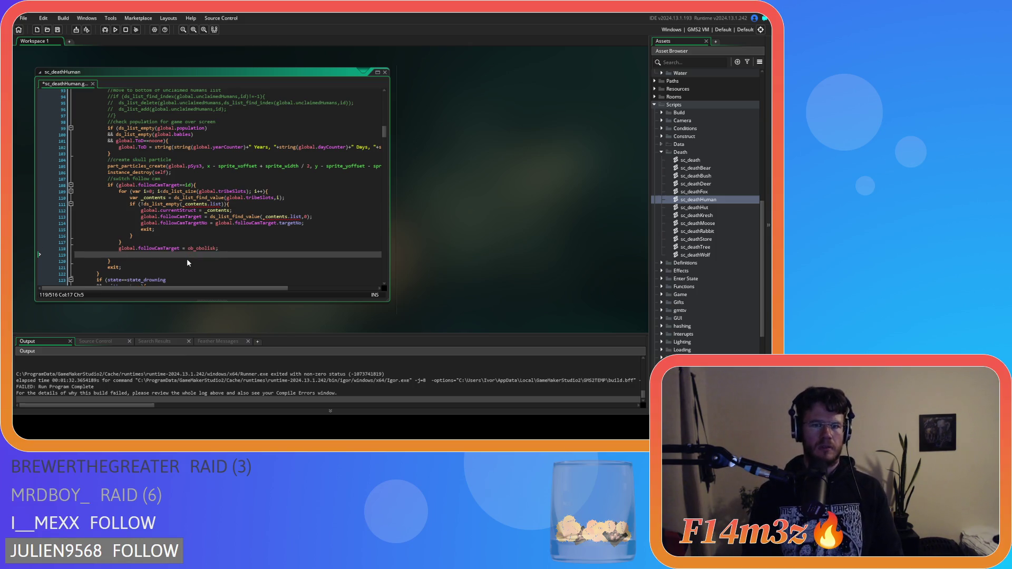
Copy the followCamTargetNo assignment from line 114 below the fallback and retype exit; after it
{"action": "left_click_drag", "start_coordinate": [303, 223], "coordinate": [142, 223]}
{"action": "key", "text": "ctrl+c"}
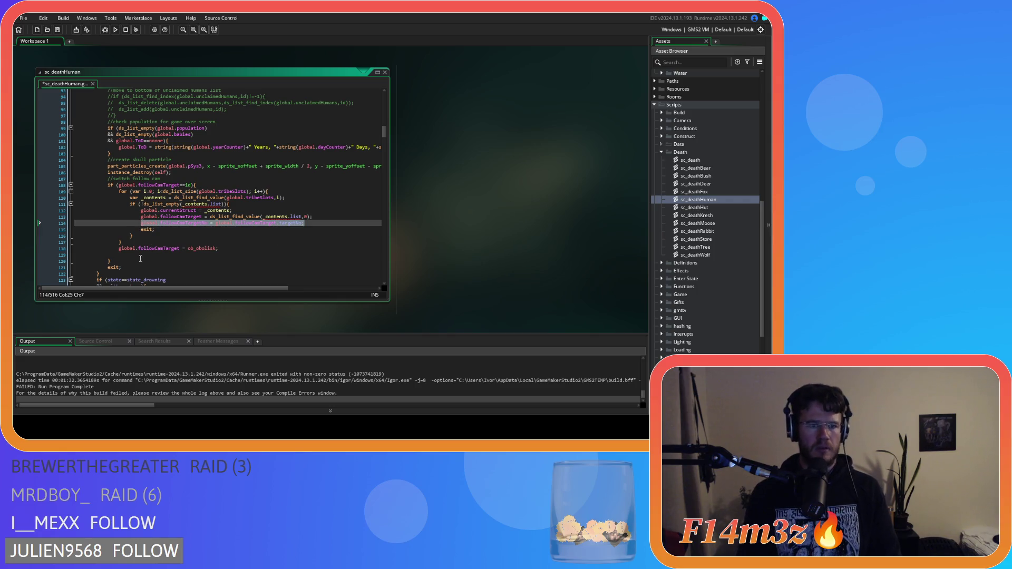
{"action": "left_click", "coordinate": [121, 255]}
{"action": "key", "text": "ctrl+v"}
{"action": "left_click", "coordinate": [125, 268]}
{"action": "key", "text": "BackSpace"}
{"action": "key", "text": "BackSpace"}
{"action": "key", "text": "BackSpace"}
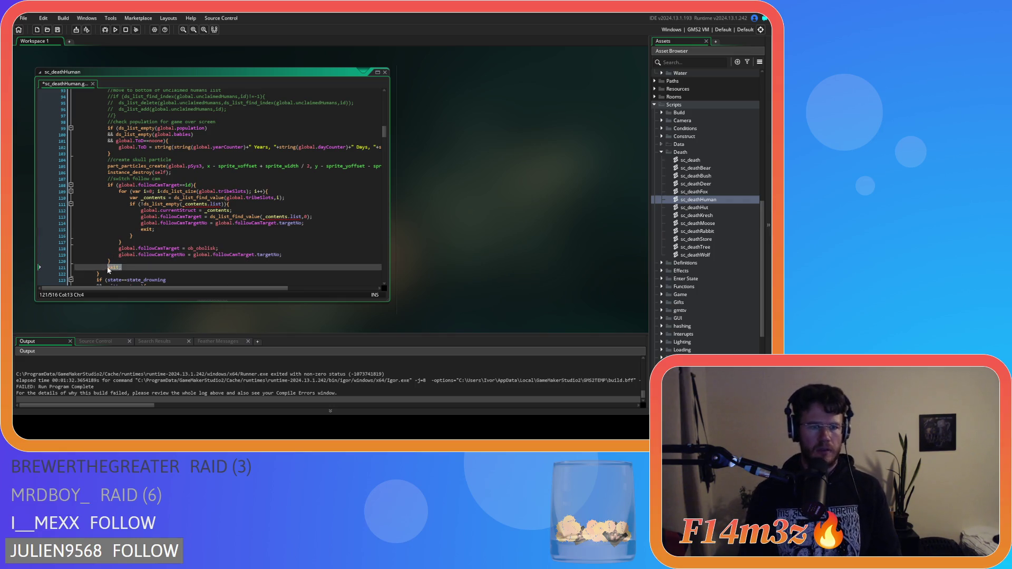
{"action": "key", "text": "Up"}
{"action": "key", "text": "End"}
{"action": "key", "text": "Return"}
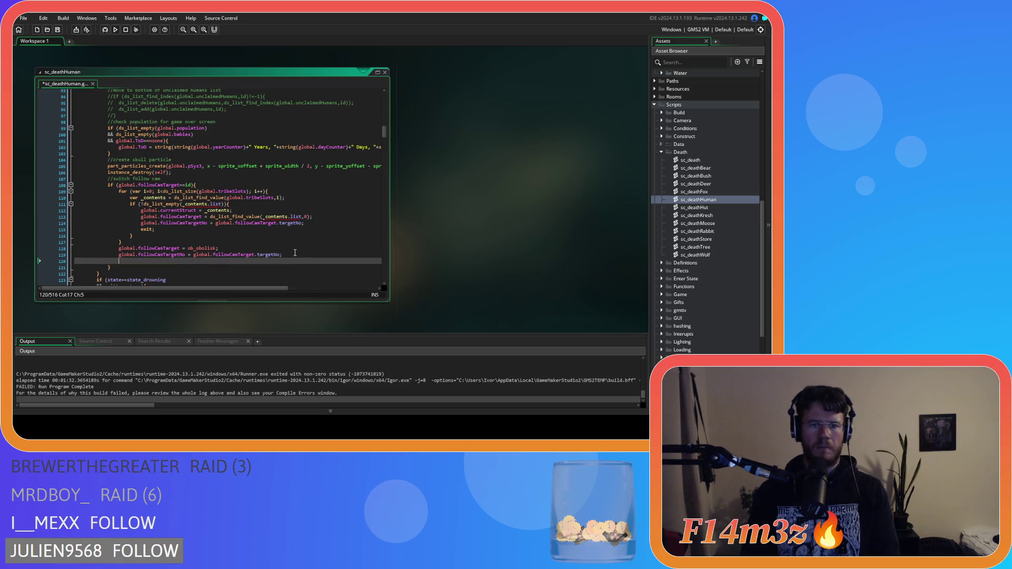
{"action": "type", "text": "exit;"}
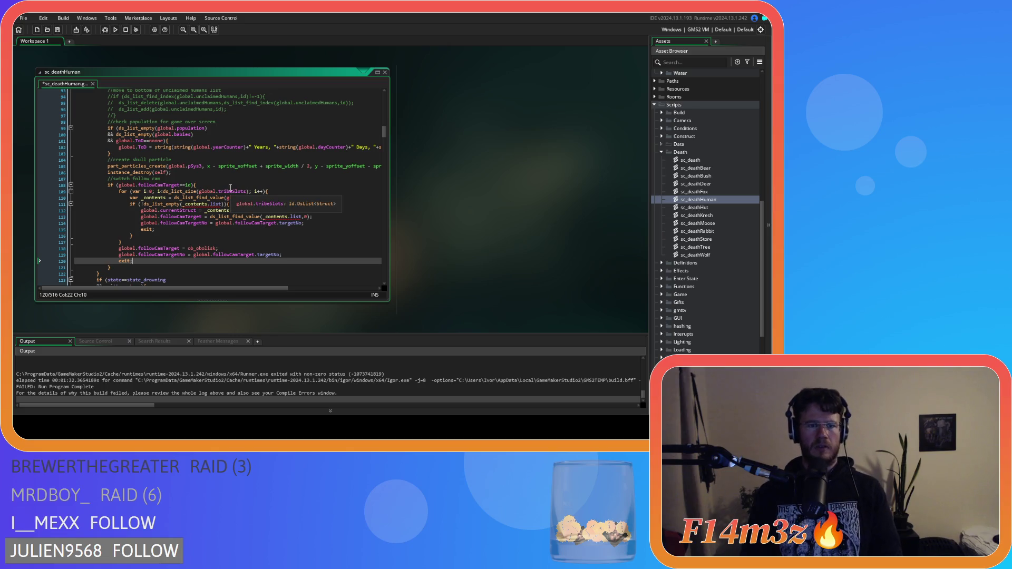
Remove the exit inside the if-block, place exit; after its closing brace, and save the script
{"action": "left_click", "coordinate": [231, 185]}
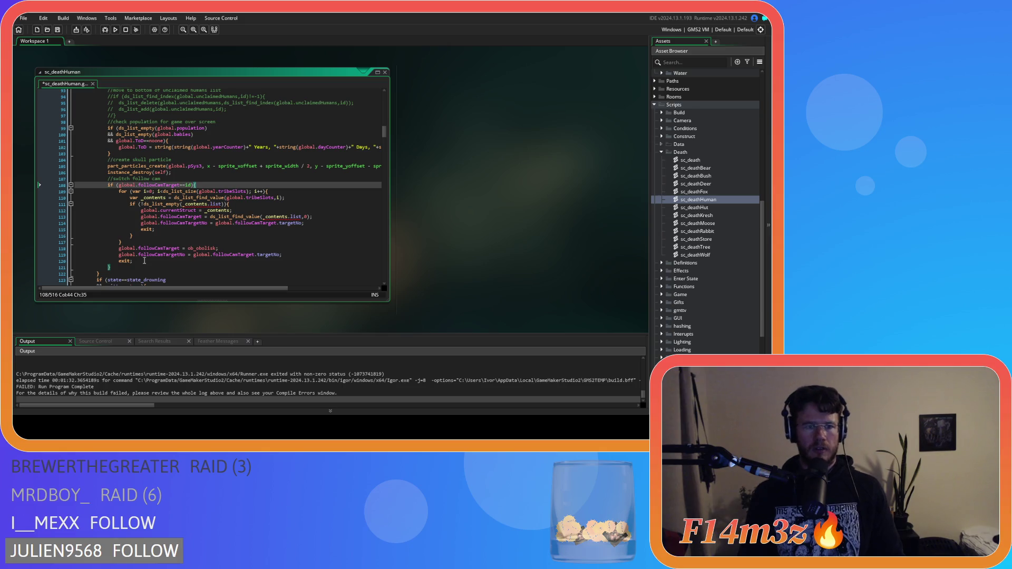
{"action": "left_click", "coordinate": [135, 268]}
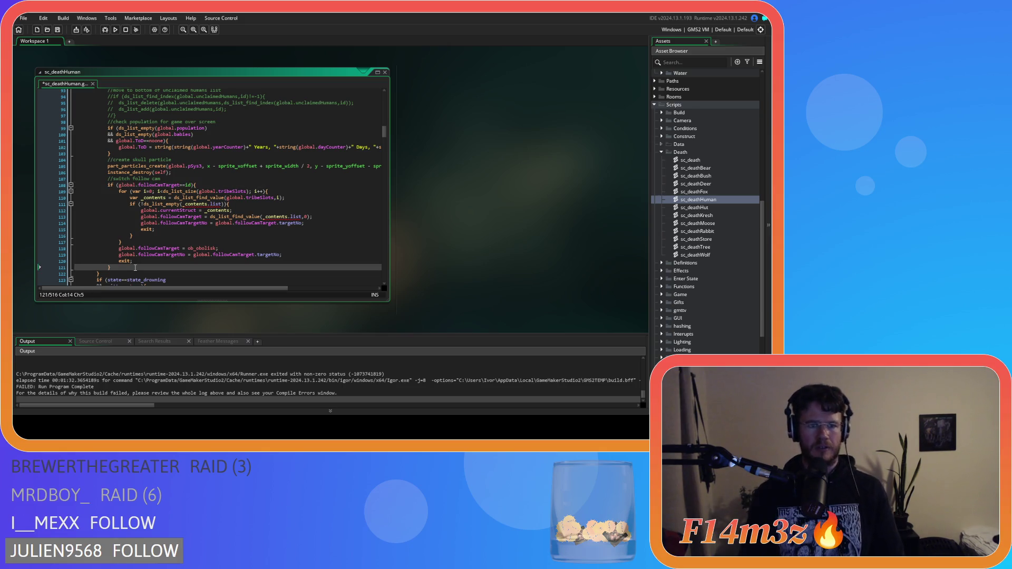
{"action": "left_click", "coordinate": [135, 261]}
{"action": "key", "text": "BackSpace"}
{"action": "key", "text": "BackSpace"}
{"action": "key", "text": "BackSpace"}
{"action": "left_click_drag", "start_coordinate": [119, 261], "coordinate": [55, 266]}
{"action": "key", "text": "BackSpace"}
{"action": "key", "text": "BackSpace"}
{"action": "left_click", "coordinate": [124, 260]}
{"action": "key", "text": "Return"}
{"action": "type", "text": "exit;"}
{"action": "key", "text": "ctrl+s"}
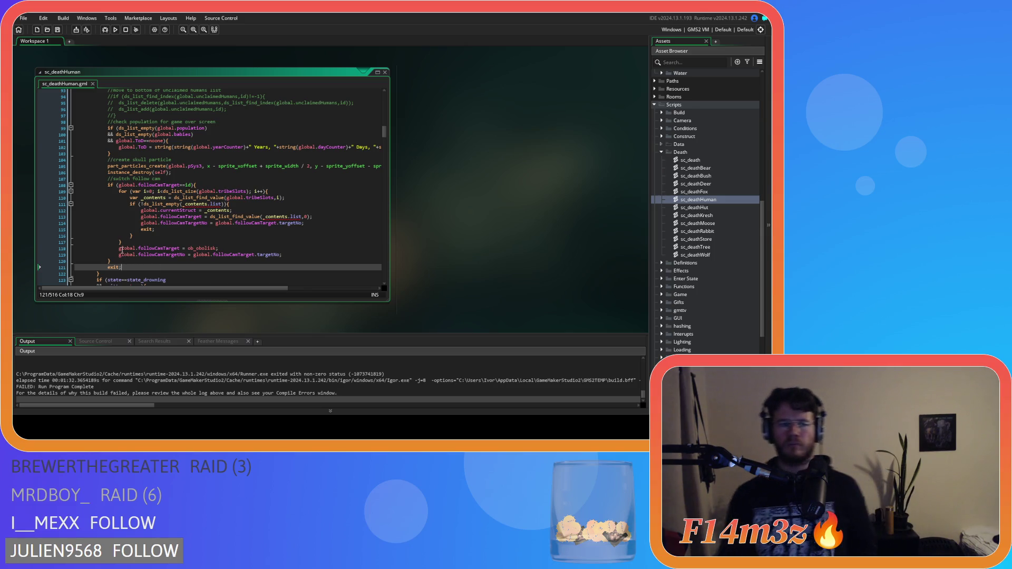
{"action": "left_click_drag", "start_coordinate": [125, 267], "coordinate": [109, 180]}
Paste the //switch follow cam block with its ob_obelisk fallback over the exit near line 187
{"action": "scroll", "coordinate": [209, 241], "scroll_direction": "down", "scroll_amount": 6}
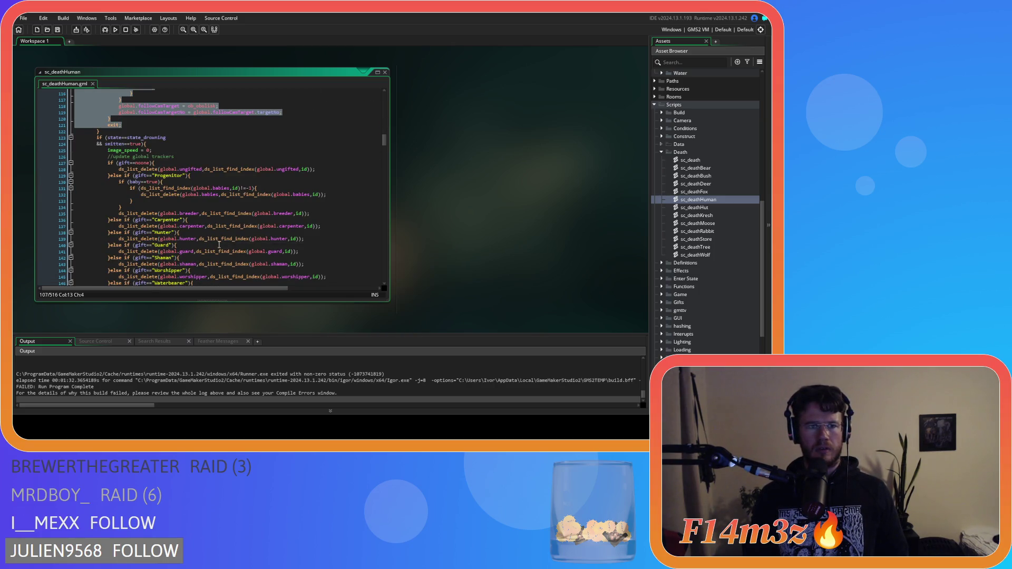
{"action": "scroll", "coordinate": [210, 241], "scroll_direction": "up", "scroll_amount": 20}
{"action": "scroll", "coordinate": [218, 235], "scroll_direction": "up", "scroll_amount": 6}
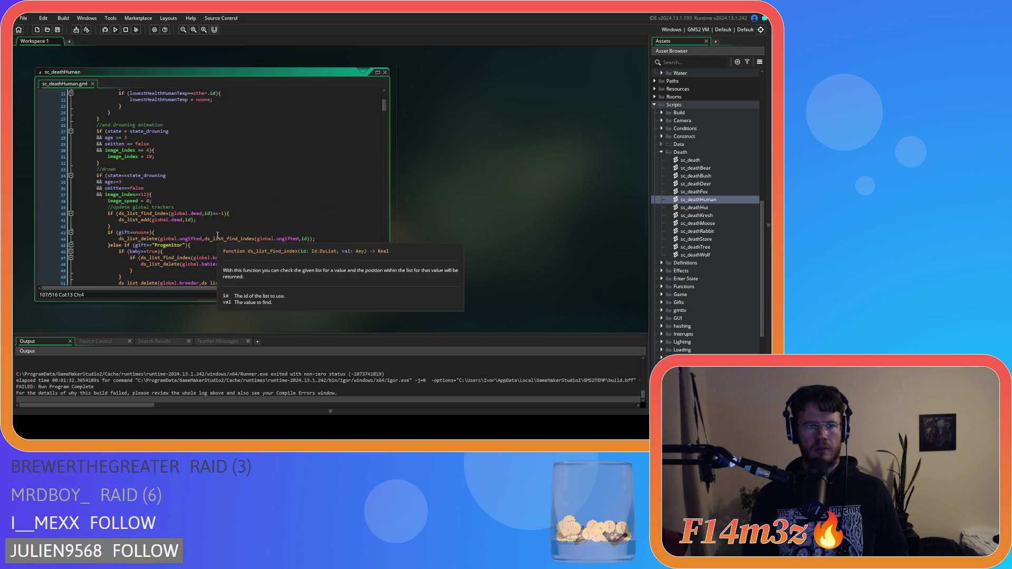
{"action": "scroll", "coordinate": [218, 236], "scroll_direction": "down", "scroll_amount": 20}
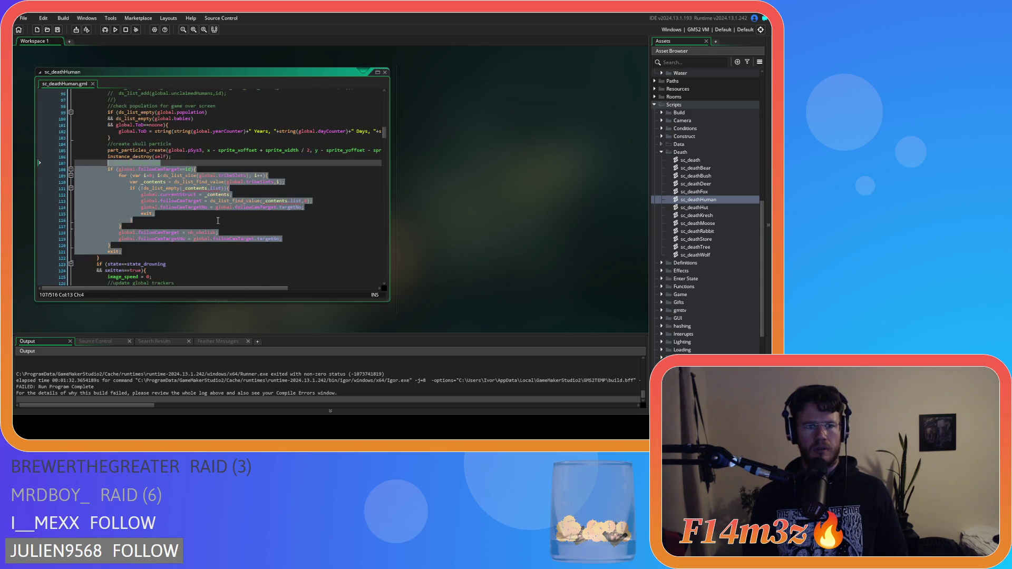
{"action": "left_click", "coordinate": [164, 175]}
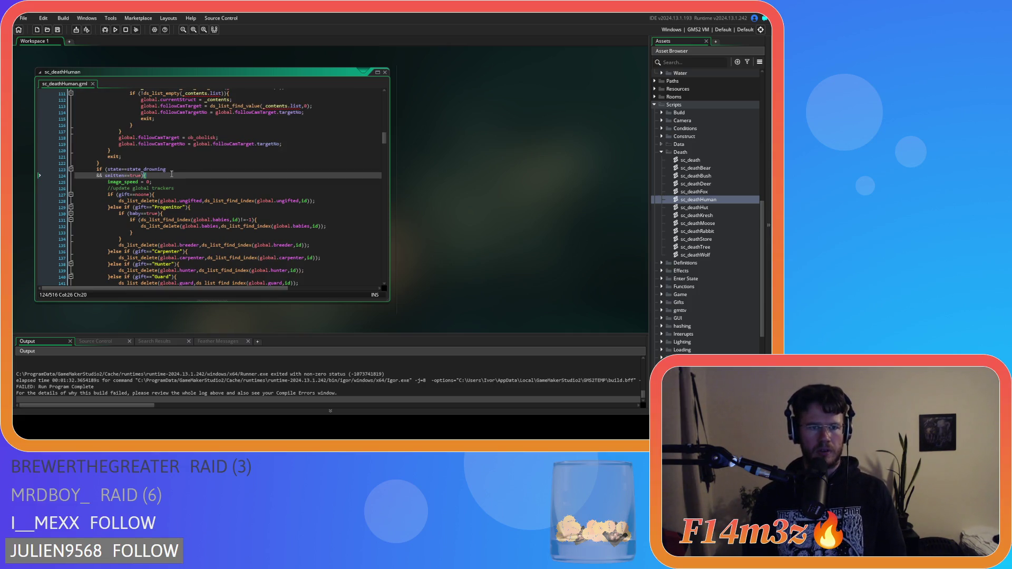
{"action": "scroll", "coordinate": [172, 174], "scroll_direction": "down", "scroll_amount": 20}
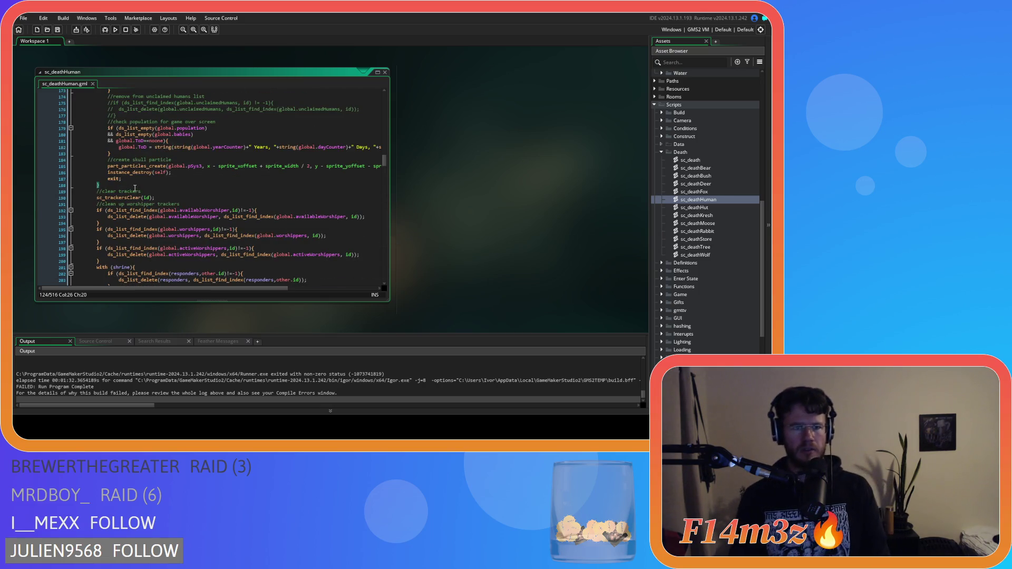
{"action": "left_click", "coordinate": [112, 180]}
{"action": "left_click_drag", "start_coordinate": [111, 183], "coordinate": [108, 180]}
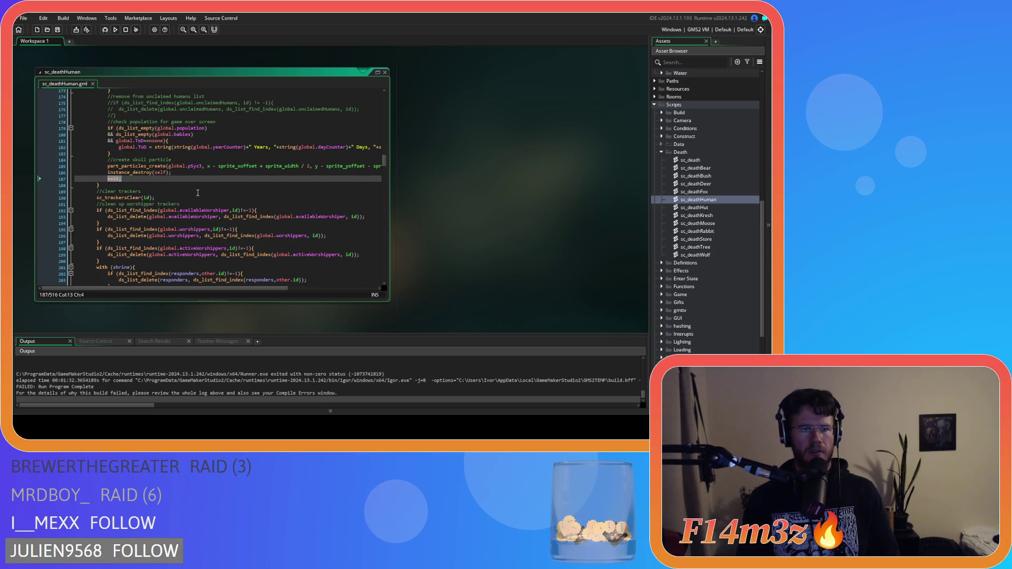
{"action": "scroll", "coordinate": [214, 192], "scroll_direction": "up", "scroll_amount": 2}
{"action": "scroll", "coordinate": [214, 192], "scroll_direction": "down", "scroll_amount": 1}
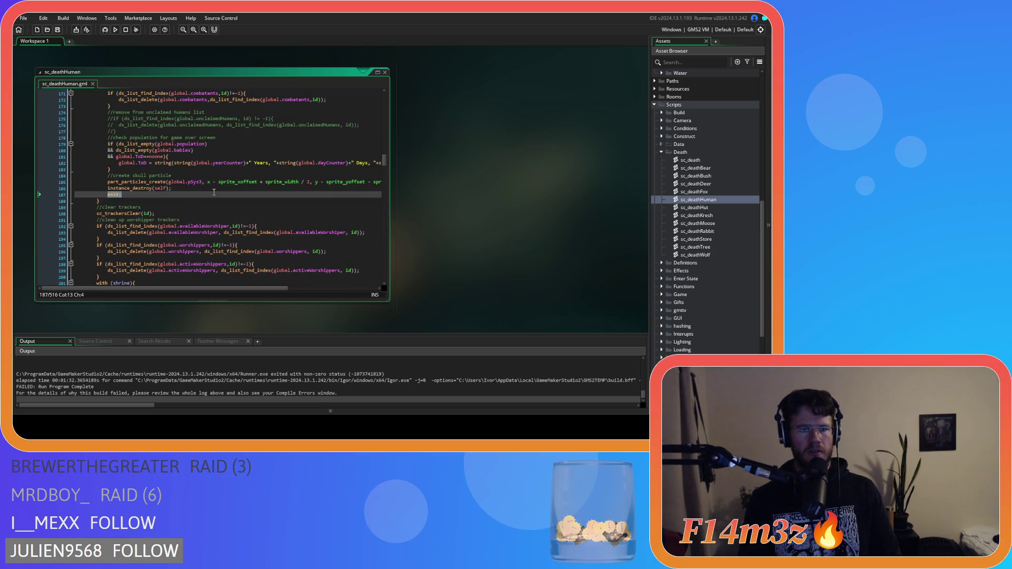
{"action": "key", "text": "ctrl+v"}
{"action": "scroll", "coordinate": [214, 192], "scroll_direction": "down", "scroll_amount": 3}
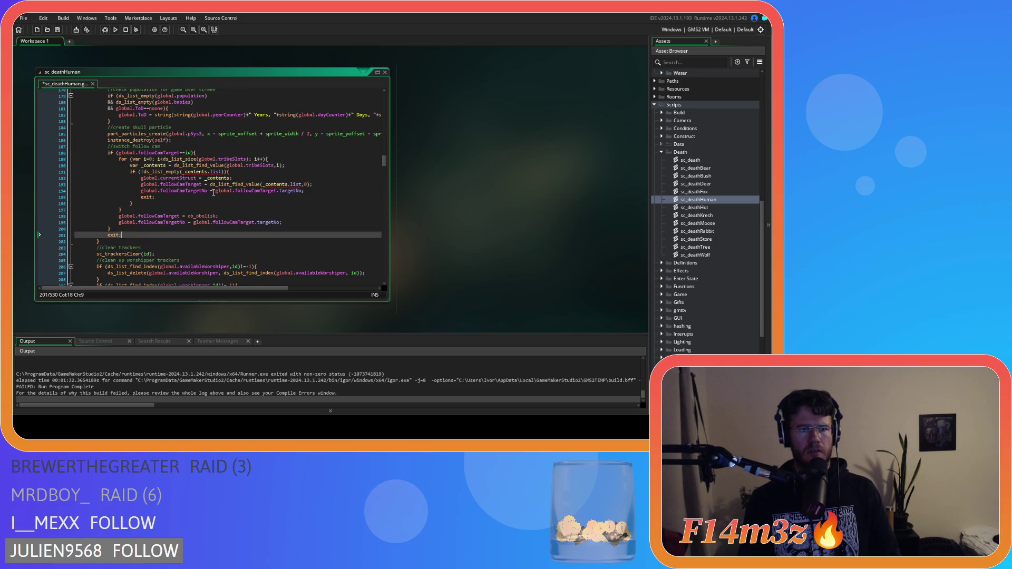
Change 'if (smitten = false)' near line 470 to use '==', then check the final else branch
{"action": "scroll", "coordinate": [210, 195], "scroll_direction": "up", "scroll_amount": 20}
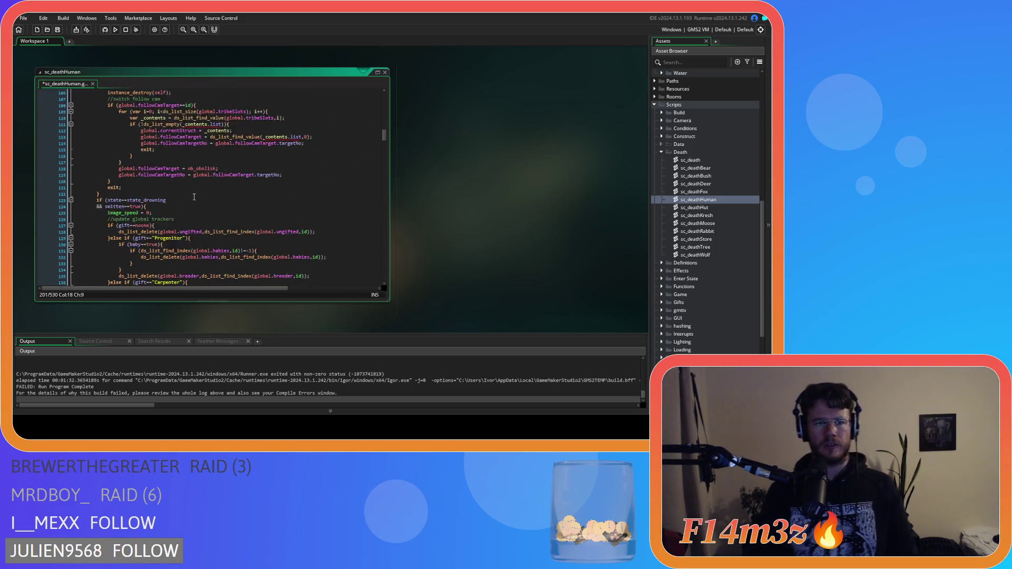
{"action": "scroll", "coordinate": [194, 196], "scroll_direction": "down", "scroll_amount": 5}
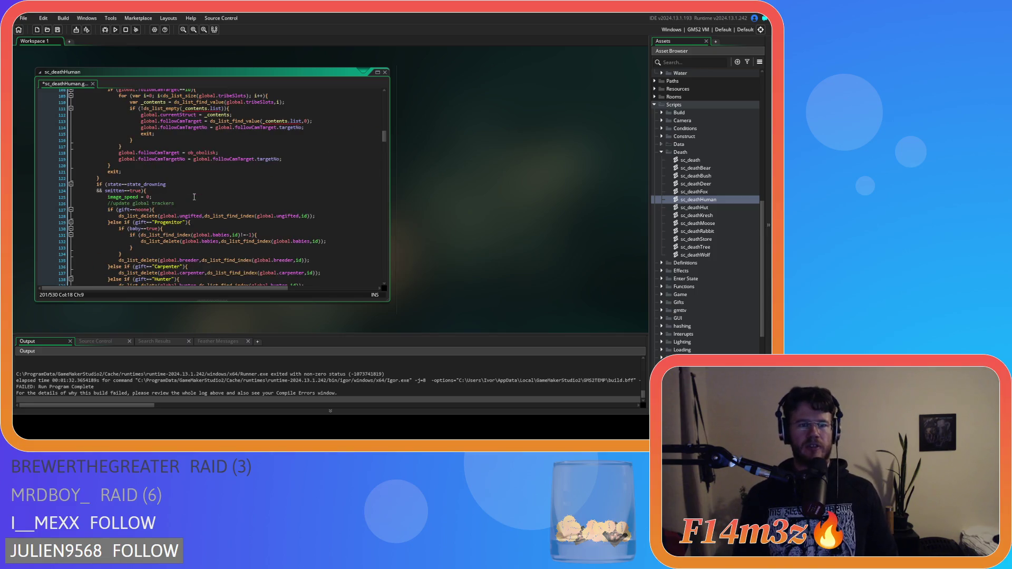
{"action": "scroll", "coordinate": [194, 197], "scroll_direction": "up", "scroll_amount": 20}
{"action": "scroll", "coordinate": [197, 201], "scroll_direction": "down", "scroll_amount": 20}
{"action": "scroll", "coordinate": [198, 198], "scroll_direction": "down", "scroll_amount": 13}
{"action": "scroll", "coordinate": [197, 198], "scroll_direction": "down", "scroll_amount": 12}
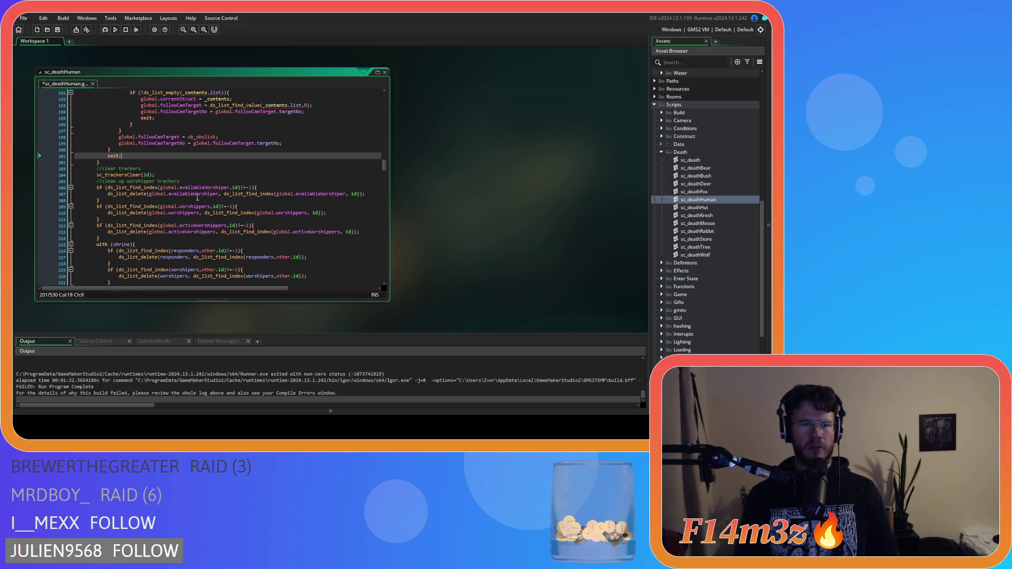
{"action": "scroll", "coordinate": [197, 198], "scroll_direction": "down", "scroll_amount": 5}
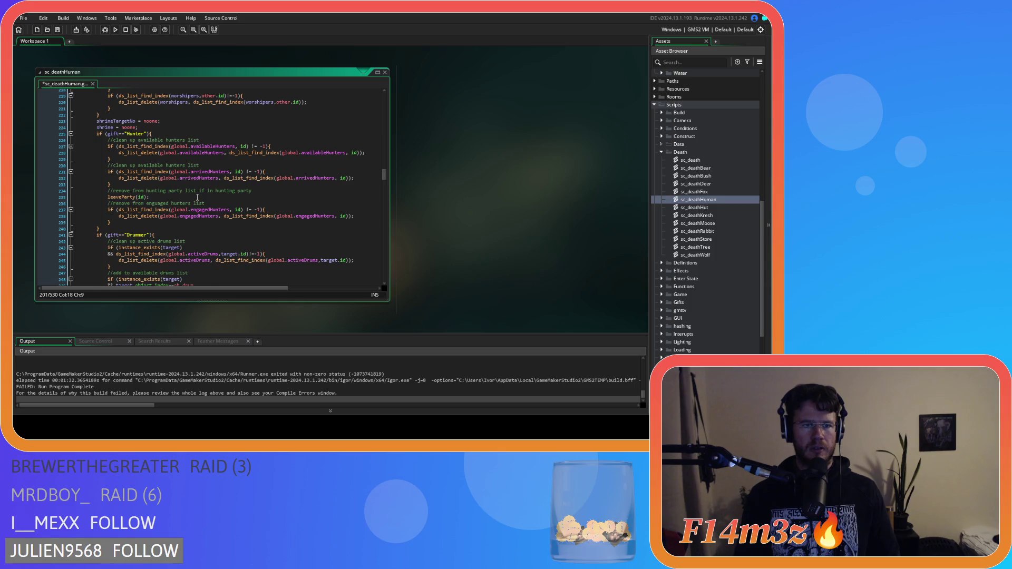
{"action": "scroll", "coordinate": [197, 197], "scroll_direction": "down", "scroll_amount": 19}
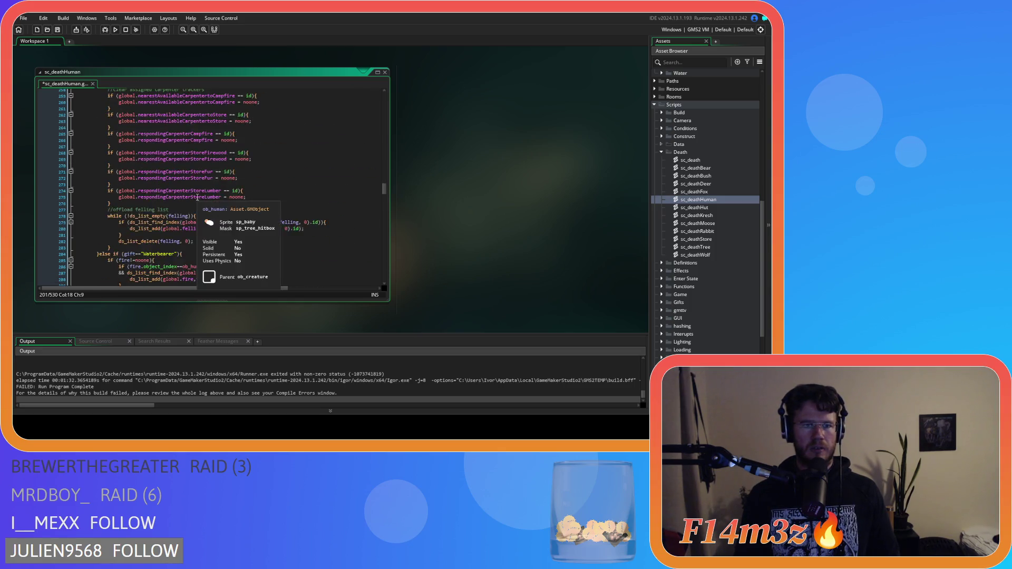
{"action": "scroll", "coordinate": [197, 197], "scroll_direction": "down", "scroll_amount": 4}
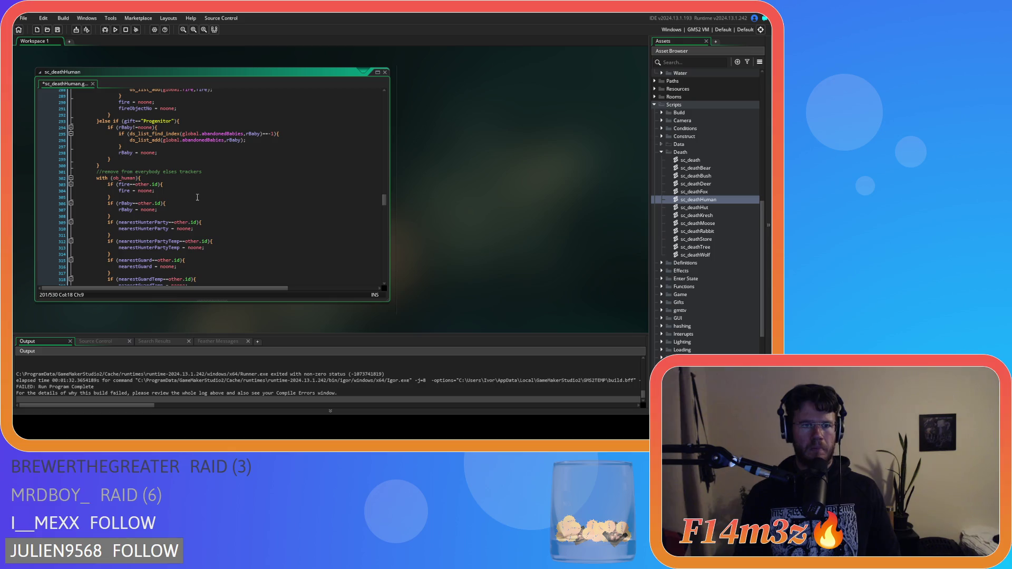
{"action": "scroll", "coordinate": [198, 197], "scroll_direction": "down", "scroll_amount": 19}
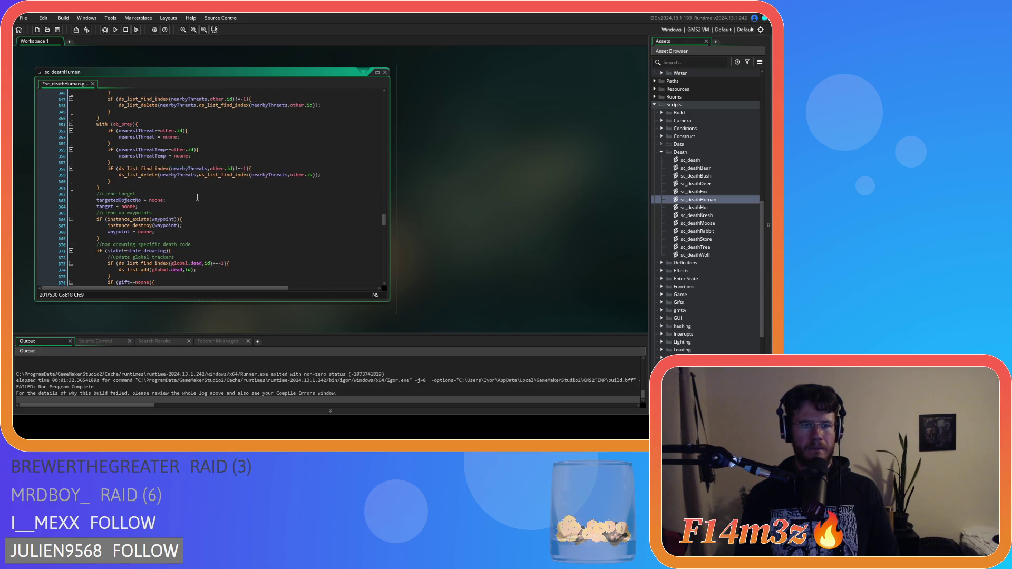
{"action": "scroll", "coordinate": [198, 198], "scroll_direction": "down", "scroll_amount": 4}
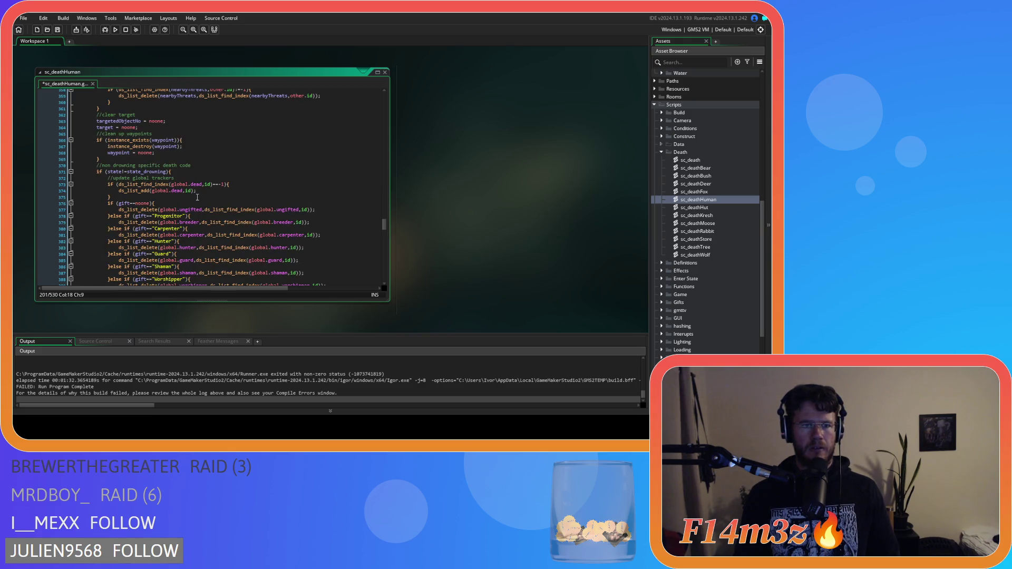
{"action": "scroll", "coordinate": [197, 197], "scroll_direction": "down", "scroll_amount": 20}
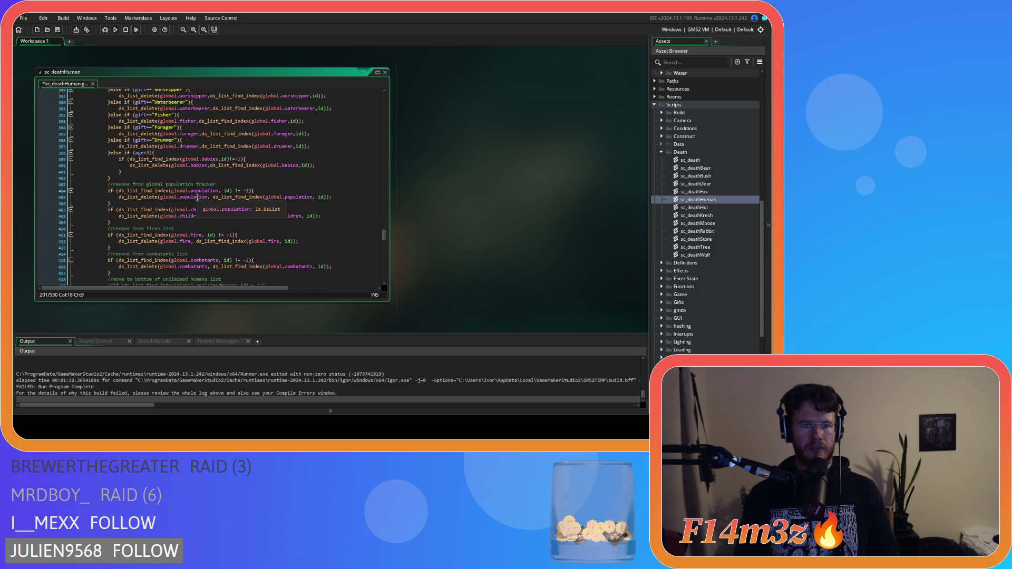
{"action": "scroll", "coordinate": [197, 197], "scroll_direction": "down", "scroll_amount": 14}
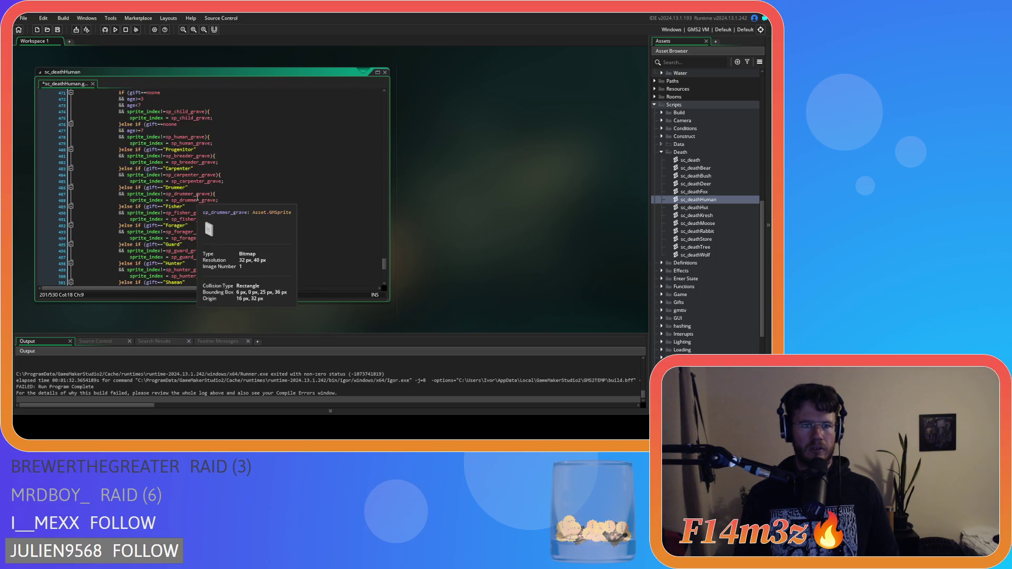
{"action": "scroll", "coordinate": [197, 197], "scroll_direction": "up", "scroll_amount": 4}
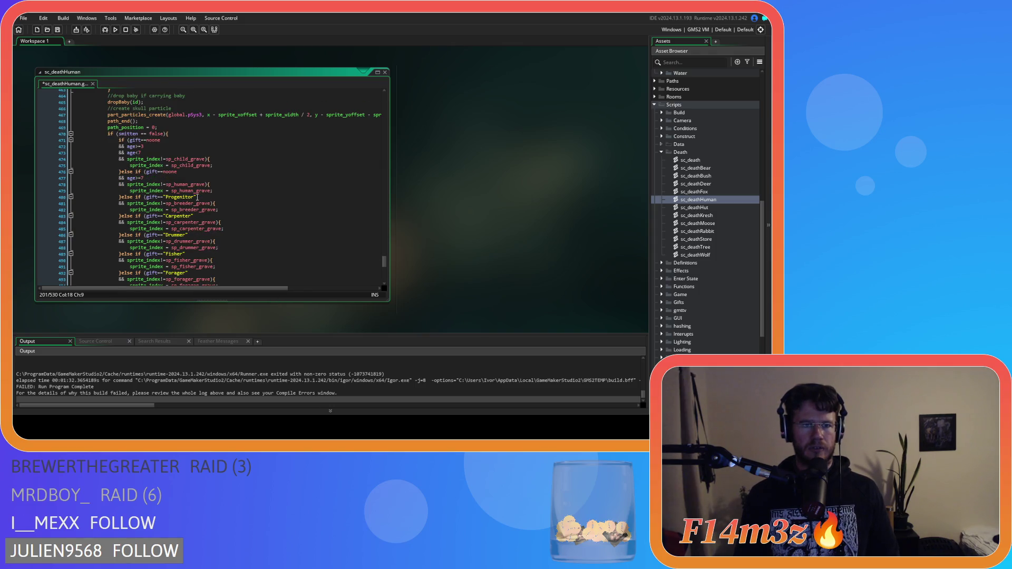
{"action": "left_click", "coordinate": [139, 133]}
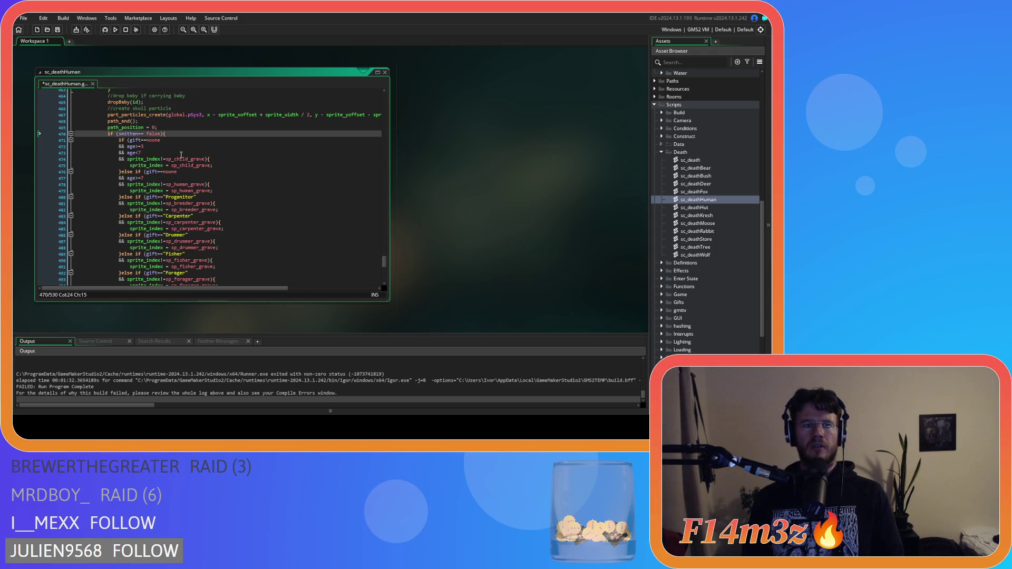
{"action": "type", "text": "="}
{"action": "scroll", "coordinate": [180, 147], "scroll_direction": "down", "scroll_amount": 13}
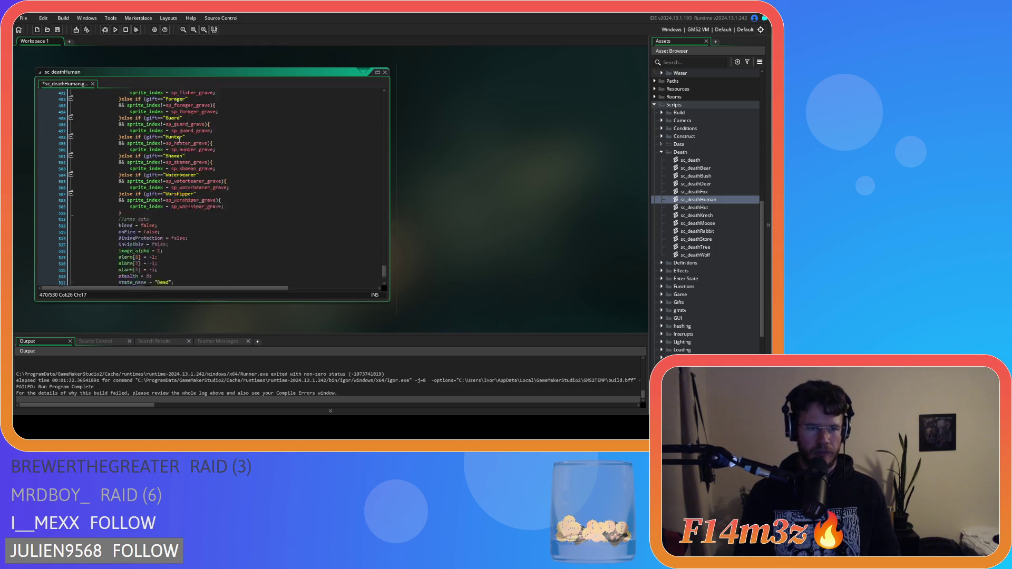
{"action": "left_click", "coordinate": [117, 218]}
{"action": "scroll", "coordinate": [189, 225], "scroll_direction": "up", "scroll_amount": 18}
{"action": "scroll", "coordinate": [189, 225], "scroll_direction": "down", "scroll_amount": 18}
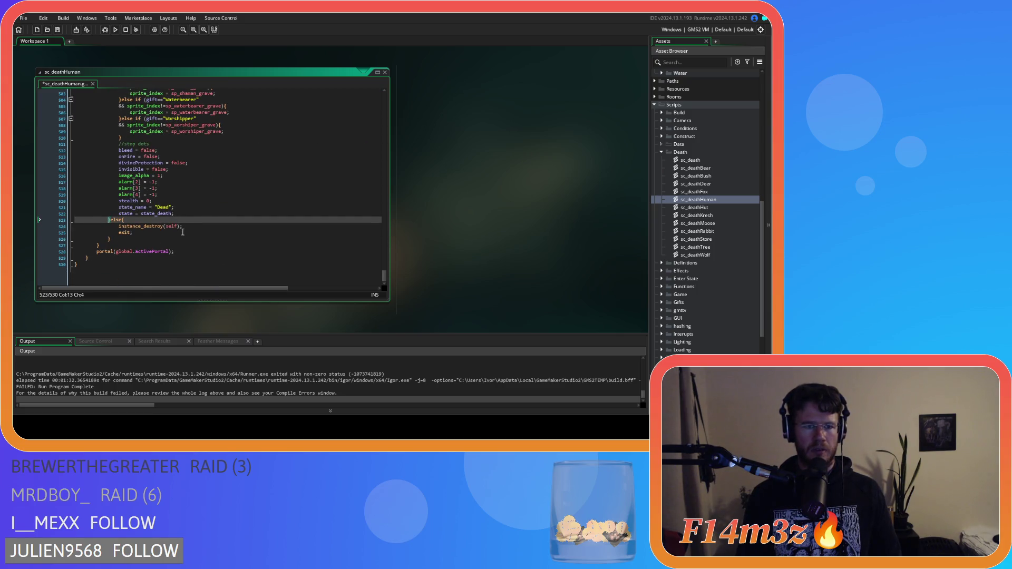
{"action": "left_click", "coordinate": [183, 232]}
{"action": "key", "text": "Return"}
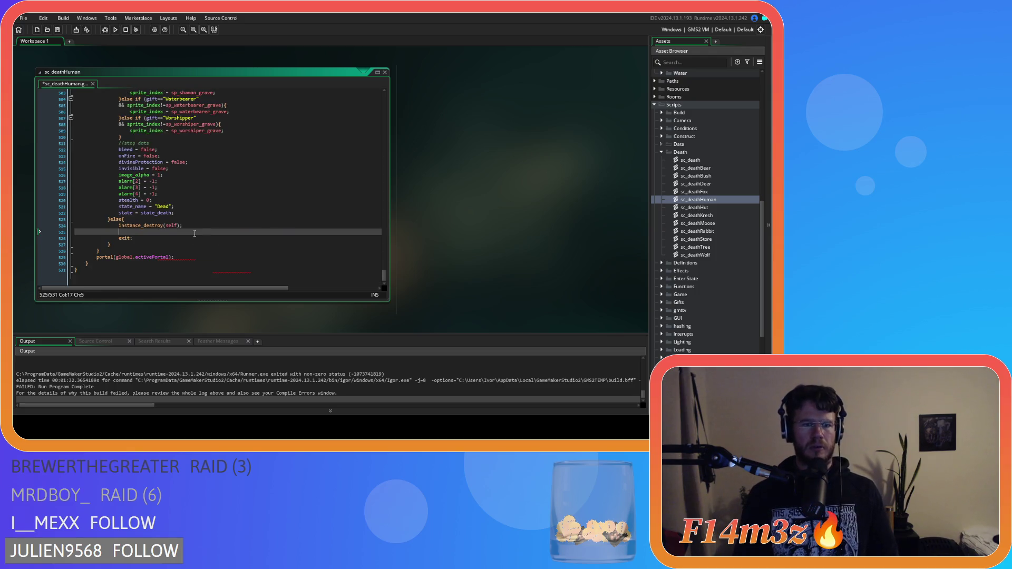
{"action": "double_click", "coordinate": [120, 239]}
{"action": "key", "text": "ctrl+v"}
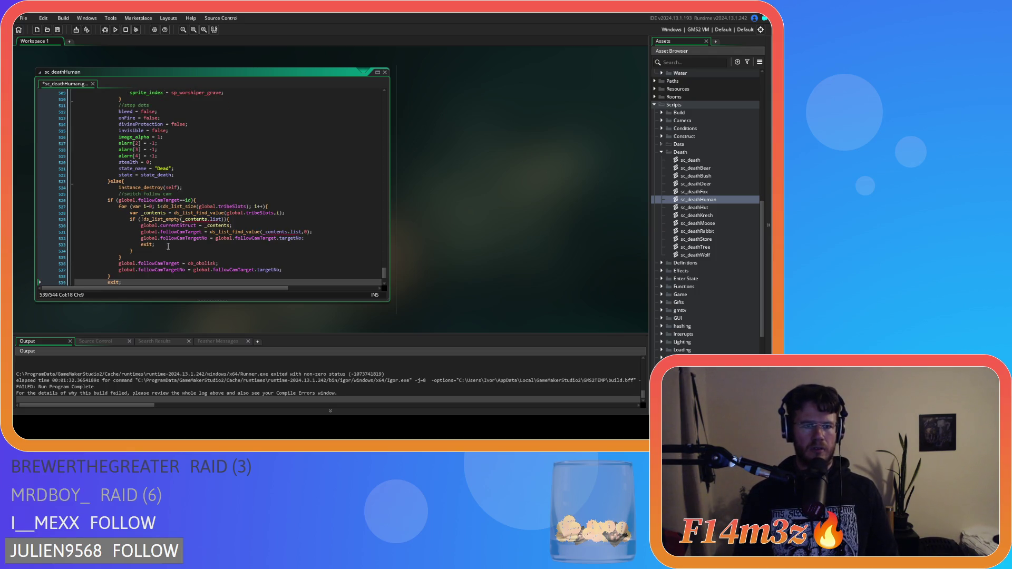
{"action": "mouse_move", "coordinate": [126, 233]}
{"action": "left_mouse_down"}
{"action": "mouse_move", "coordinate": [40, 206]}
{"action": "mouse_move", "coordinate": [57, 156]}
{"action": "left_mouse_up"}
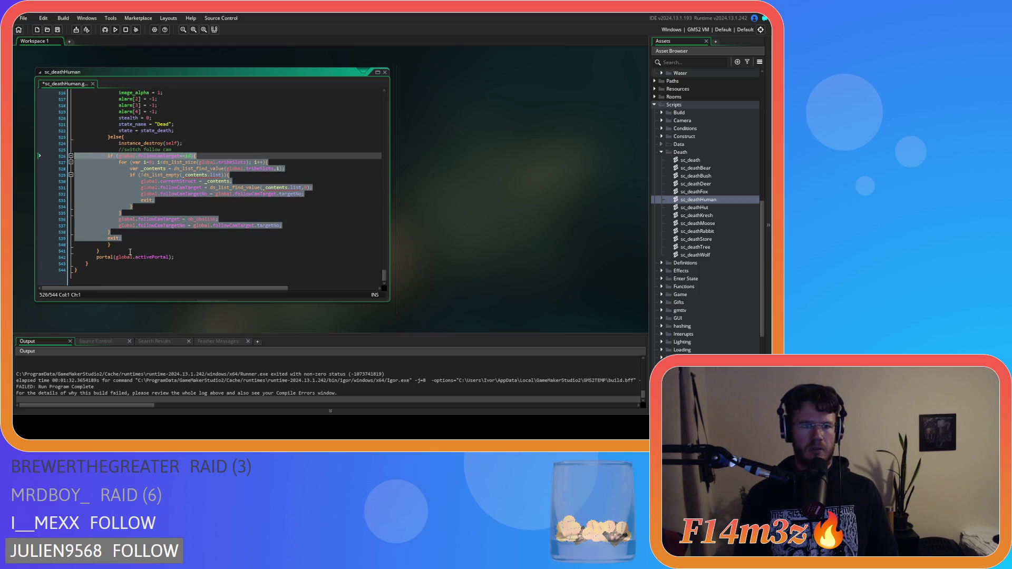
{"action": "left_click_drag", "start_coordinate": [129, 238], "coordinate": [78, 164]}
{"action": "key", "text": "Tab"}
{"action": "left_click", "coordinate": [173, 238]}
{"action": "key", "text": "ctrl+s"}
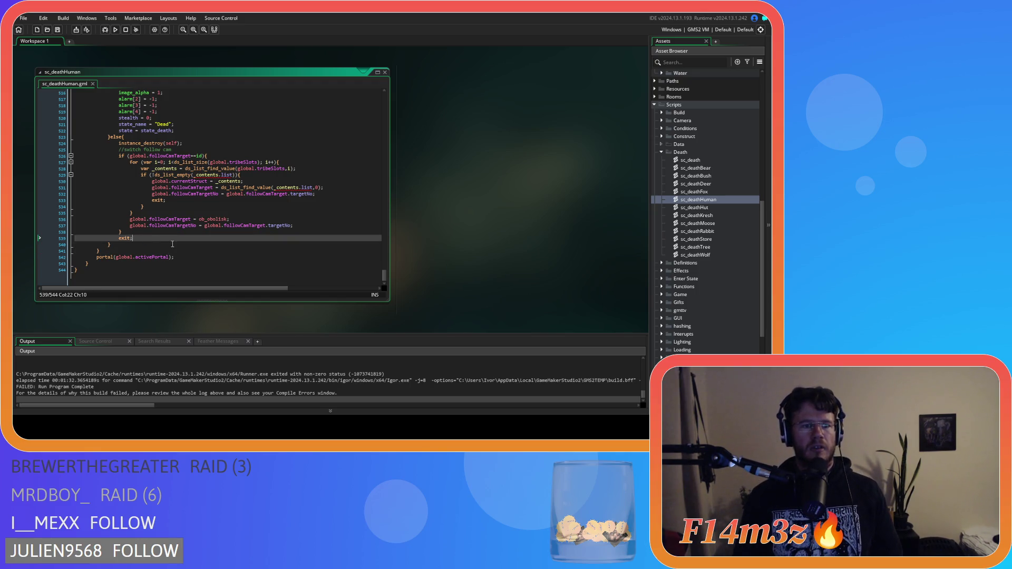
{"action": "left_click", "coordinate": [172, 244]}
{"action": "left_click_drag", "start_coordinate": [172, 244], "coordinate": [123, 163]}
{"action": "left_click", "coordinate": [140, 246]}
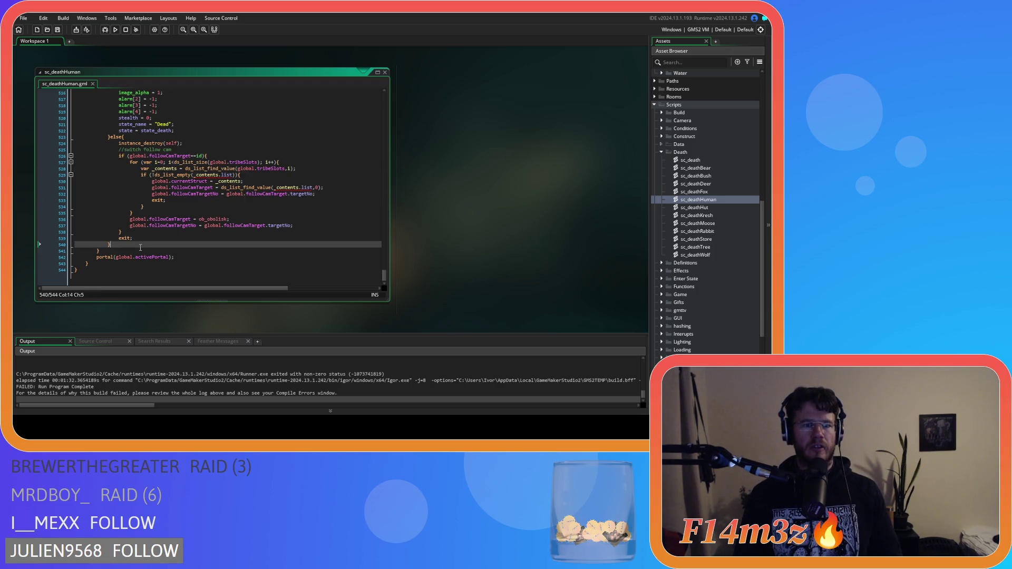
{"action": "left_click_drag", "start_coordinate": [142, 246], "coordinate": [132, 118]}
{"action": "left_click", "coordinate": [182, 193]}
{"action": "left_click", "coordinate": [160, 238]}
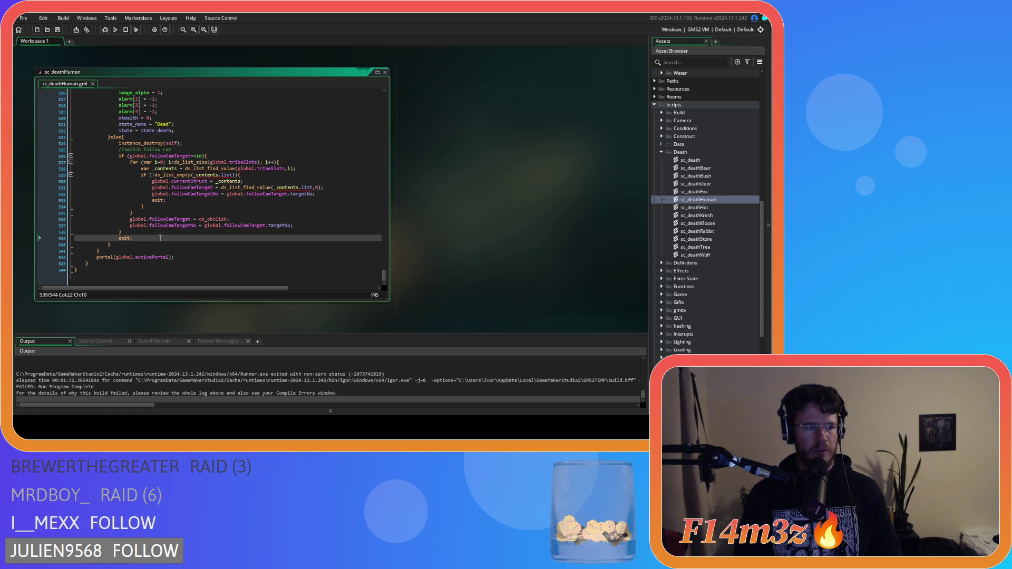
{"action": "left_click", "coordinate": [142, 233]}
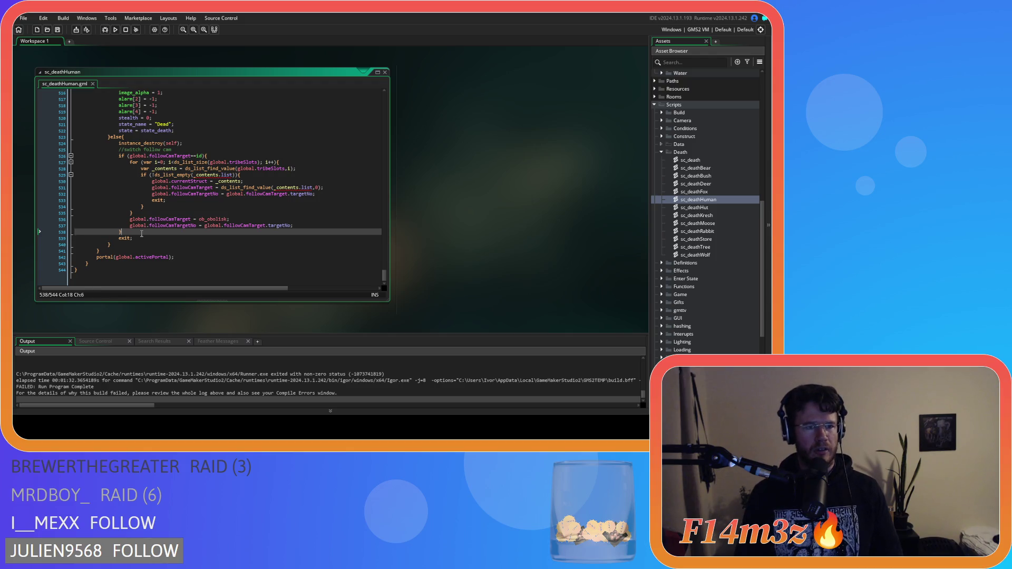
{"action": "left_click", "coordinate": [152, 240]}
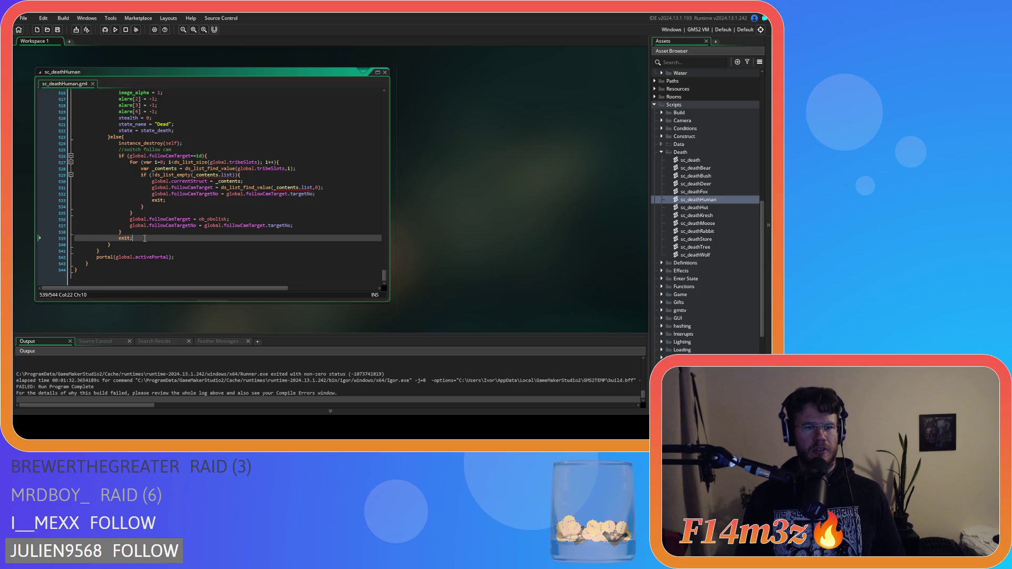
{"action": "left_click", "coordinate": [143, 234]}
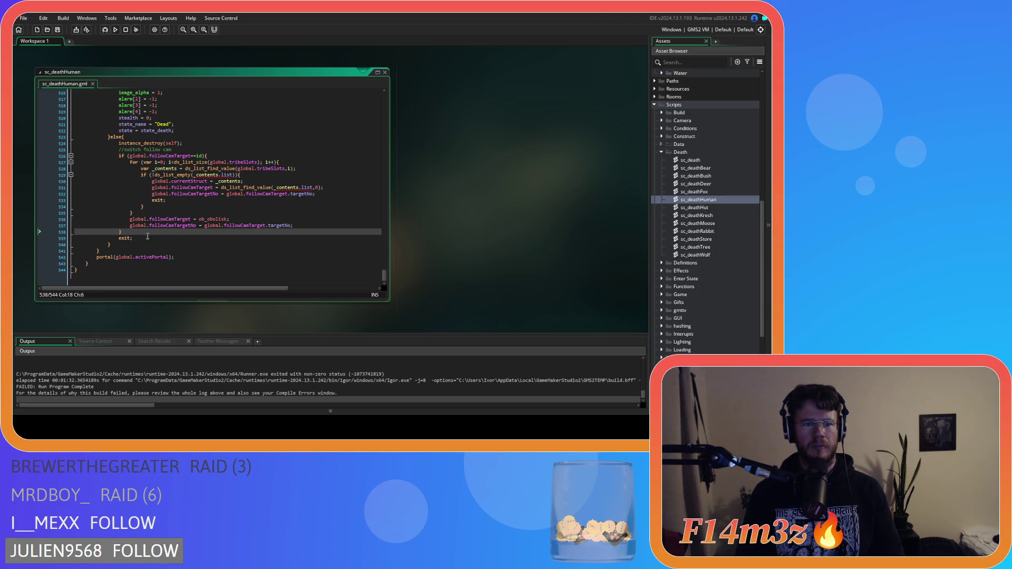
{"action": "scroll", "coordinate": [153, 238], "scroll_direction": "up", "scroll_amount": 3}
{"action": "scroll", "coordinate": [165, 243], "scroll_direction": "down", "scroll_amount": 3}
{"action": "left_click", "coordinate": [150, 238]}
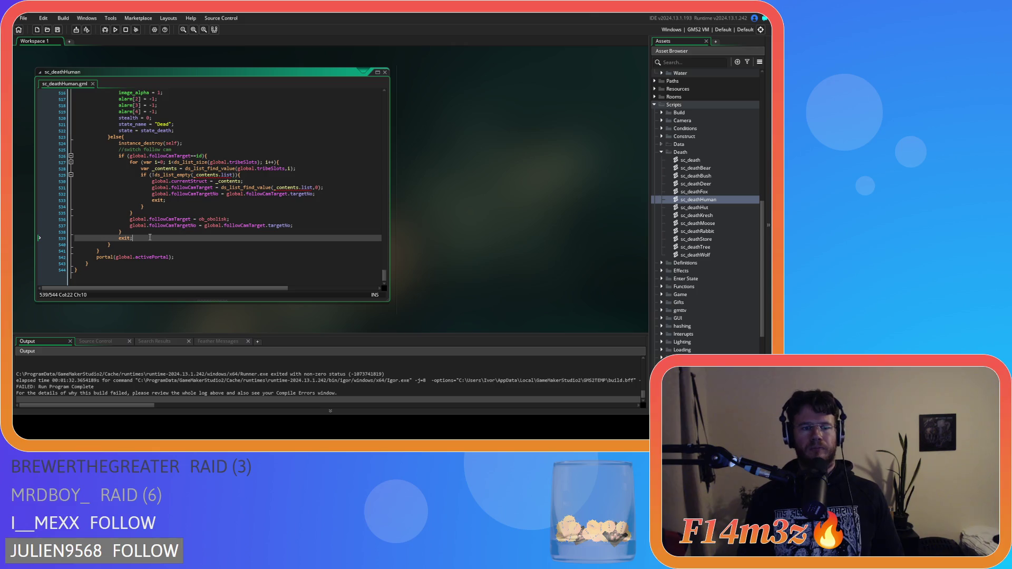
{"action": "scroll", "coordinate": [155, 227], "scroll_direction": "up", "scroll_amount": 3}
{"action": "scroll", "coordinate": [174, 225], "scroll_direction": "down", "scroll_amount": 3}
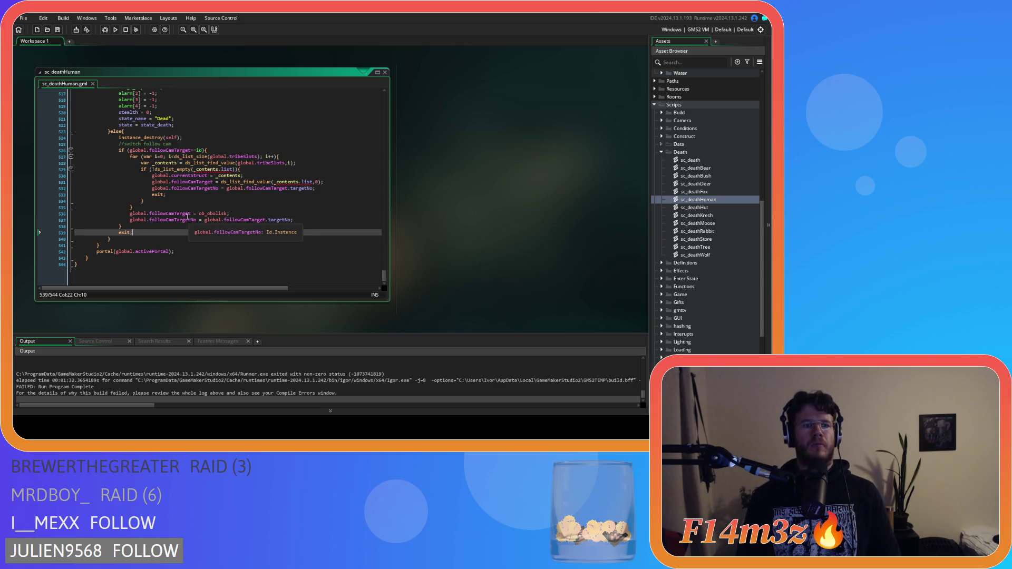
{"action": "scroll", "coordinate": [188, 217], "scroll_direction": "up", "scroll_amount": 1}
{"action": "left_click", "coordinate": [175, 217]}
{"action": "left_click", "coordinate": [183, 211]}
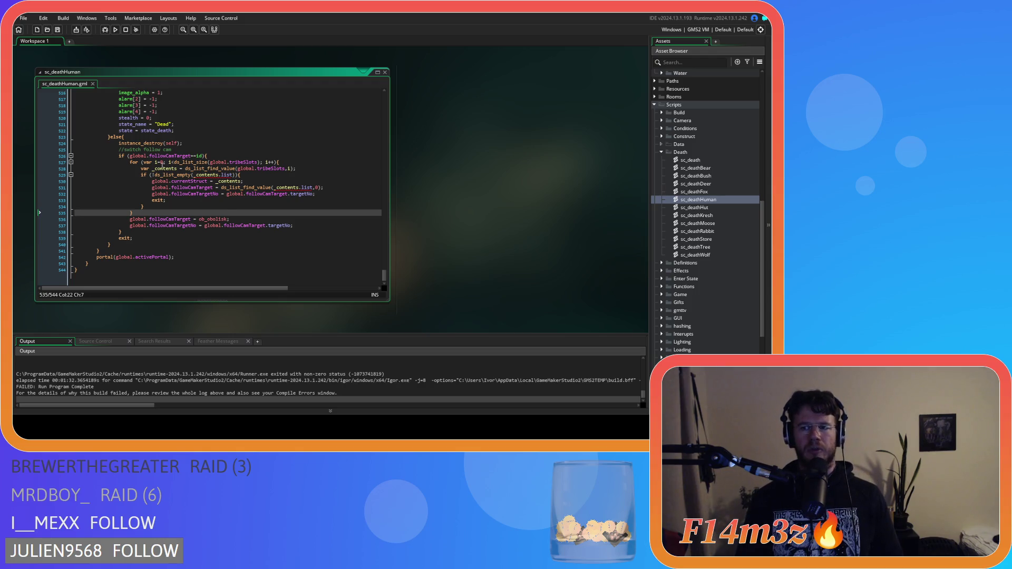
{"action": "mouse_move", "coordinate": [161, 167]}
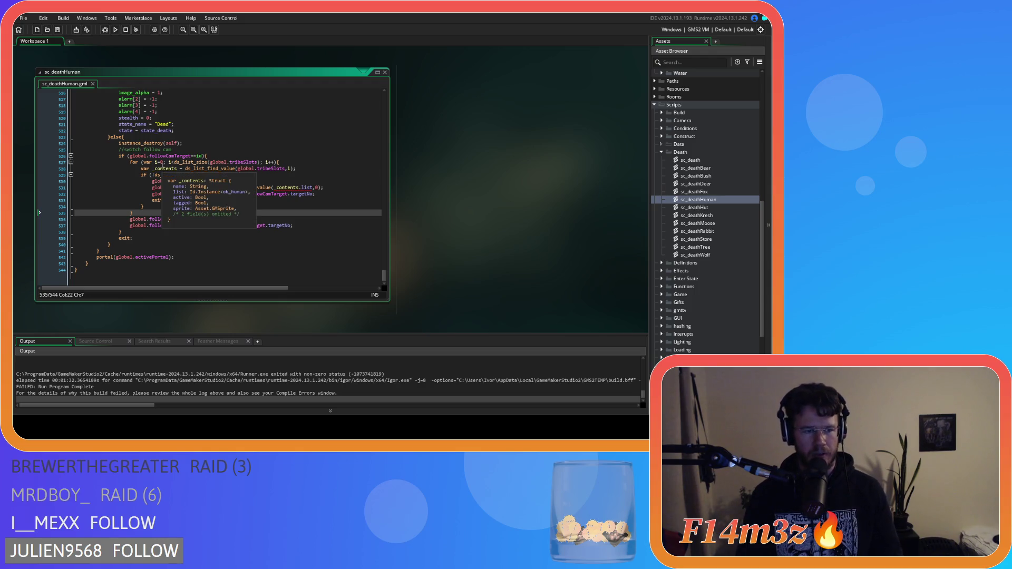
{"action": "left_click", "coordinate": [159, 237]}
{"action": "left_click", "coordinate": [184, 208]}
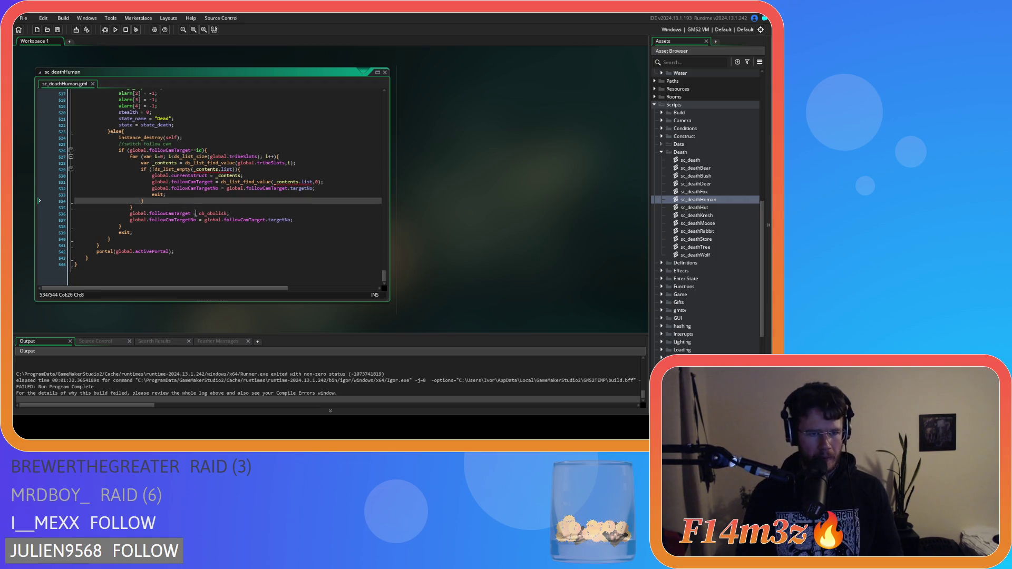
{"action": "left_click", "coordinate": [187, 235]}
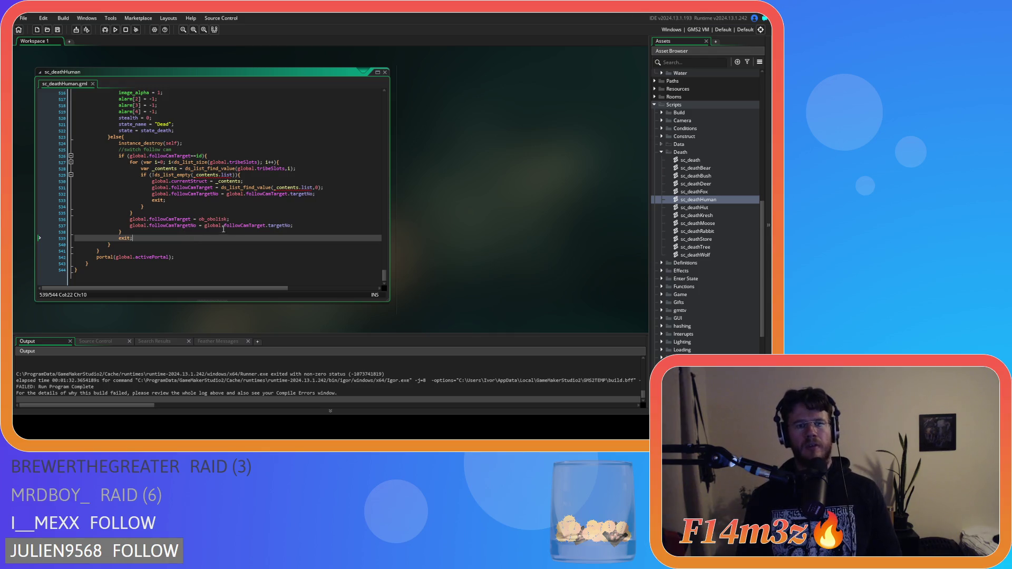
{"action": "scroll", "coordinate": [259, 225], "scroll_direction": "up", "scroll_amount": 14}
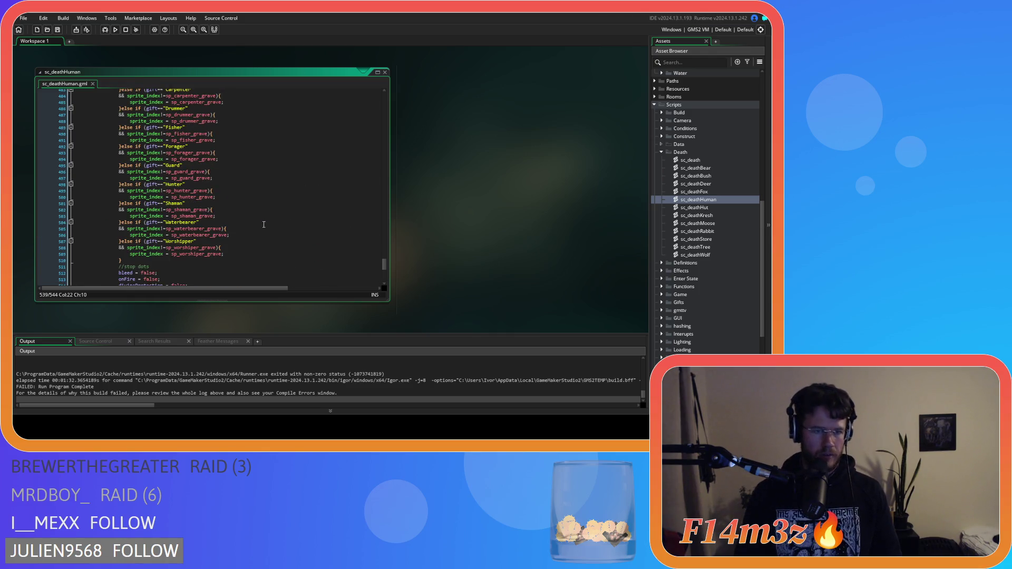
Review the portal call on line 542 and the breeder list removal on line 379, then close sc_deathHuman
{"action": "scroll", "coordinate": [236, 227], "scroll_direction": "up", "scroll_amount": 9}
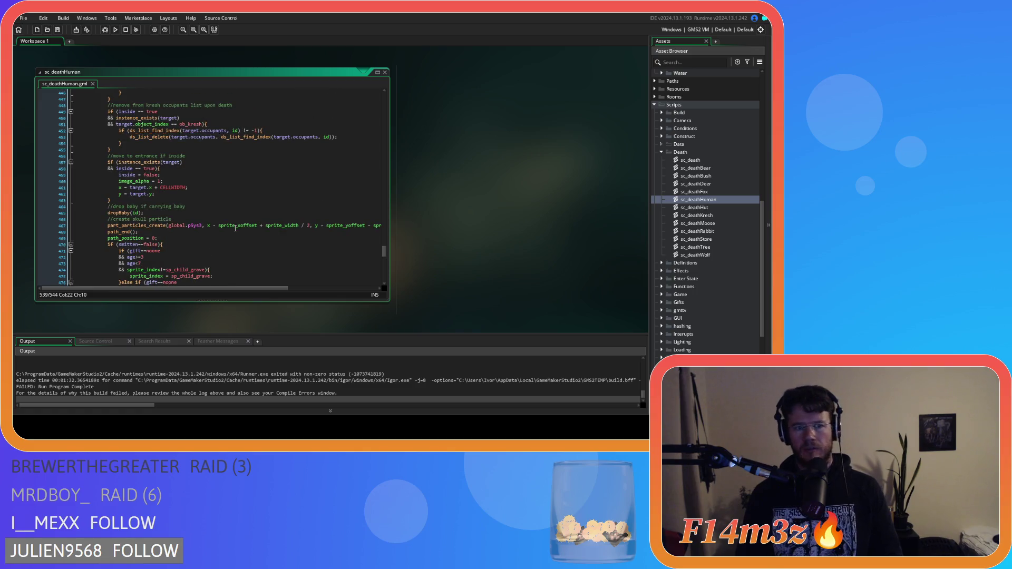
{"action": "scroll", "coordinate": [235, 228], "scroll_direction": "down", "scroll_amount": 20}
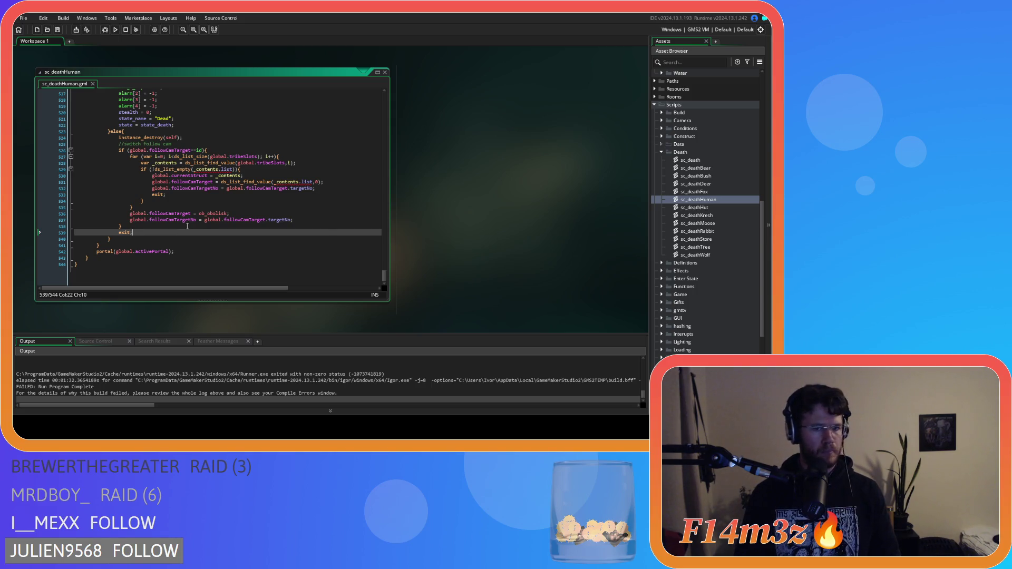
{"action": "left_click", "coordinate": [295, 252]}
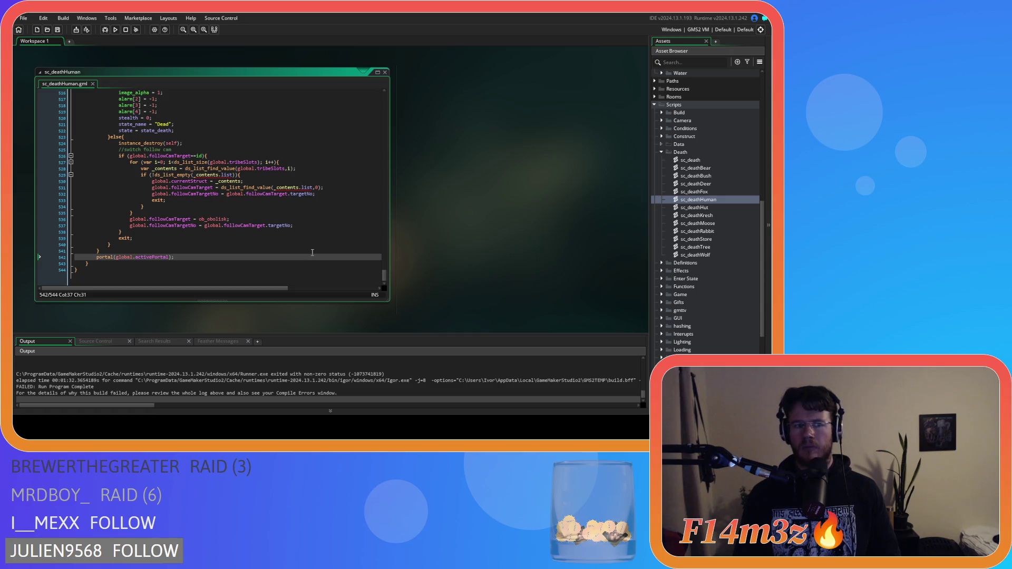
{"action": "scroll", "coordinate": [276, 237], "scroll_direction": "up", "scroll_amount": 12}
{"action": "scroll", "coordinate": [266, 225], "scroll_direction": "up", "scroll_amount": 5}
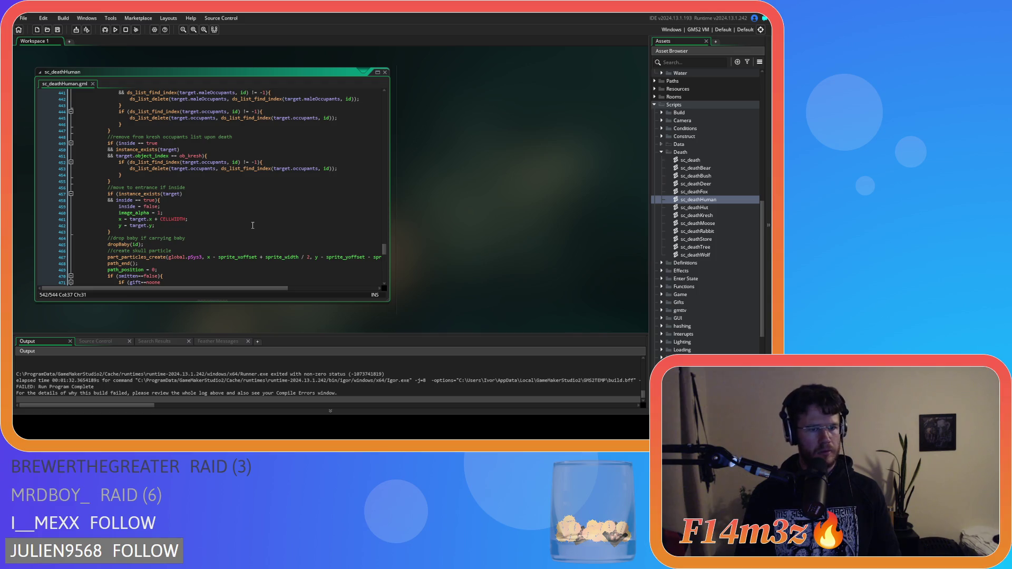
{"action": "left_click_drag", "start_coordinate": [384, 248], "coordinate": [384, 225]}
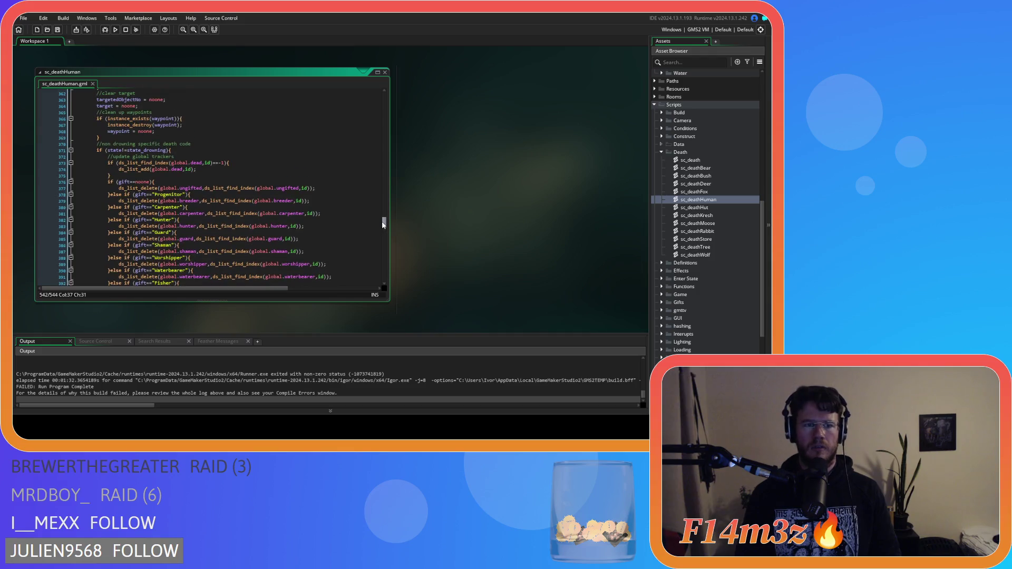
{"action": "left_click", "coordinate": [327, 201]}
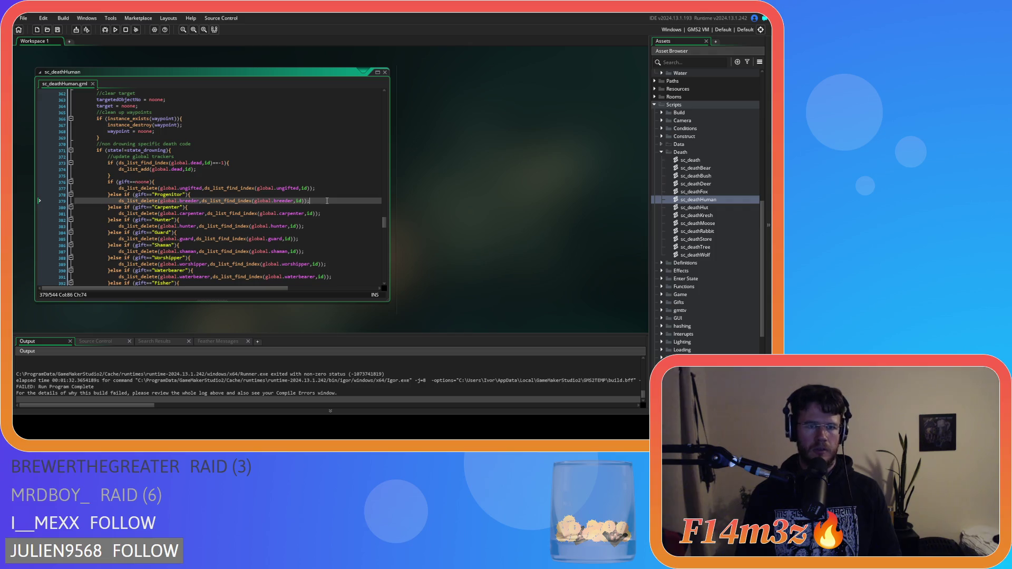
{"action": "left_click", "coordinate": [385, 72]}
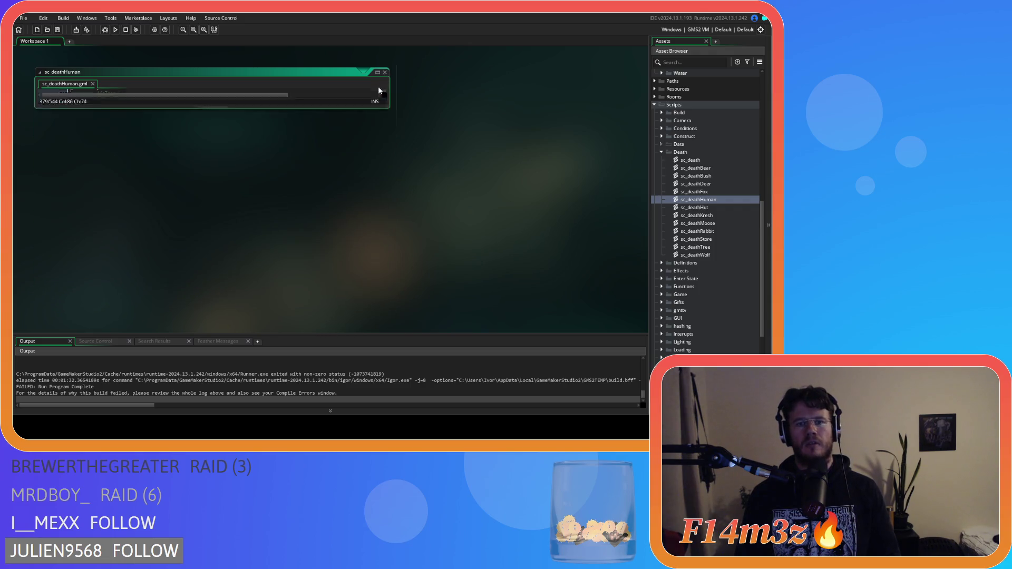
Collapse the Death scripts folder and run the game with F5 to reach the Entheogen title menu
{"action": "left_click", "coordinate": [663, 152]}
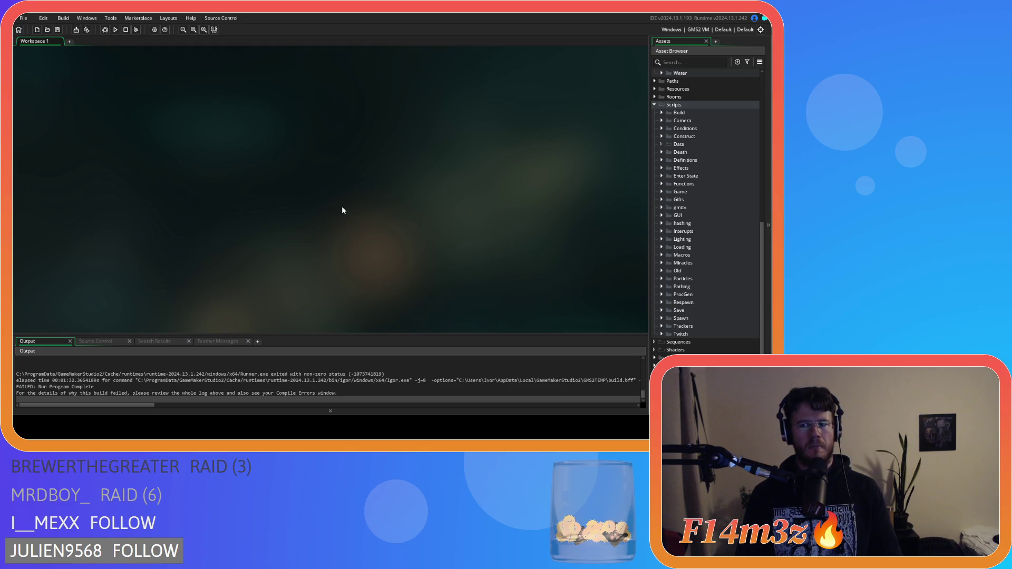
{"action": "key", "text": "F5"}
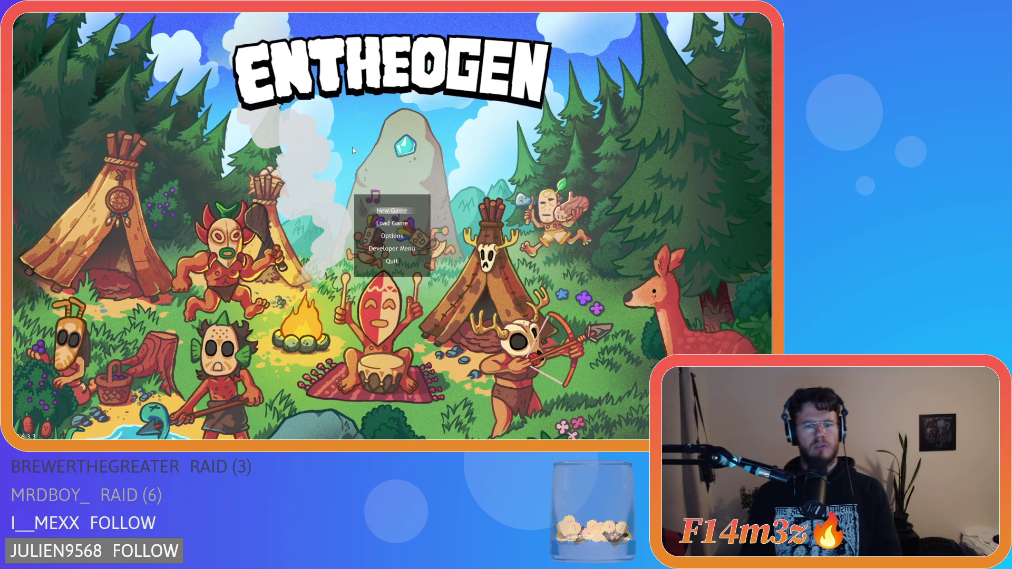
{"action": "key", "text": "Return"}
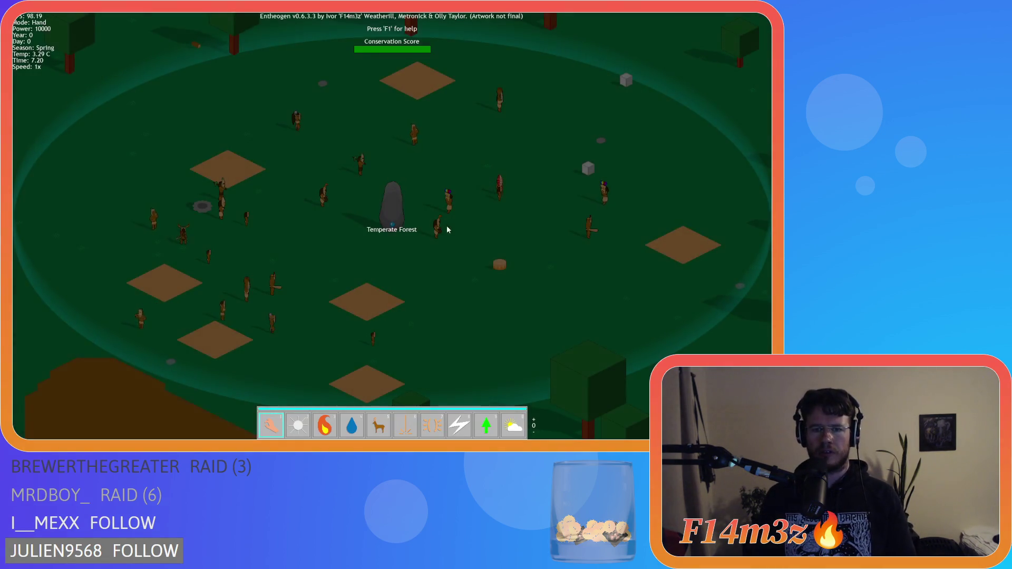
{"action": "key", "text": "8"}
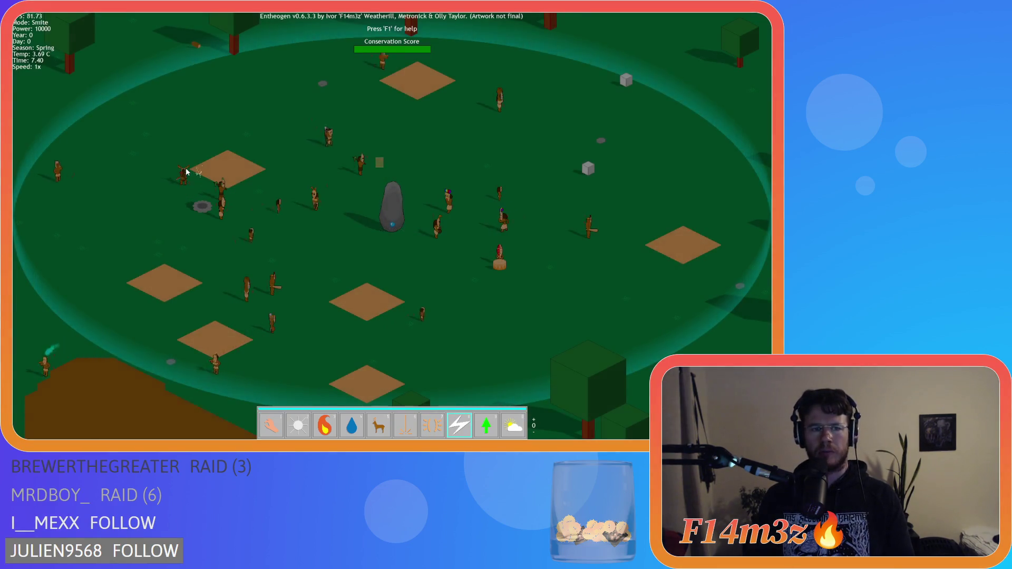
{"action": "key", "text": "a"}
{"action": "key", "text": "t"}
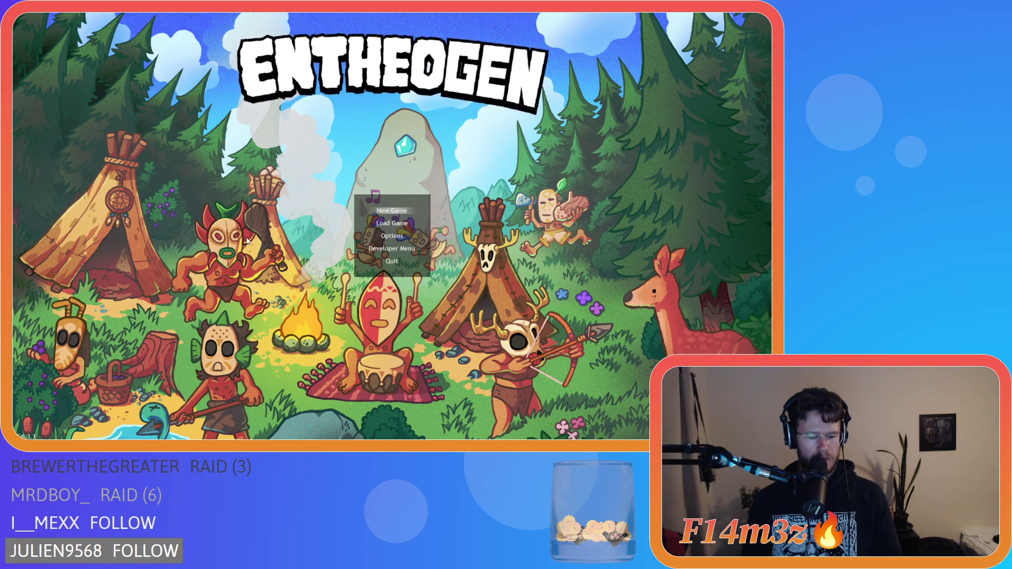
Start a new game and inspect a tribe member in the Tribe window before closing it
{"action": "key", "text": "Return"}
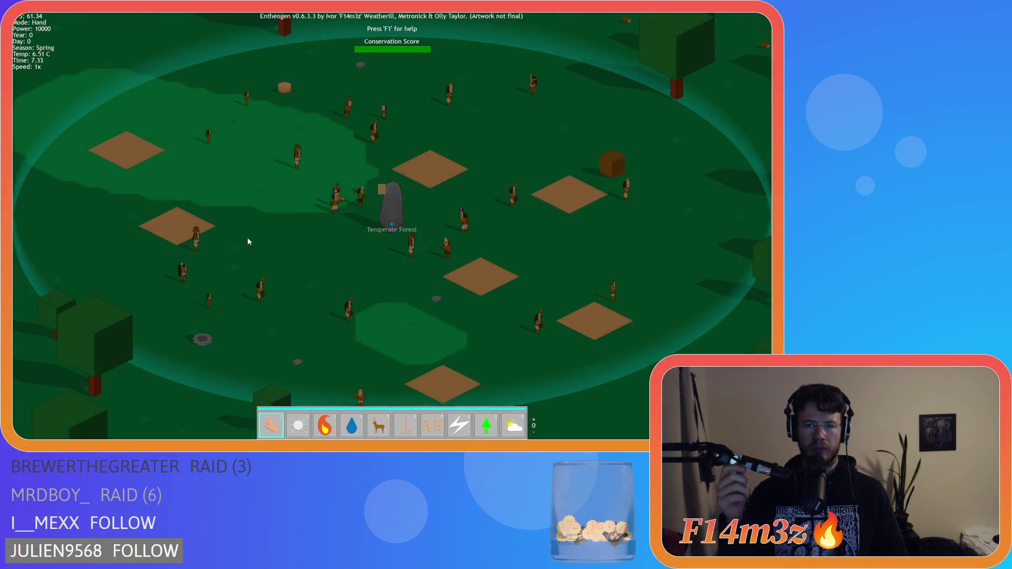
{"action": "left_click", "coordinate": [277, 238]}
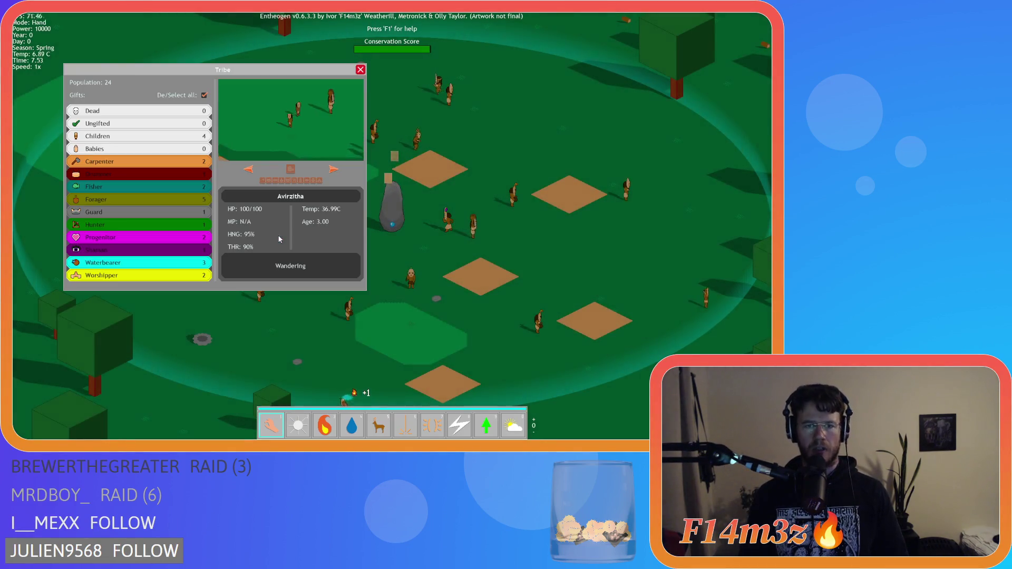
{"action": "key", "text": "a"}
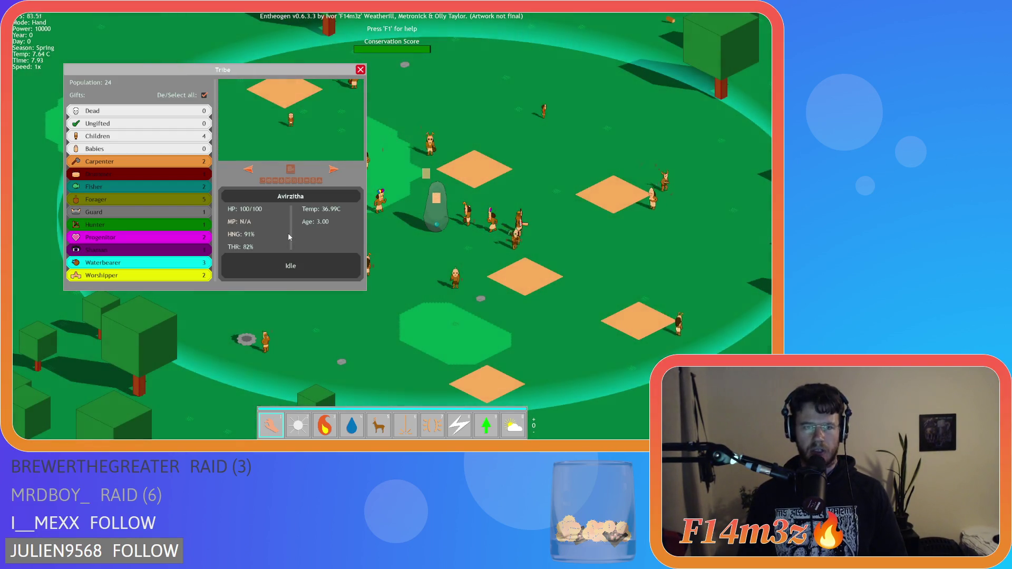
{"action": "key", "text": "Escape"}
Pan the camera around the village map with the WASD keys
{"action": "key", "text": "d"}
{"action": "key", "text": "s"}
{"action": "key", "text": "a"}
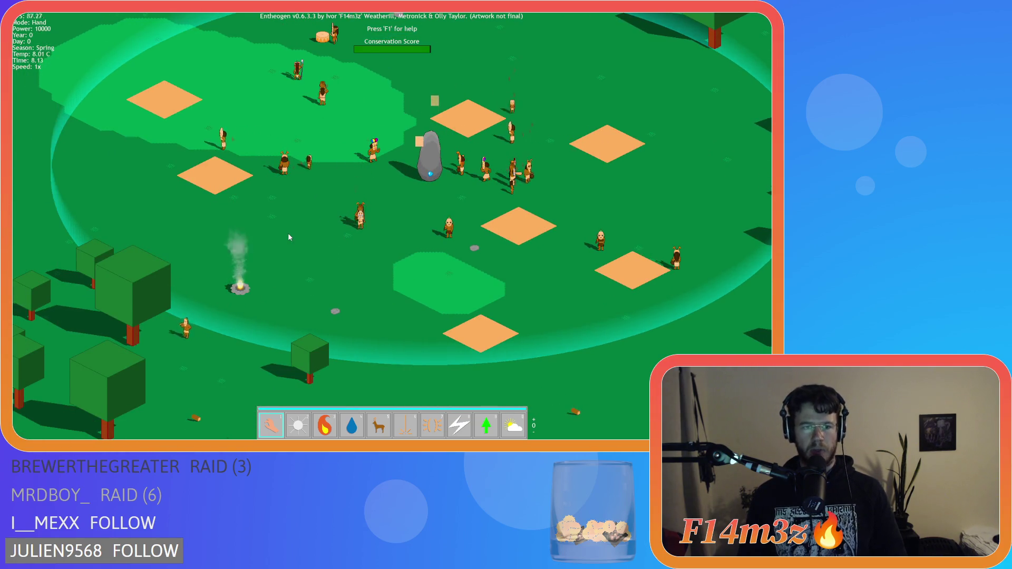
{"action": "key", "text": "a"}
{"action": "key", "text": "s"}
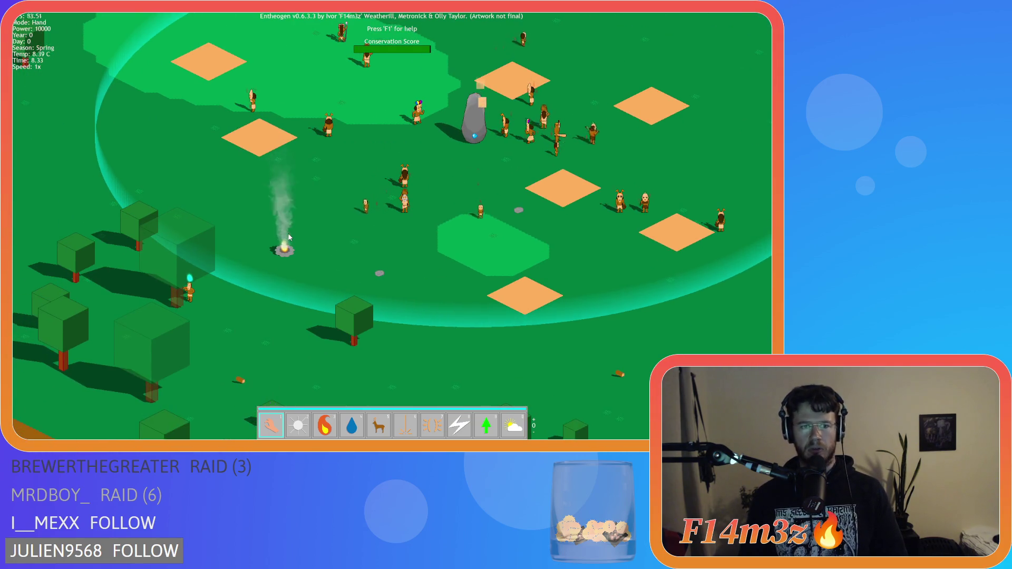
{"action": "key", "text": "a"}
{"action": "key", "text": "w"}
{"action": "key", "text": "d"}
{"action": "key", "text": "s"}
Toggle the Tribe window open and closed with T while panning over the map
{"action": "key", "text": "t"}
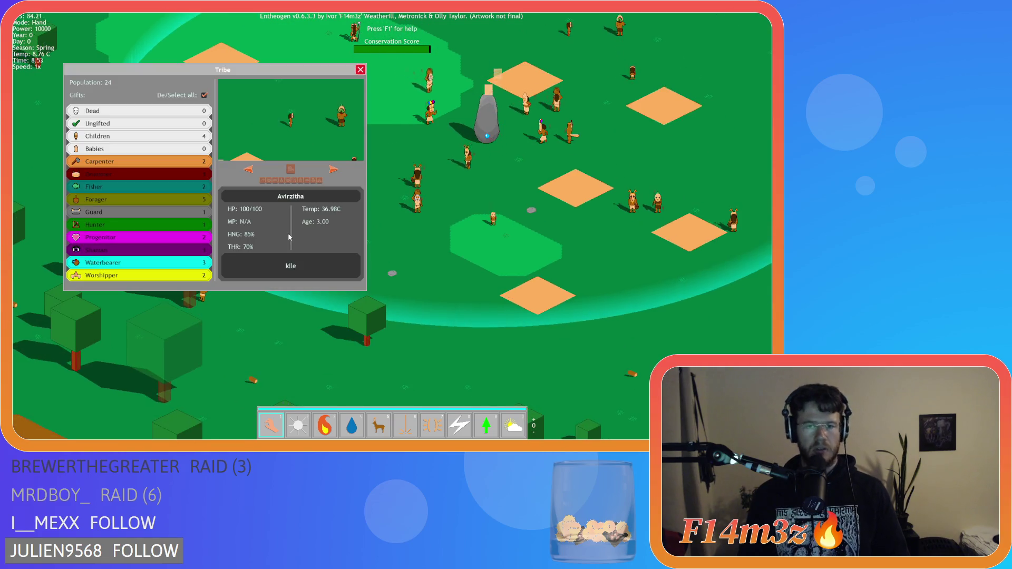
{"action": "key", "text": "t"}
{"action": "key", "text": "w"}
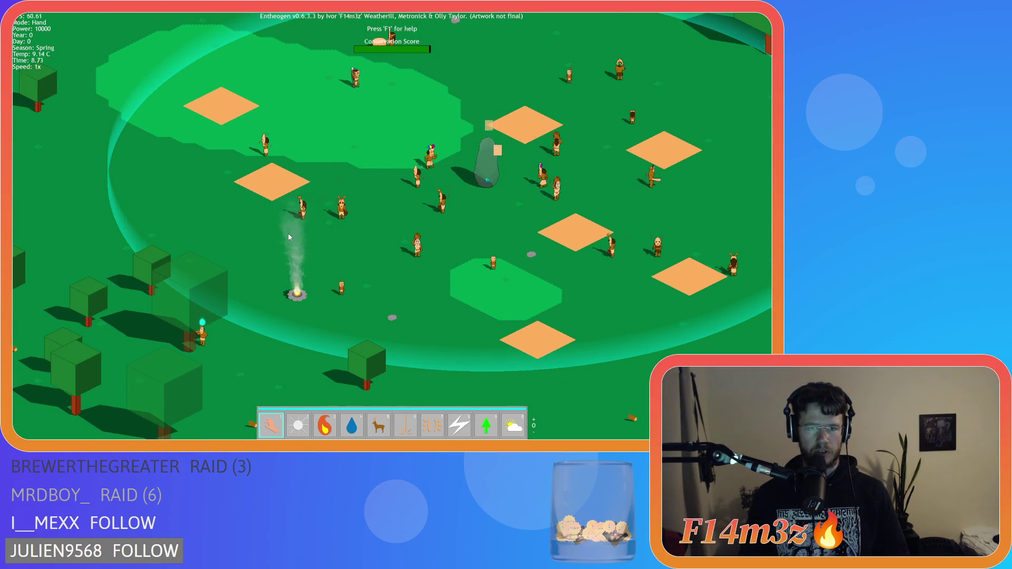
{"action": "key", "text": "t"}
{"action": "key", "text": "t"}
{"action": "key", "text": "w"}
{"action": "key", "text": "d"}
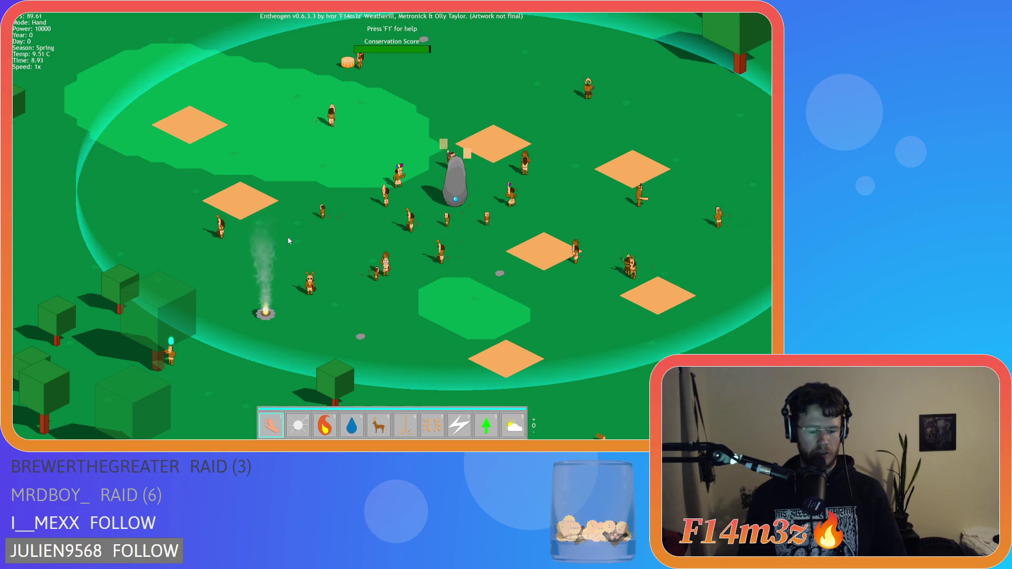
{"action": "key", "text": "t"}
Pan across the village and switch to the Smite power with key 8
{"action": "key", "text": "a"}
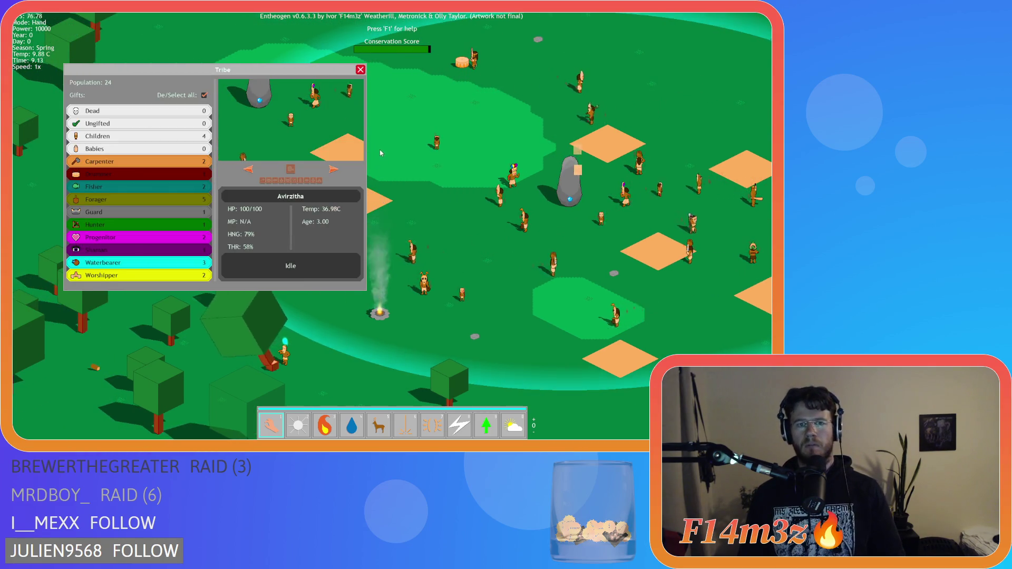
{"action": "key", "text": "a"}
{"action": "key", "text": "w"}
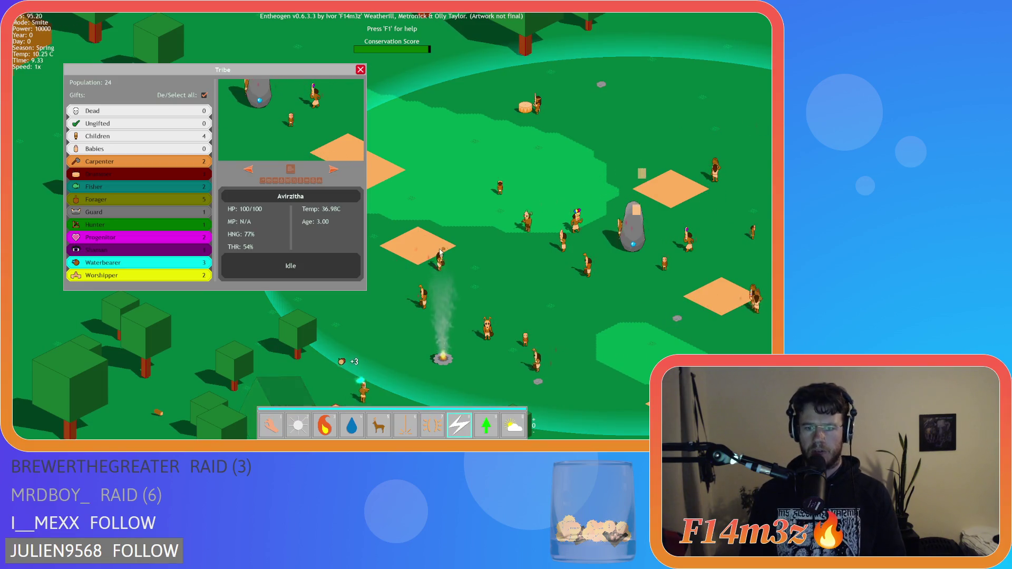
{"action": "key", "text": "8"}
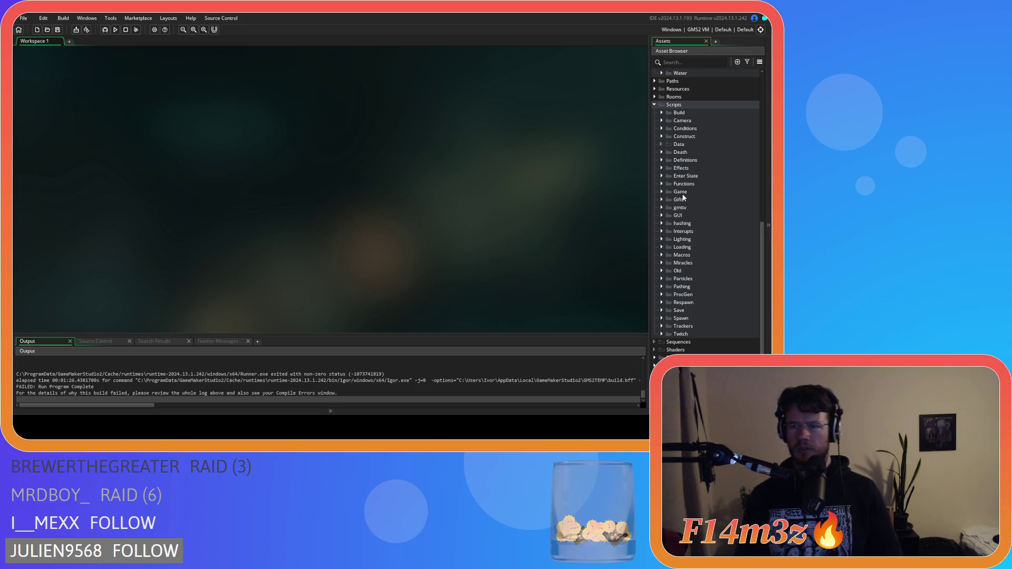
Expand Scripts > Death, open sc_deathHuman, and inspect the followCamTargetNo and currentStruct assignment lines
{"action": "scroll", "coordinate": [680, 195], "scroll_direction": "up", "scroll_amount": 5}
{"action": "left_click", "coordinate": [662, 263]}
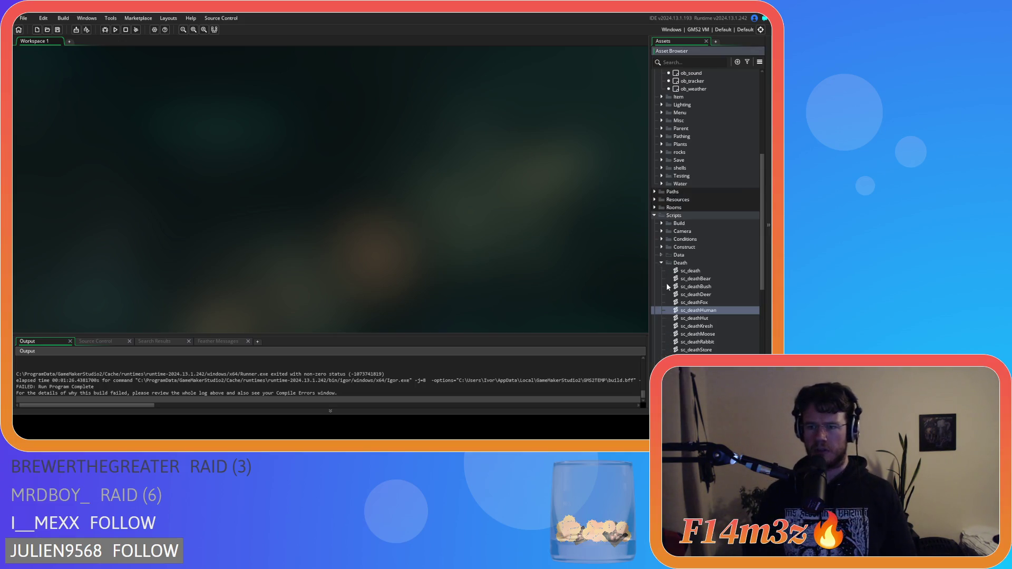
{"action": "scroll", "coordinate": [672, 287], "scroll_direction": "down", "scroll_amount": 2}
{"action": "double_click", "coordinate": [701, 263]}
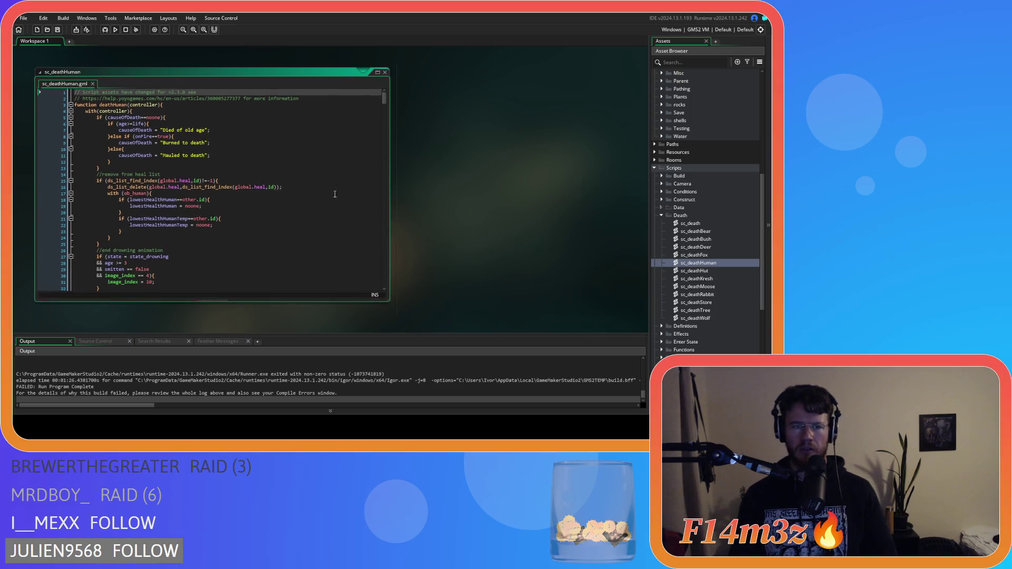
{"action": "scroll", "coordinate": [311, 173], "scroll_direction": "down", "scroll_amount": 10}
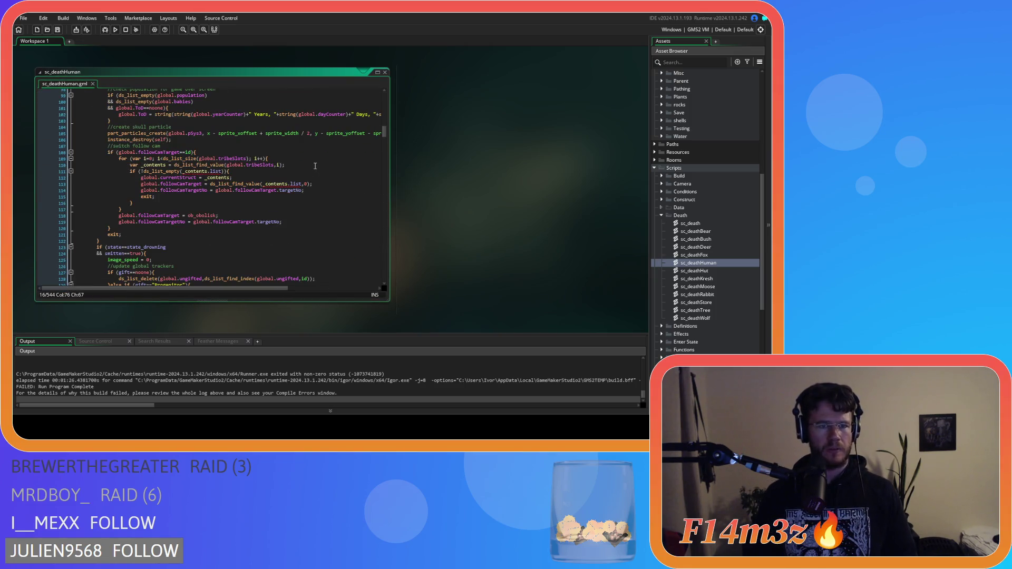
{"action": "left_click", "coordinate": [293, 191]}
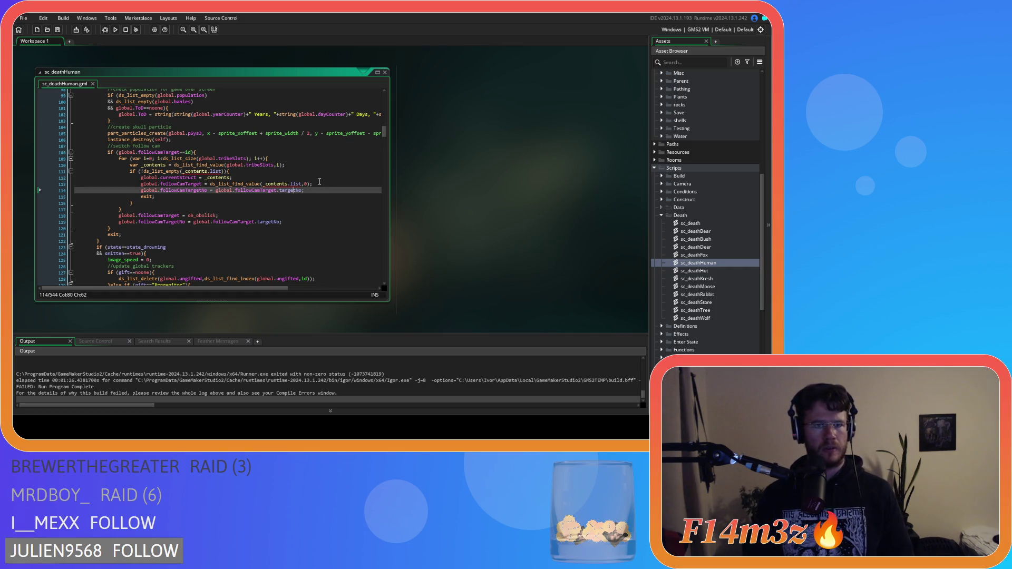
{"action": "left_click", "coordinate": [307, 177]}
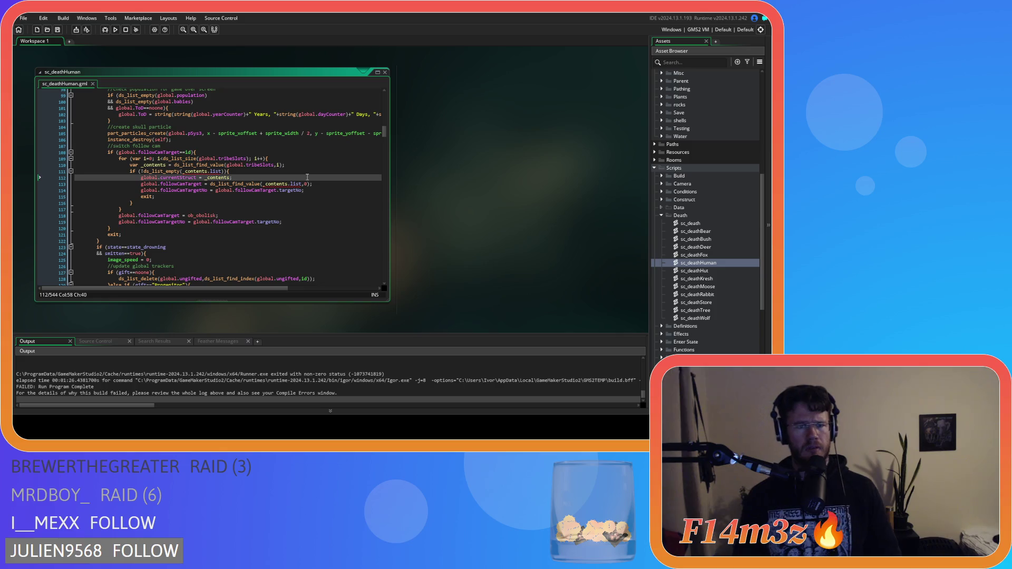
{"action": "scroll", "coordinate": [177, 389], "scroll_direction": "up", "scroll_amount": 3}
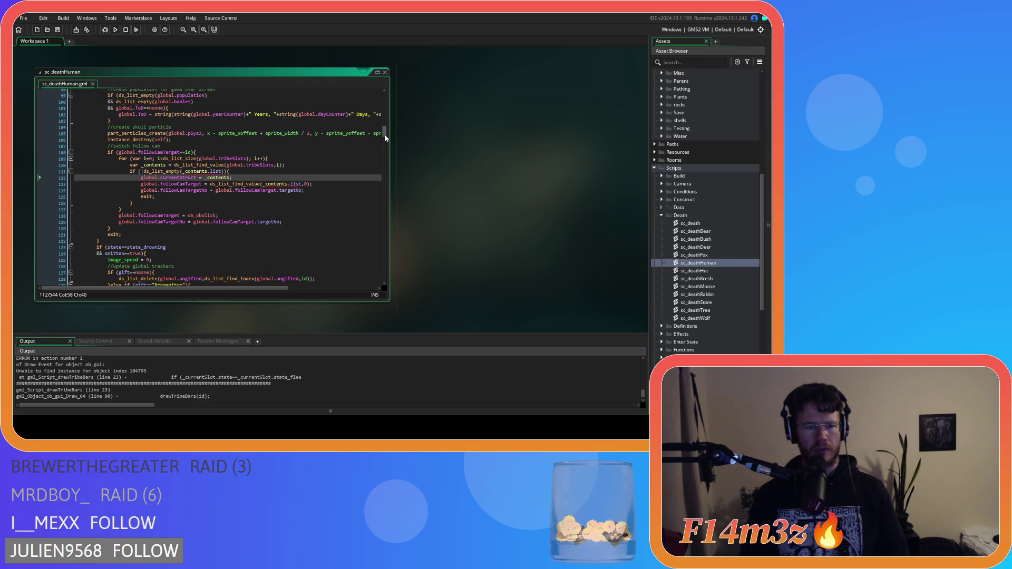
{"action": "mouse_move", "coordinate": [385, 135]}
{"action": "left_mouse_down"}
{"action": "mouse_move", "coordinate": [385, 105]}
{"action": "mouse_move", "coordinate": [388, 127]}
{"action": "mouse_move", "coordinate": [387, 113]}
{"action": "left_mouse_up"}
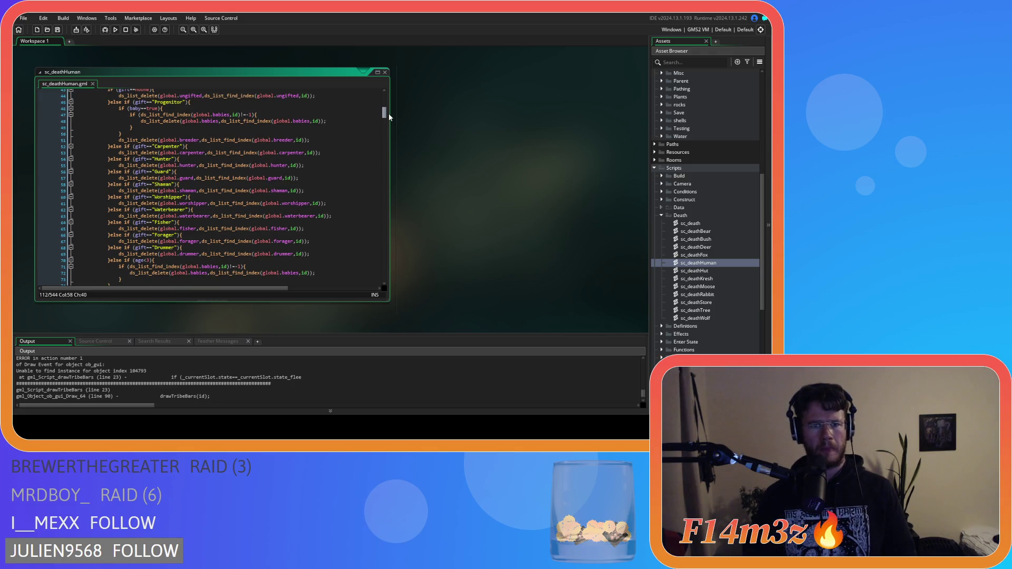
{"action": "scroll", "coordinate": [388, 113], "scroll_direction": "up", "scroll_amount": 3}
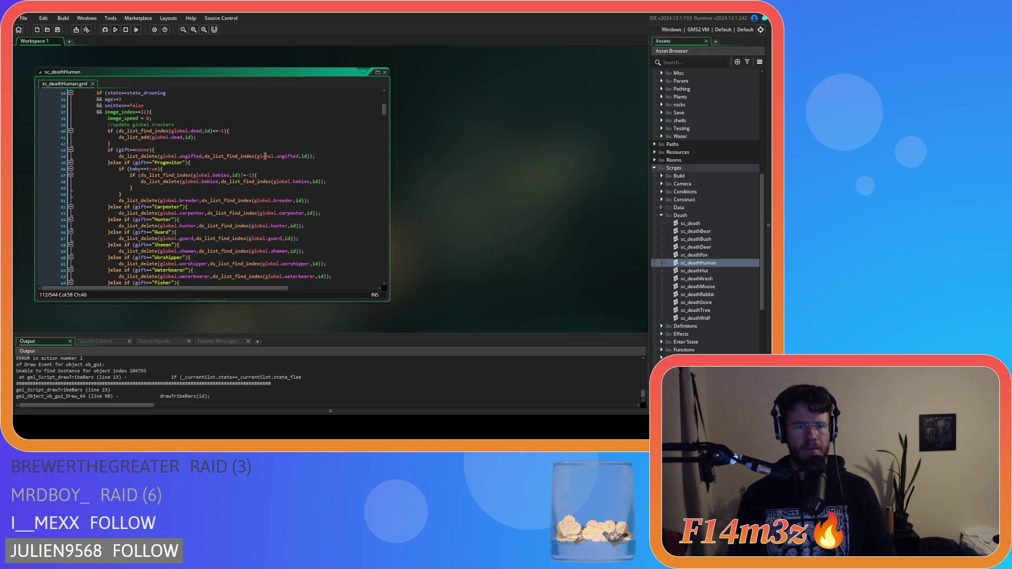
{"action": "left_click", "coordinate": [265, 156]}
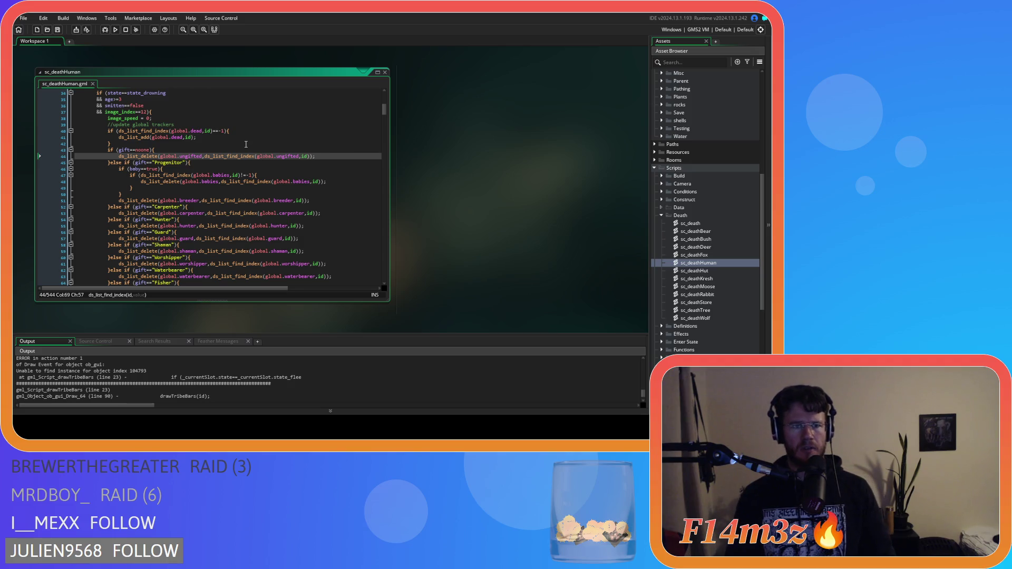
{"action": "scroll", "coordinate": [246, 144], "scroll_direction": "up", "scroll_amount": 1}
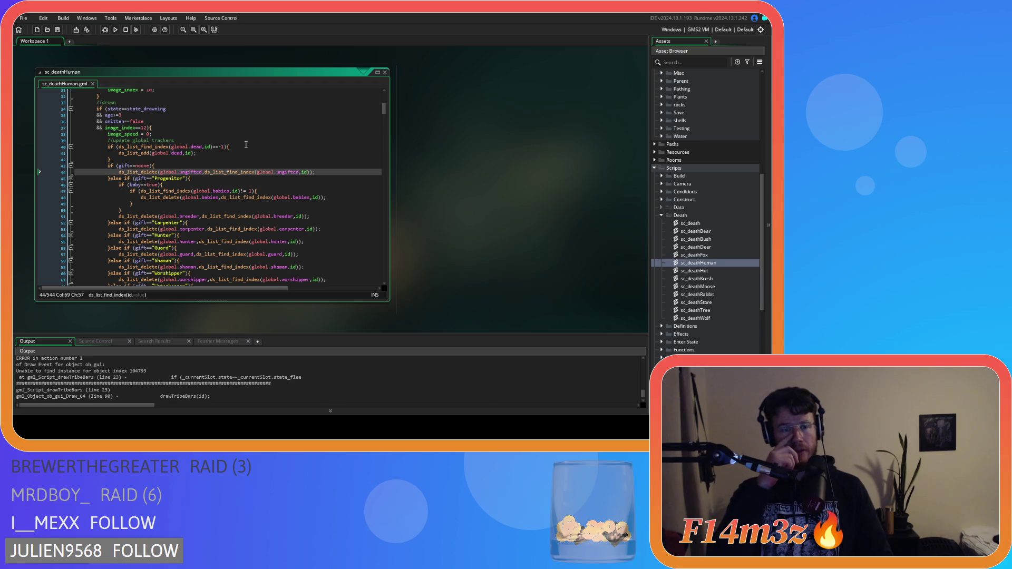
Delete the drowning branch's global.dead tracking lines, undo a stray duplicate, and search for 'dead'
{"action": "left_click_drag", "start_coordinate": [112, 159], "coordinate": [46, 149]}
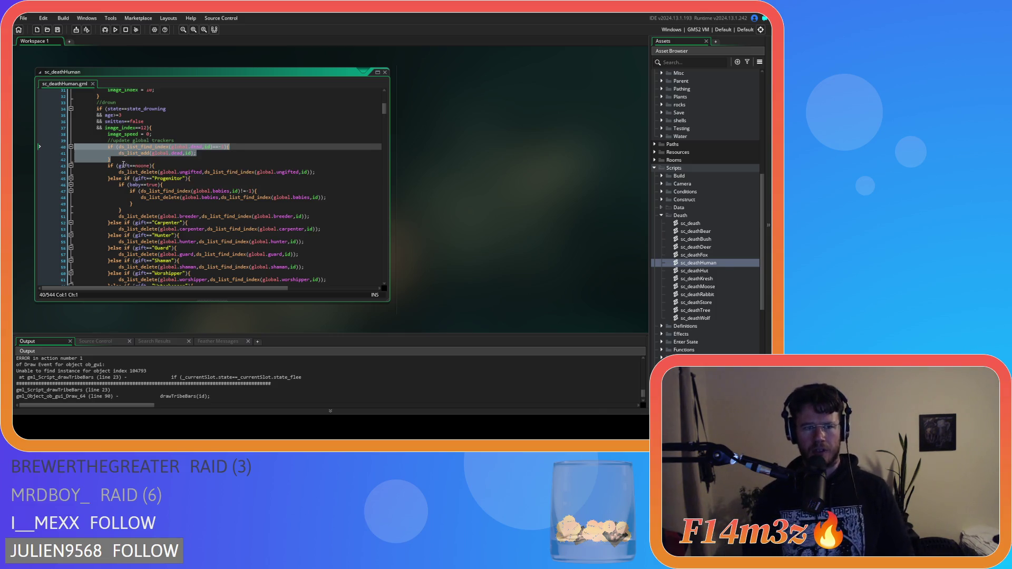
{"action": "key", "text": "Delete"}
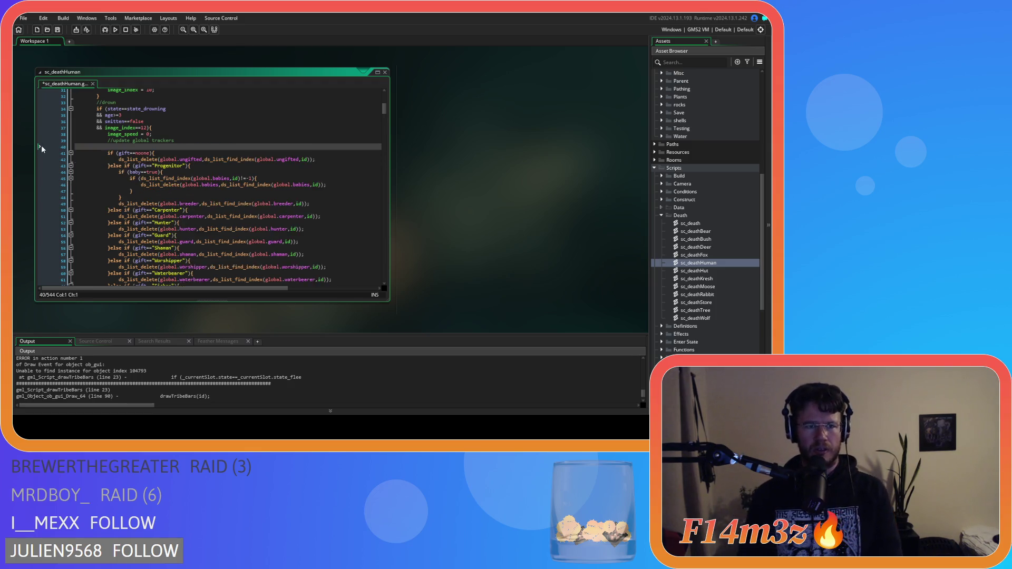
{"action": "key", "text": "BackSpace"}
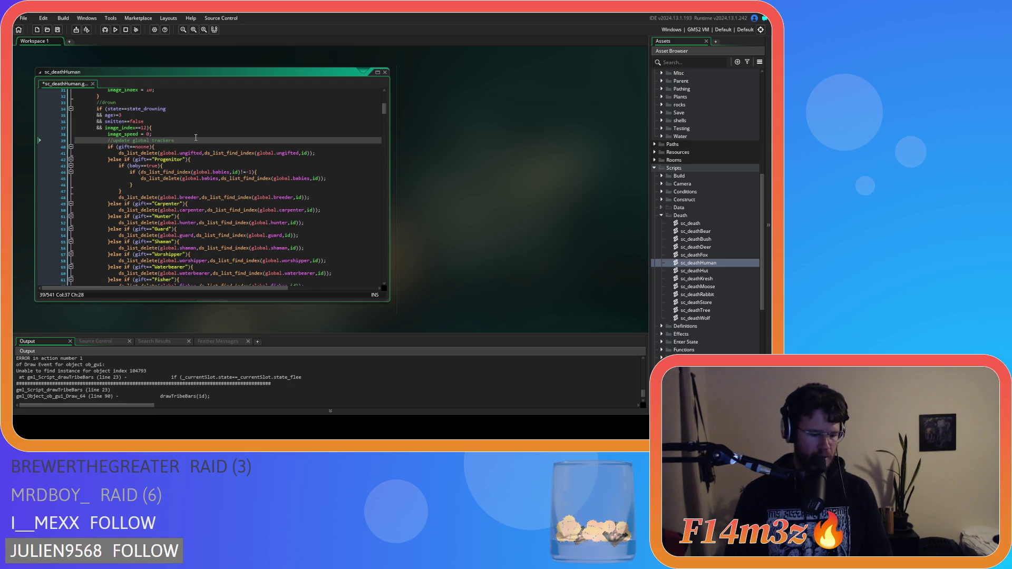
{"action": "key", "text": "ctrl+d"}
{"action": "key", "text": "ctrl+z"}
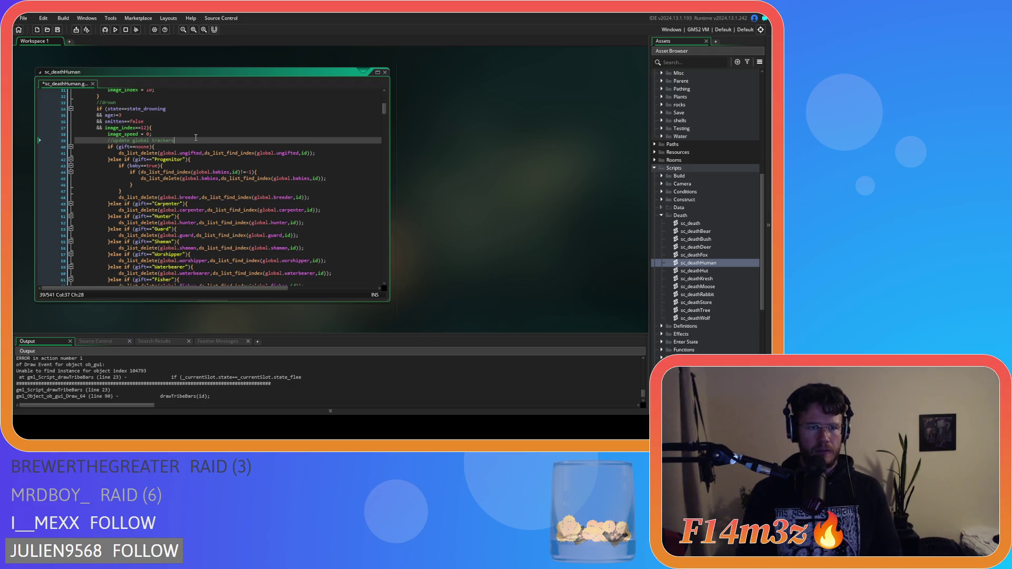
{"action": "key", "text": "ctrl+f"}
{"action": "type", "text": "dead"}
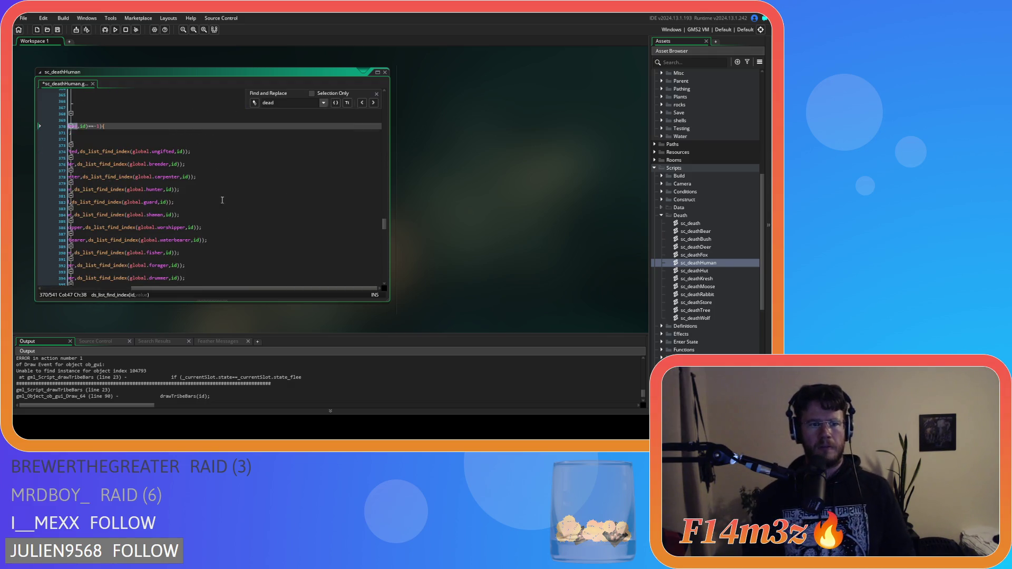
{"action": "left_click_drag", "start_coordinate": [226, 288], "coordinate": [135, 288]}
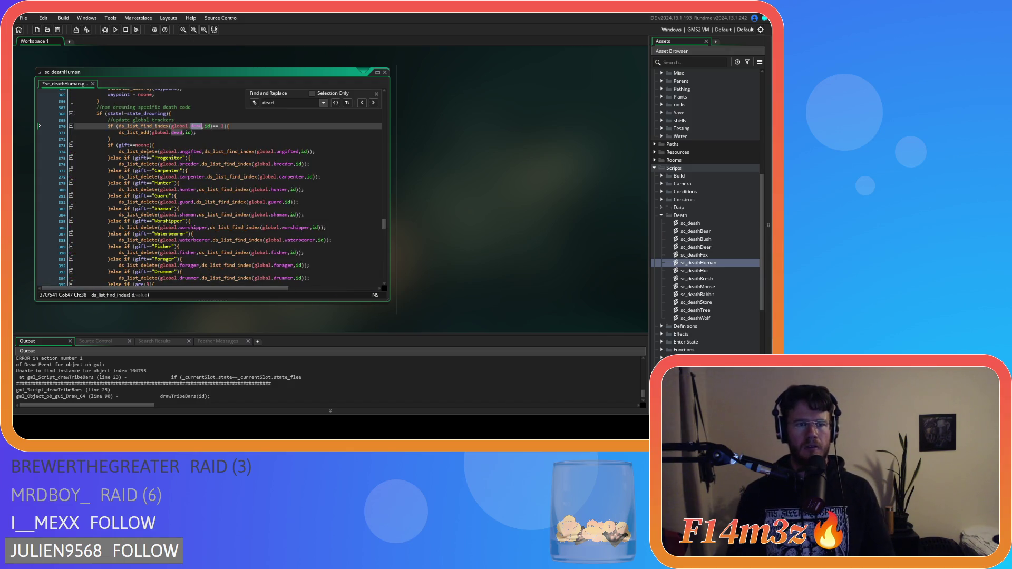
{"action": "left_click", "coordinate": [375, 103]}
{"action": "left_click", "coordinate": [375, 102]}
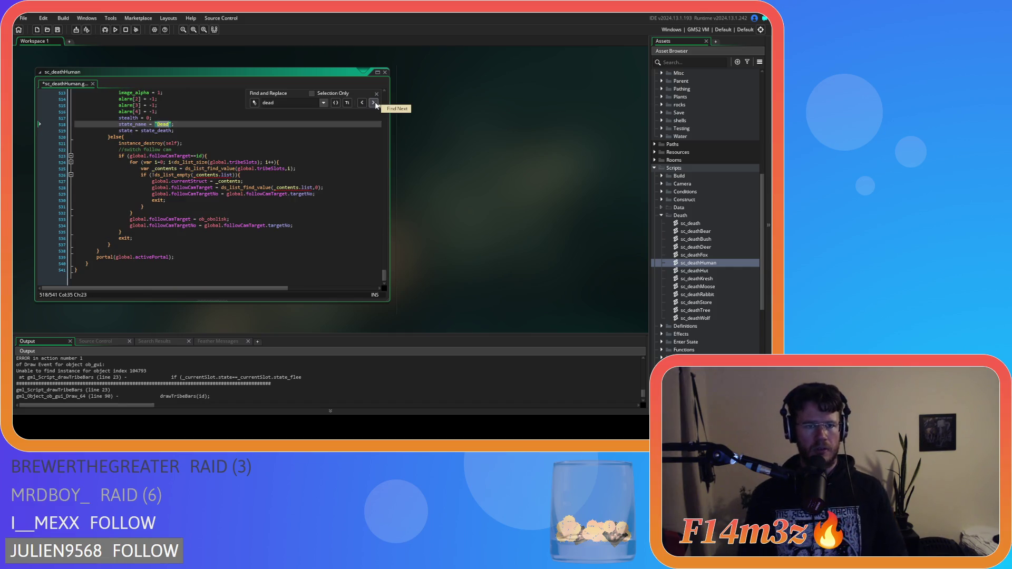
{"action": "left_click", "coordinate": [374, 102]}
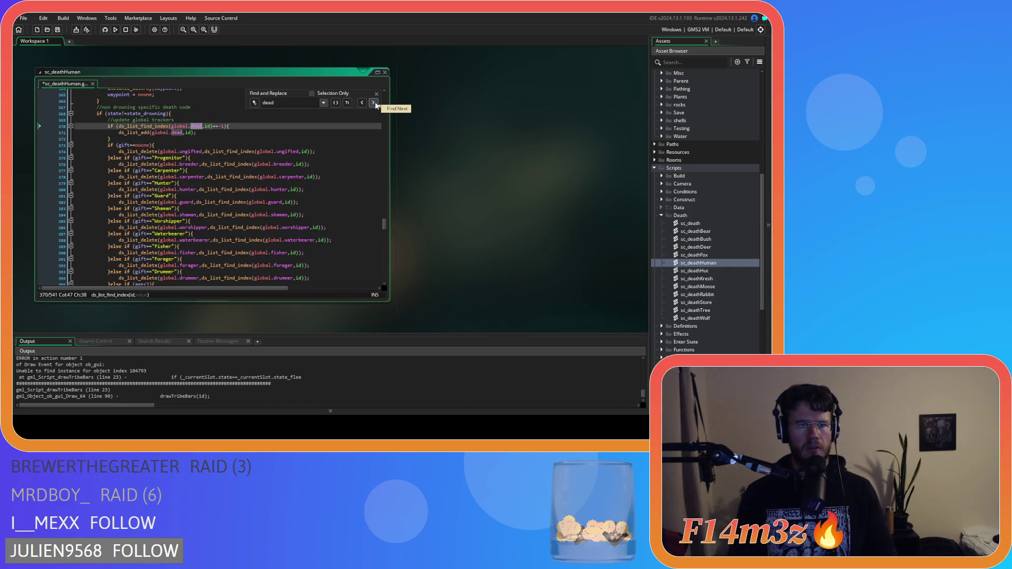
{"action": "left_click", "coordinate": [375, 102]}
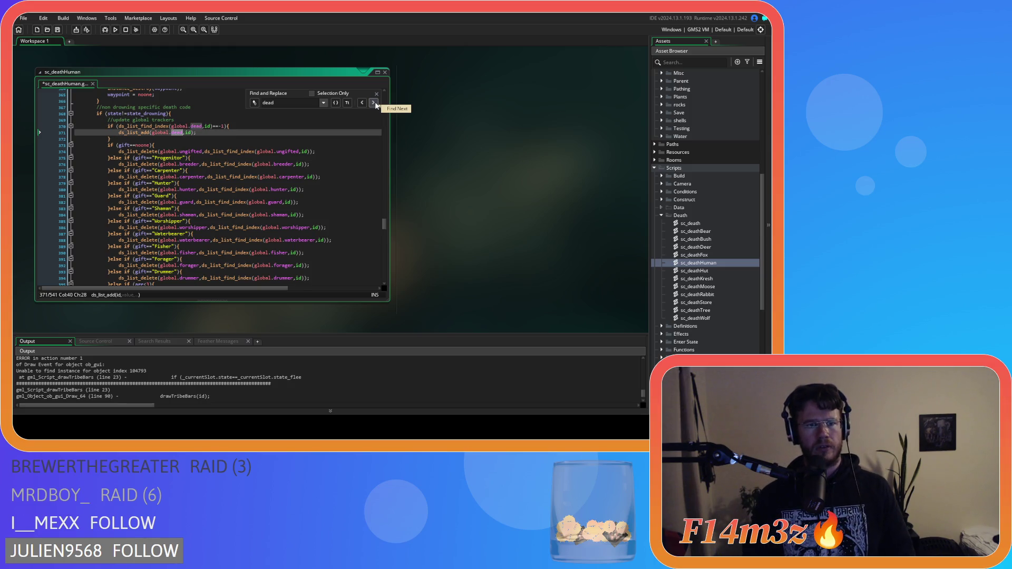
{"action": "left_click", "coordinate": [375, 102]}
{"action": "left_click", "coordinate": [375, 102]}
{"action": "left_click", "coordinate": [374, 103]}
{"action": "left_click", "coordinate": [374, 103]}
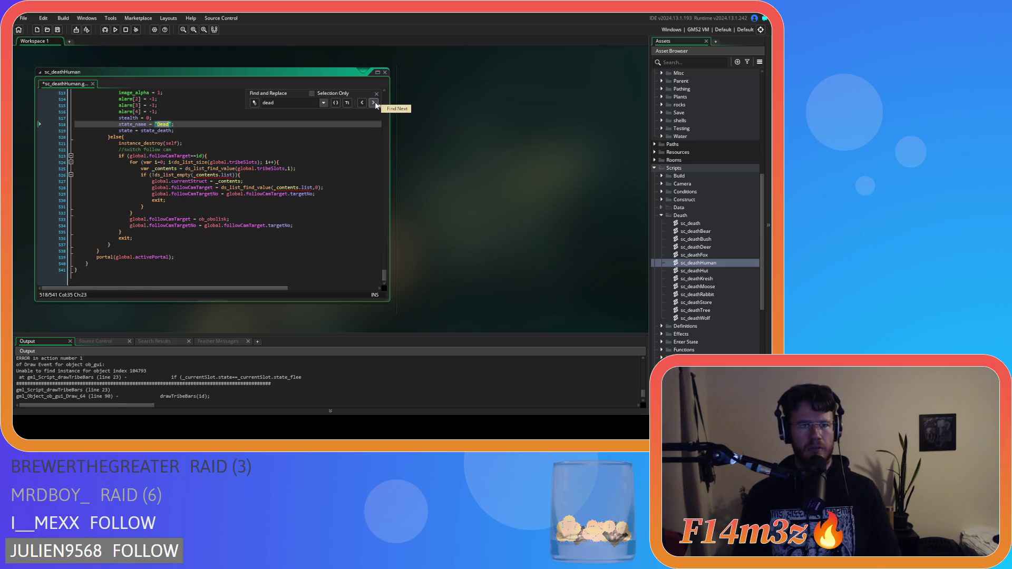
{"action": "left_click", "coordinate": [376, 94]}
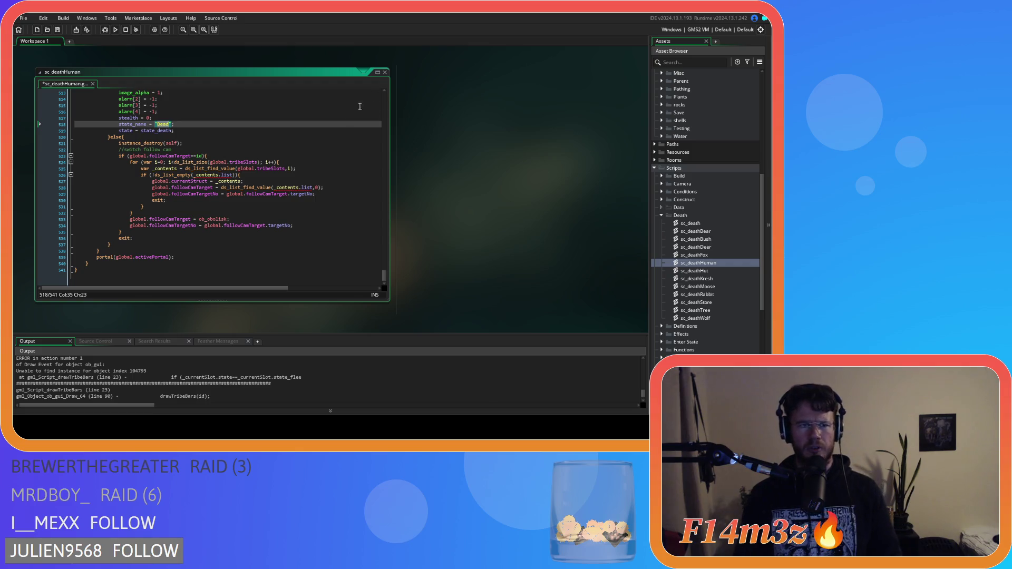
{"action": "scroll", "coordinate": [270, 186], "scroll_direction": "up", "scroll_amount": 5}
{"action": "scroll", "coordinate": [269, 186], "scroll_direction": "up", "scroll_amount": 14}
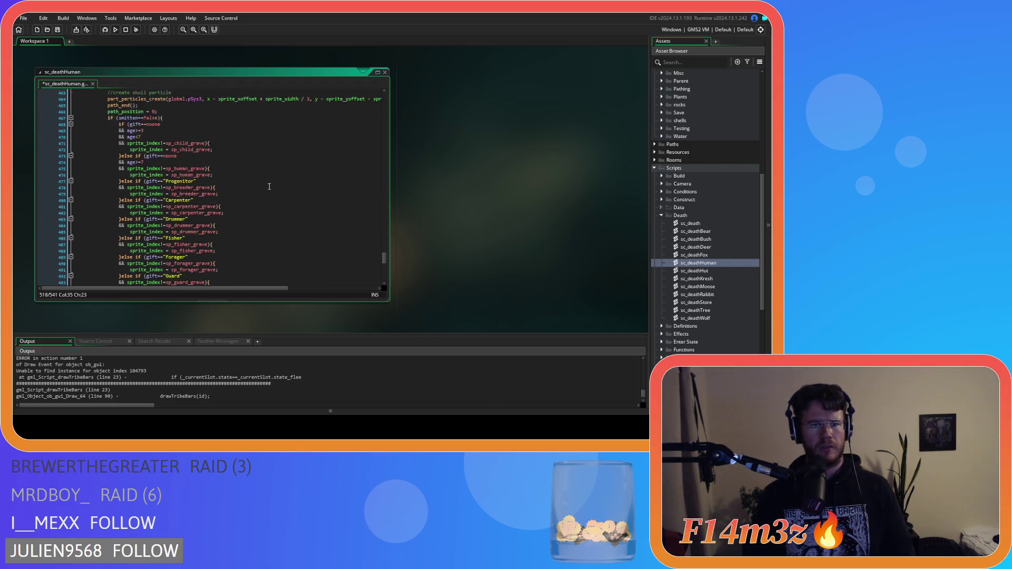
{"action": "left_click", "coordinate": [177, 165]}
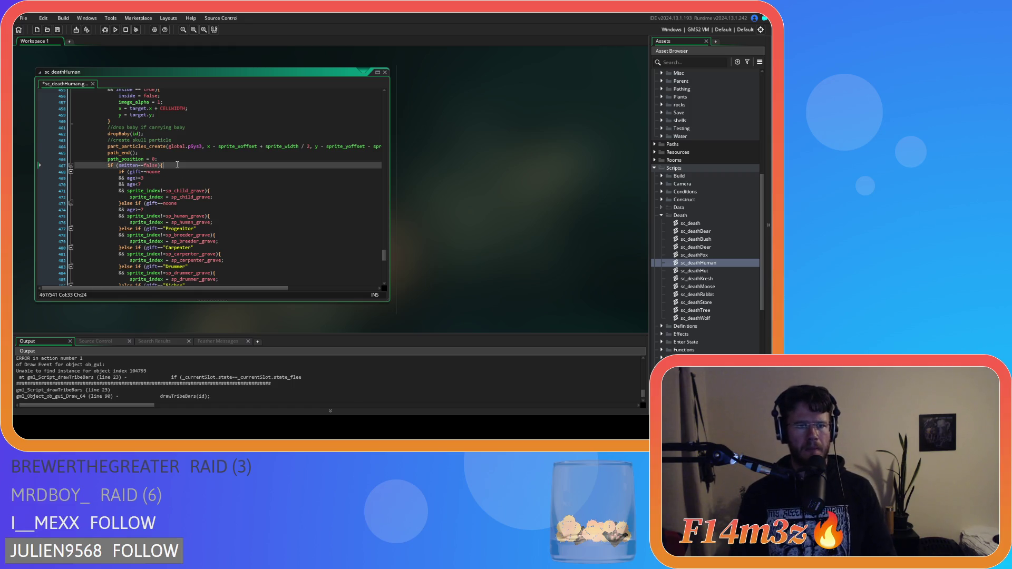
{"action": "scroll", "coordinate": [200, 163], "scroll_direction": "down", "scroll_amount": 18}
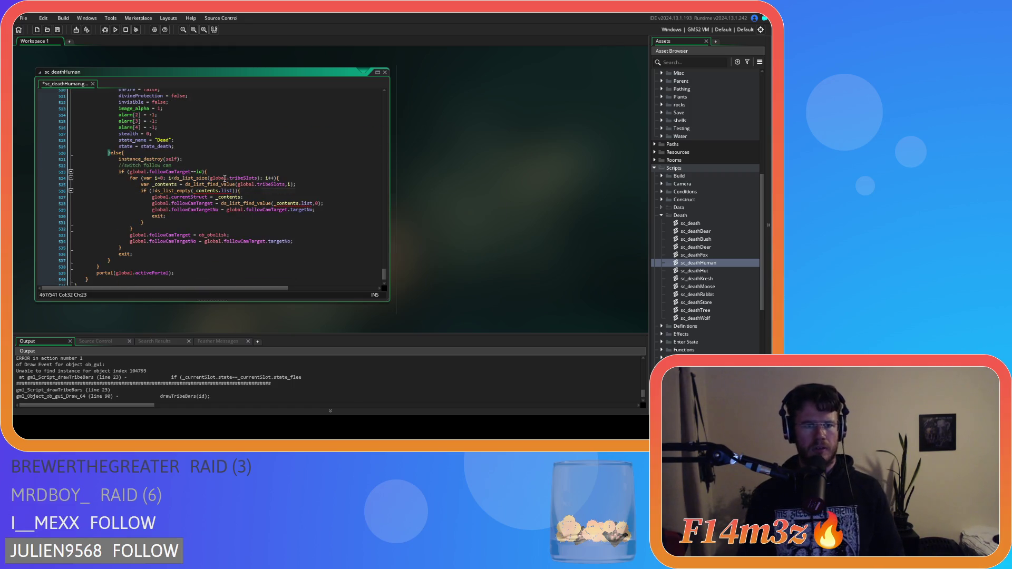
{"action": "key", "text": "F5"}
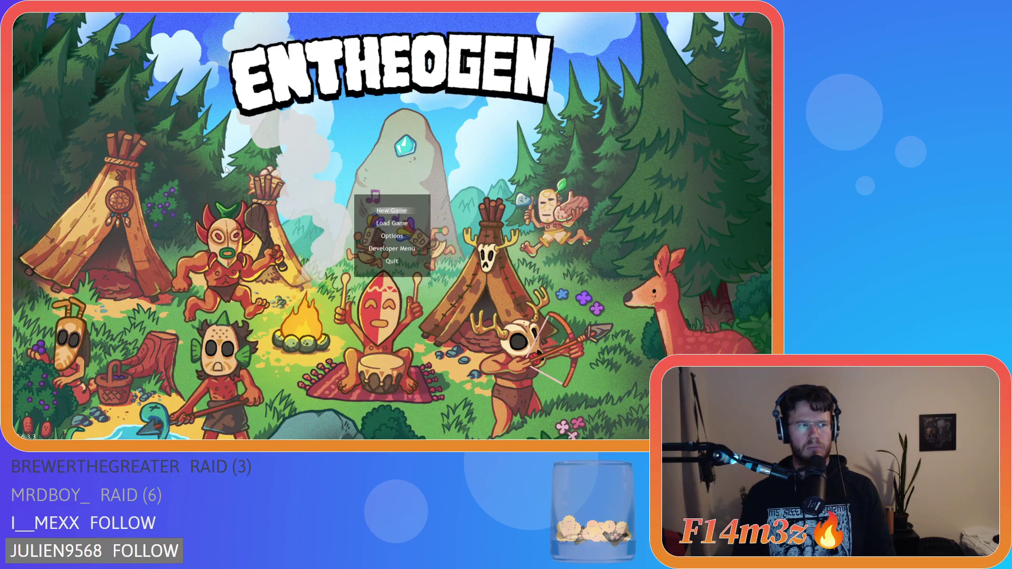
Quit the running game and inspect the tribe slots loop line in sc_deathHuman
{"action": "key", "text": "Escape"}
{"action": "left_click", "coordinate": [296, 175]}
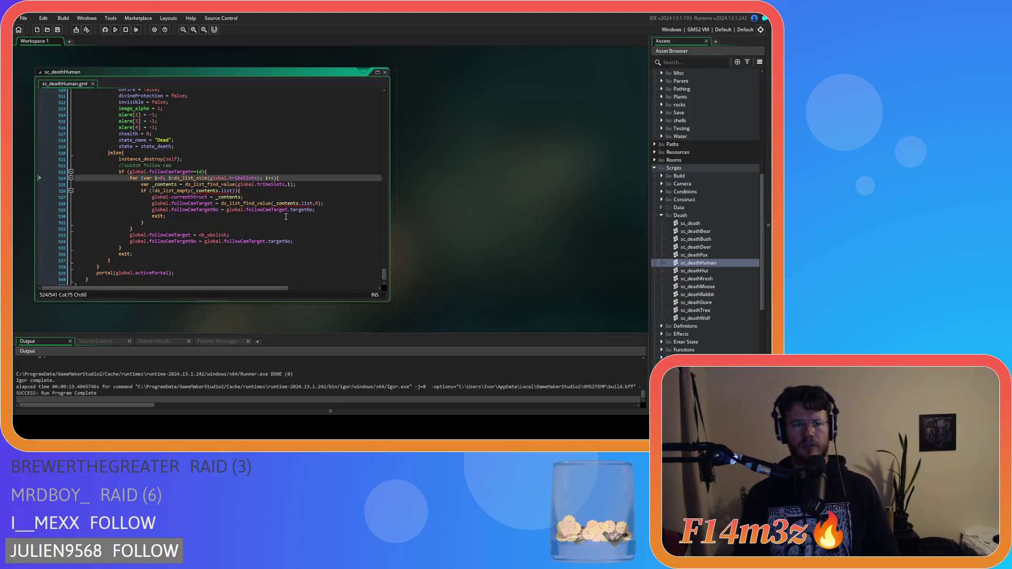
Undo the re-inserted global.dead tracking lines and the leftover blank line in the drowning branch
{"action": "key", "text": "ctrl+z"}
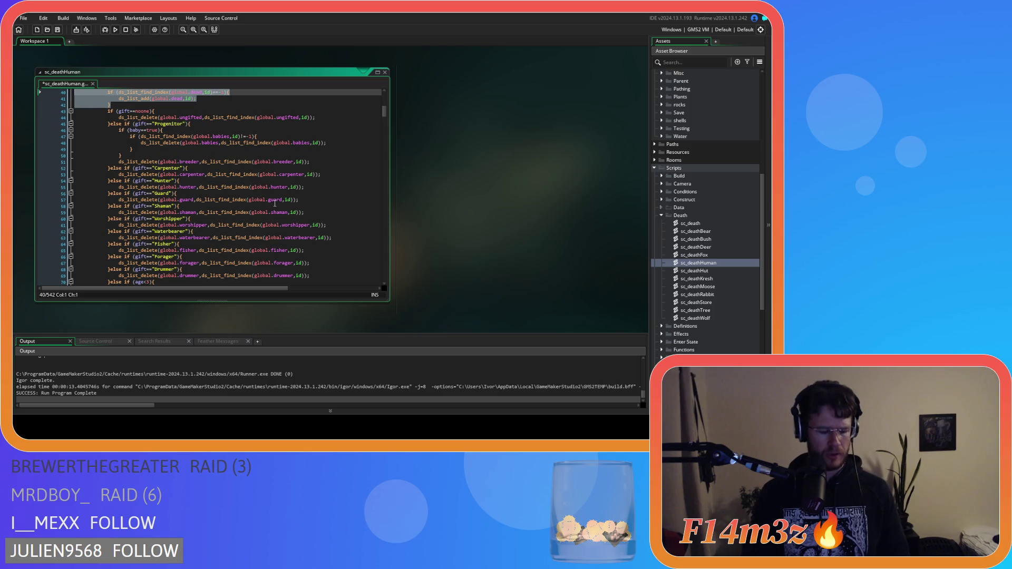
{"action": "scroll", "coordinate": [208, 150], "scroll_direction": "up", "scroll_amount": 3}
{"action": "key", "text": "ctrl+z"}
{"action": "key", "text": "ctrl+z"}
{"action": "key", "text": "ctrl+z"}
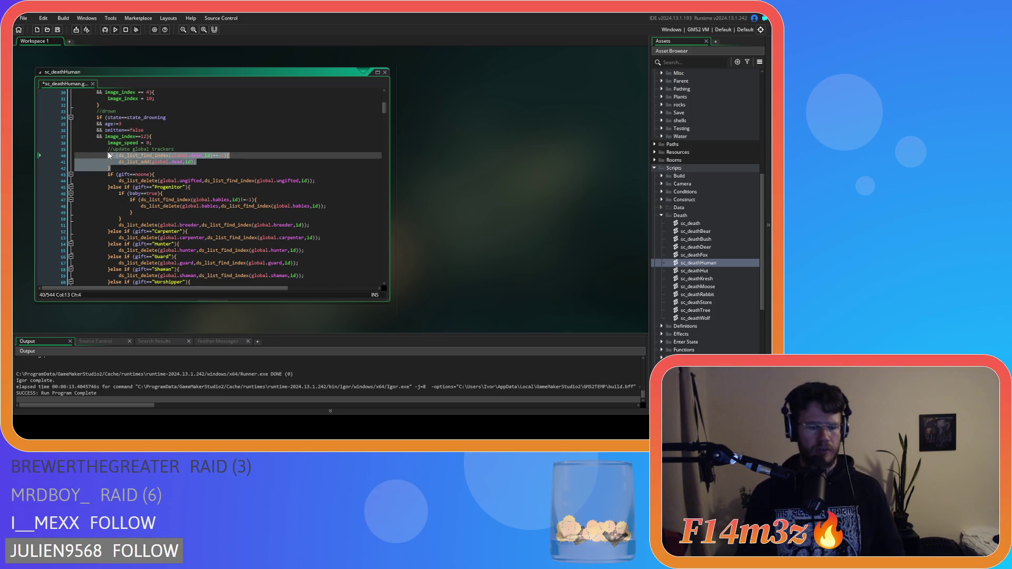
{"action": "key", "text": "ctrl+z"}
{"action": "key", "text": "ctrl+z"}
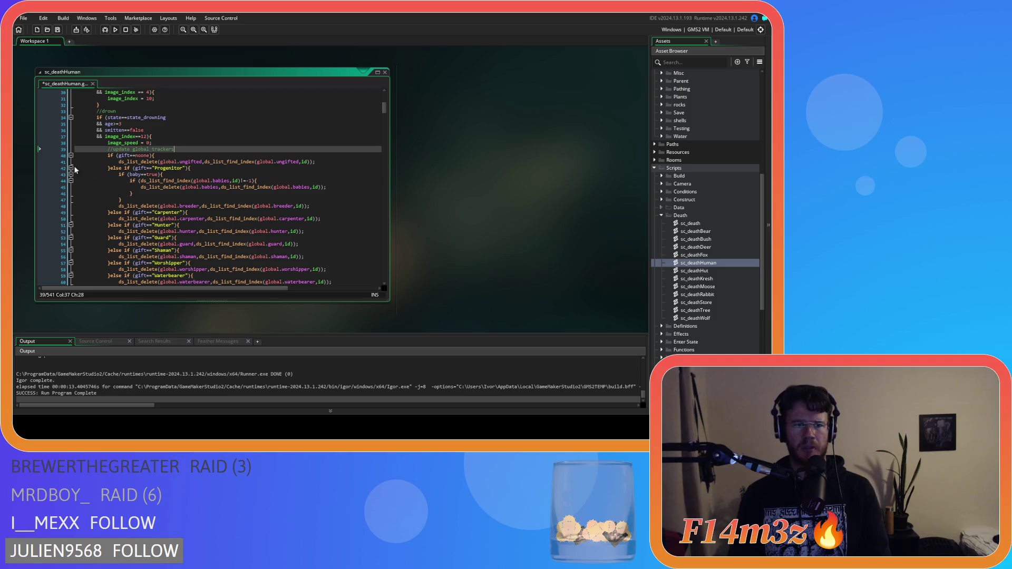
{"action": "scroll", "coordinate": [198, 180], "scroll_direction": "up", "scroll_amount": 8}
{"action": "scroll", "coordinate": [236, 186], "scroll_direction": "down", "scroll_amount": 7}
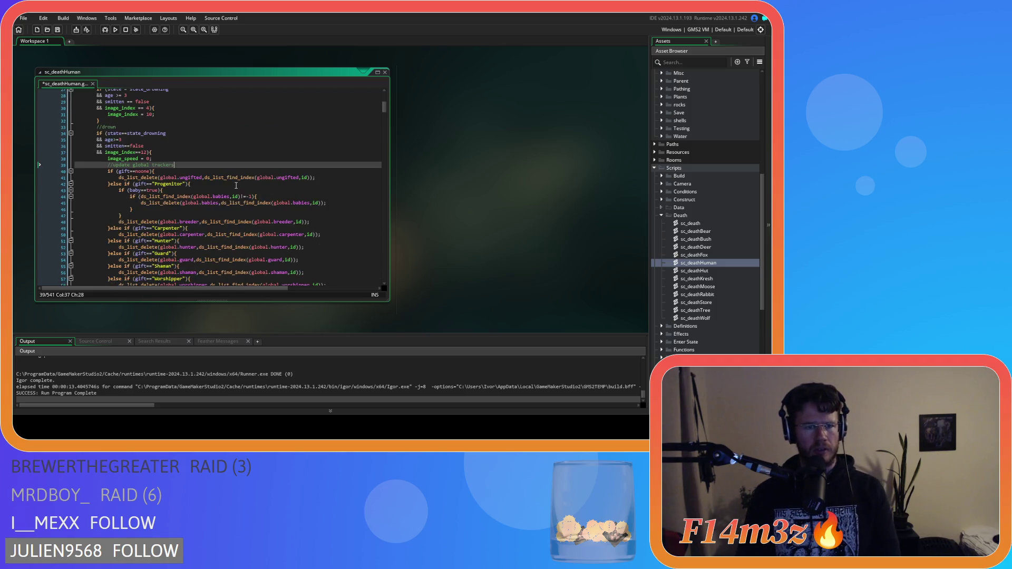
Scroll through sc_deathHuman to review the later non-drowning global.dead and gift list code
{"action": "scroll", "coordinate": [234, 184], "scroll_direction": "up", "scroll_amount": 3}
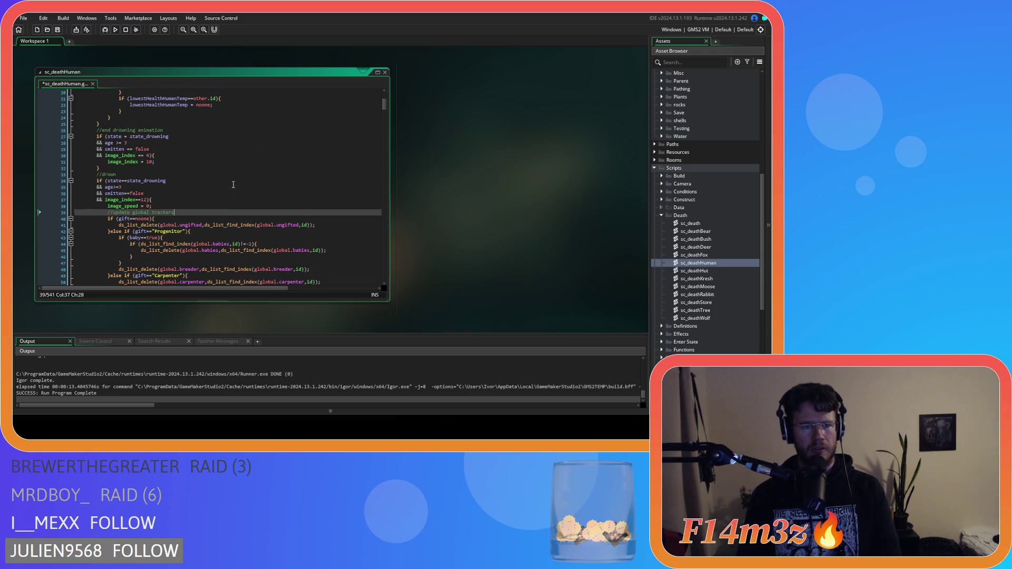
{"action": "scroll", "coordinate": [234, 185], "scroll_direction": "down", "scroll_amount": 5}
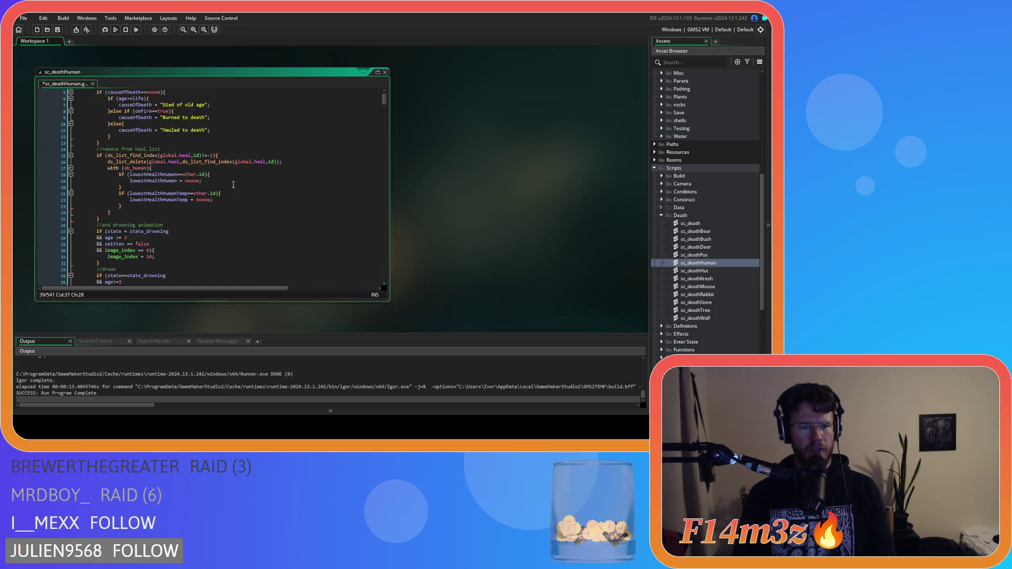
{"action": "scroll", "coordinate": [234, 185], "scroll_direction": "up", "scroll_amount": 5}
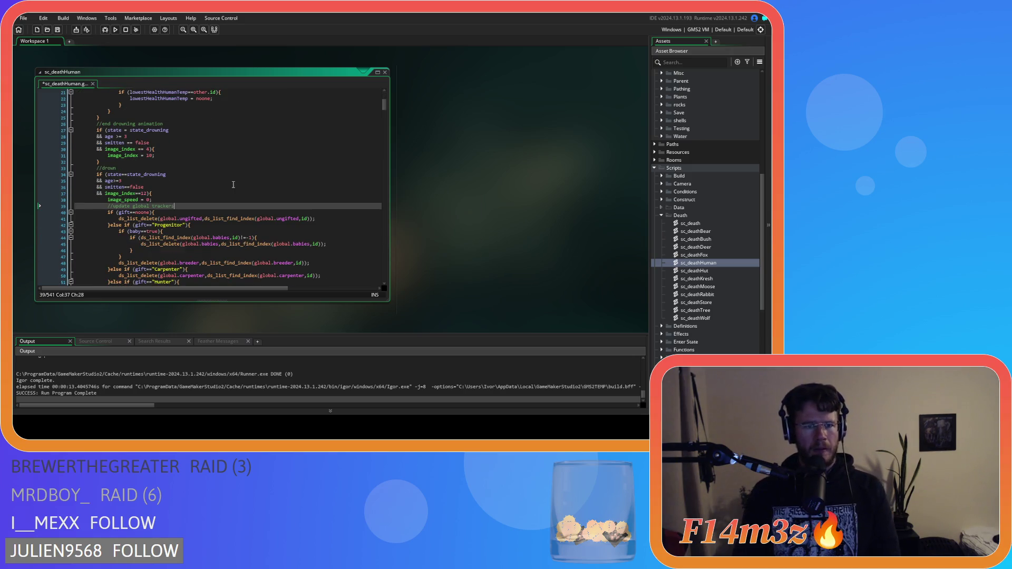
{"action": "scroll", "coordinate": [234, 184], "scroll_direction": "down", "scroll_amount": 20}
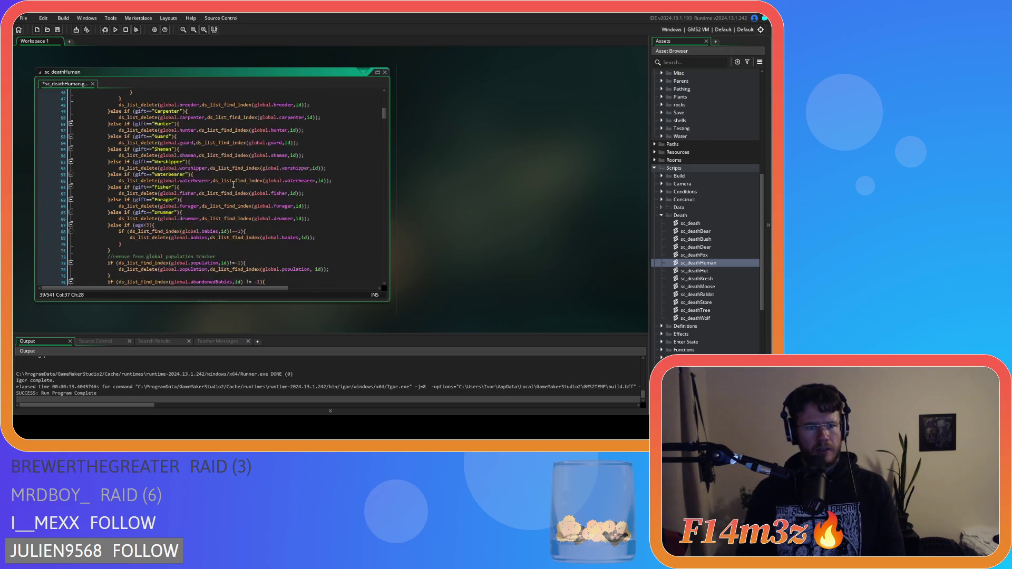
{"action": "scroll", "coordinate": [233, 184], "scroll_direction": "down", "scroll_amount": 12}
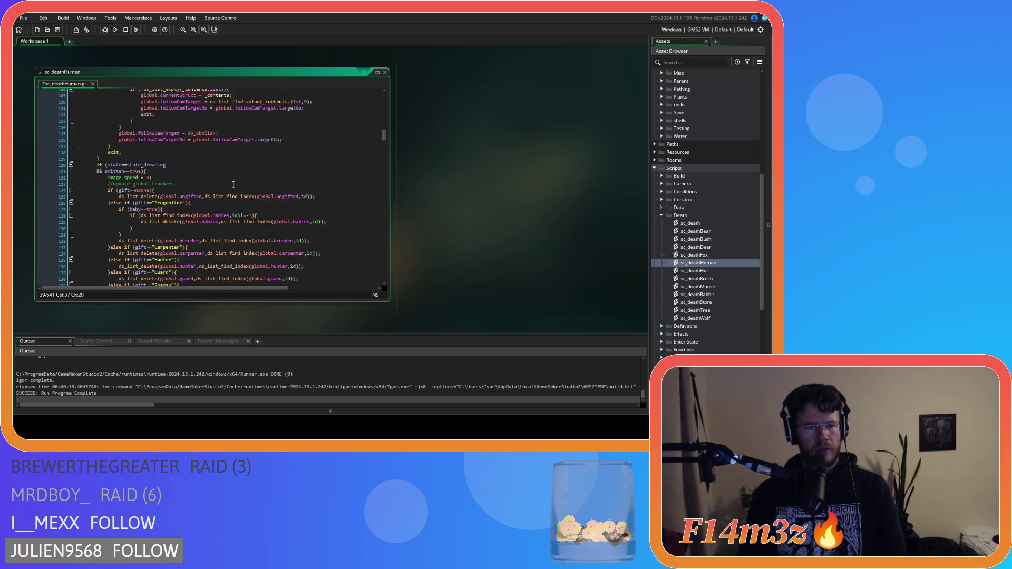
{"action": "scroll", "coordinate": [234, 185], "scroll_direction": "down", "scroll_amount": 20}
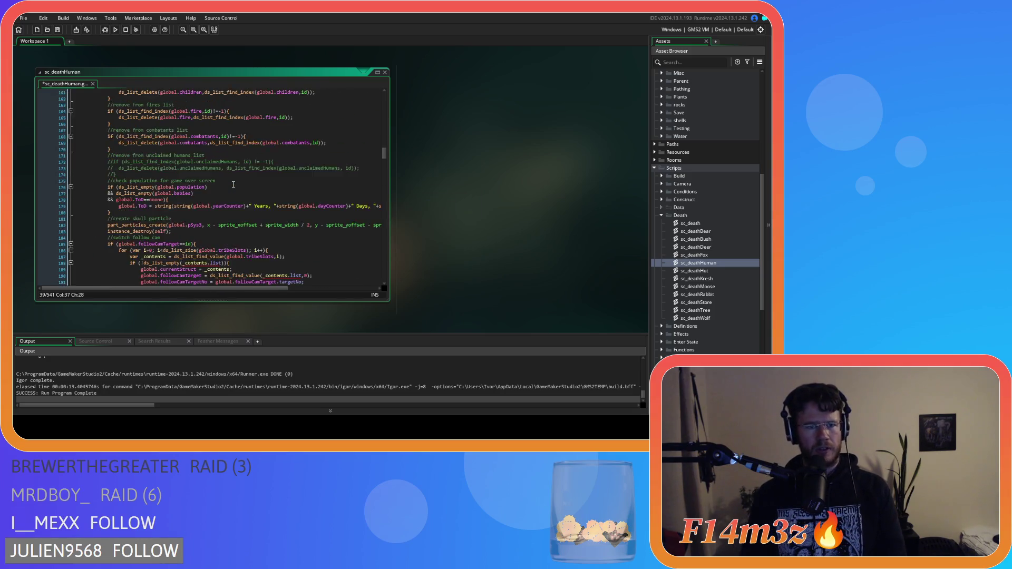
{"action": "scroll", "coordinate": [234, 184], "scroll_direction": "down", "scroll_amount": 17}
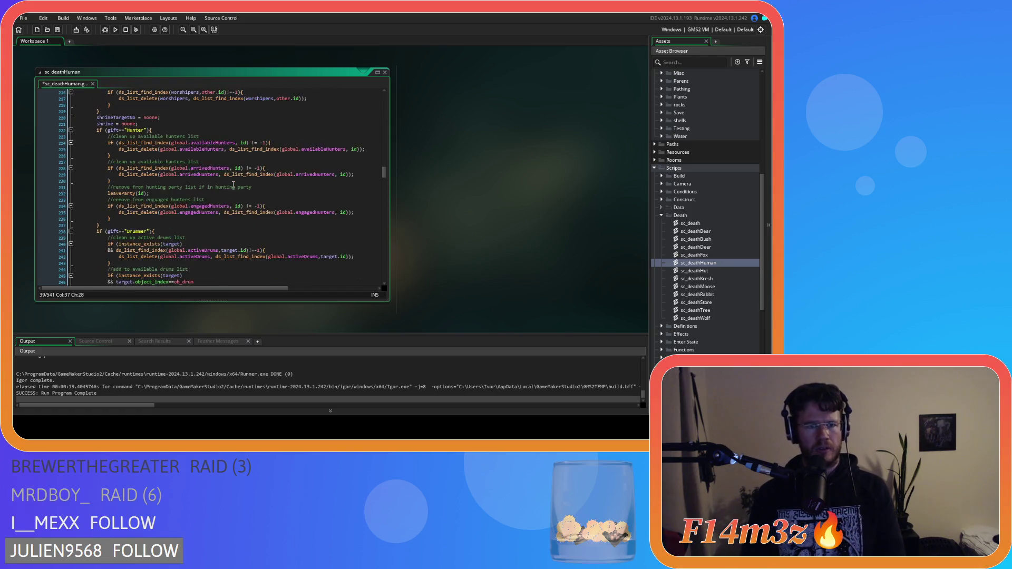
{"action": "scroll", "coordinate": [234, 185], "scroll_direction": "down", "scroll_amount": 20}
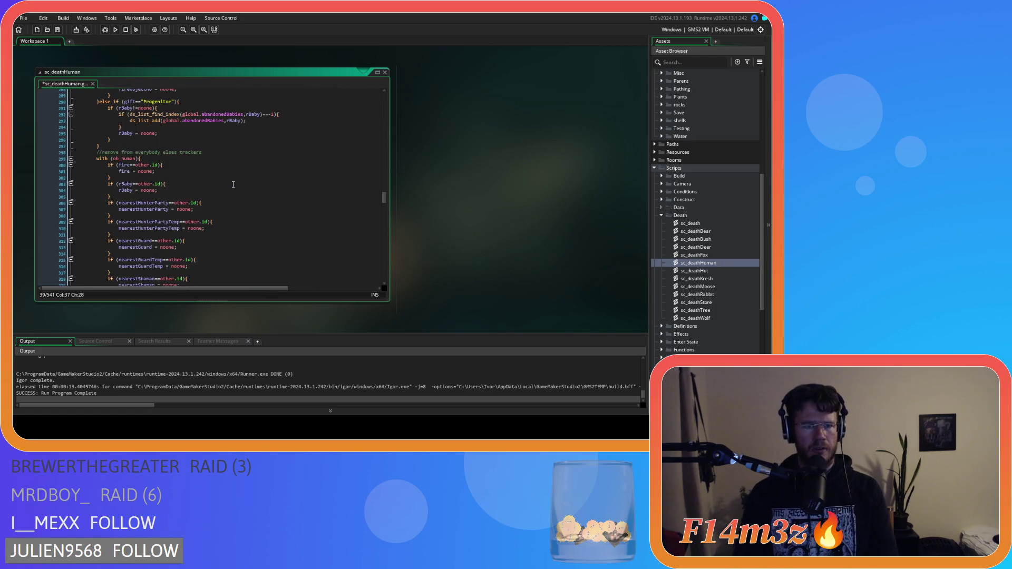
{"action": "scroll", "coordinate": [234, 185], "scroll_direction": "down", "scroll_amount": 12}
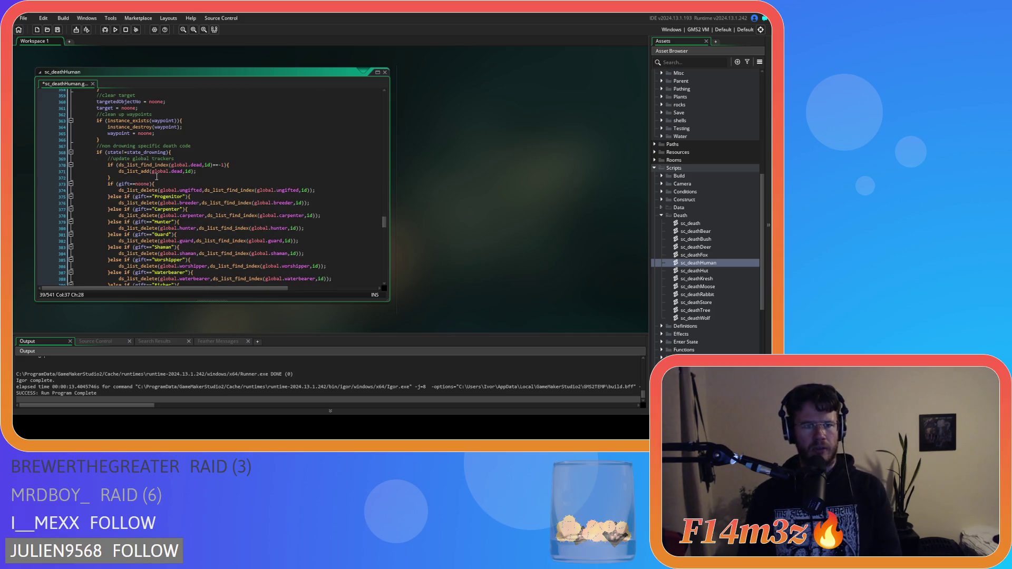
Select the global.dead block in the drowning code and return the workspace to normal zoom
{"action": "left_click_drag", "start_coordinate": [157, 177], "coordinate": [125, 166]}
{"action": "scroll", "coordinate": [227, 171], "scroll_direction": "down", "scroll_amount": 12}
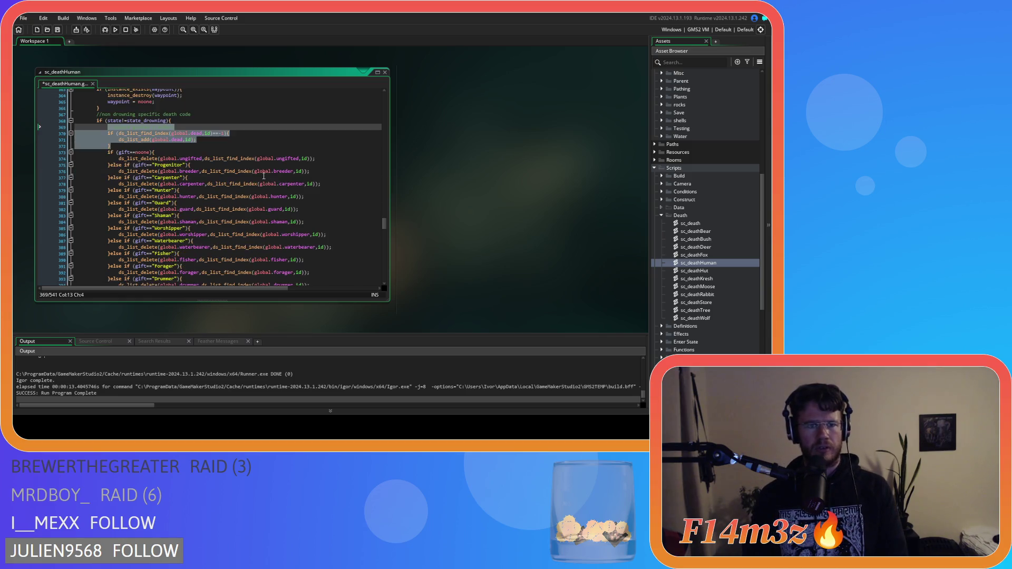
{"action": "scroll", "coordinate": [263, 176], "scroll_direction": "down", "scroll_amount": 18}
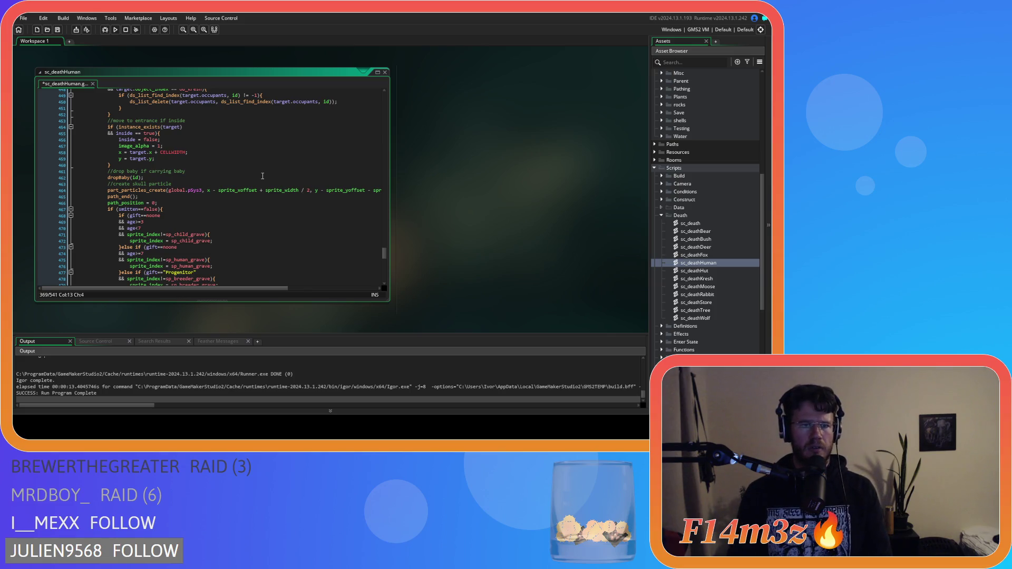
{"action": "scroll", "coordinate": [263, 175], "scroll_direction": "down", "scroll_amount": 20}
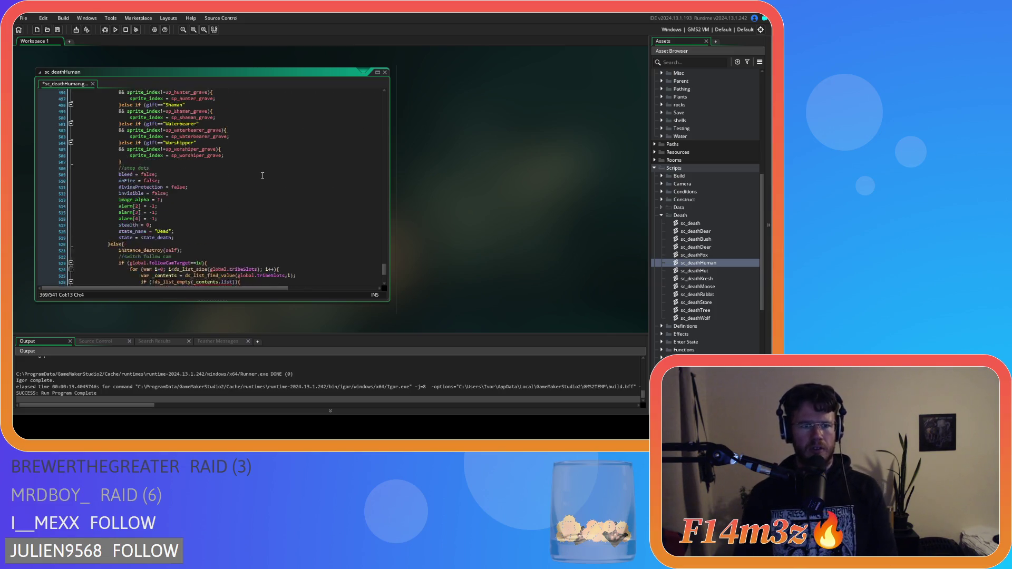
{"action": "scroll", "coordinate": [263, 175], "scroll_direction": "down", "scroll_amount": 2}
{"action": "scroll", "coordinate": [263, 175], "scroll_direction": "up", "scroll_amount": 10}
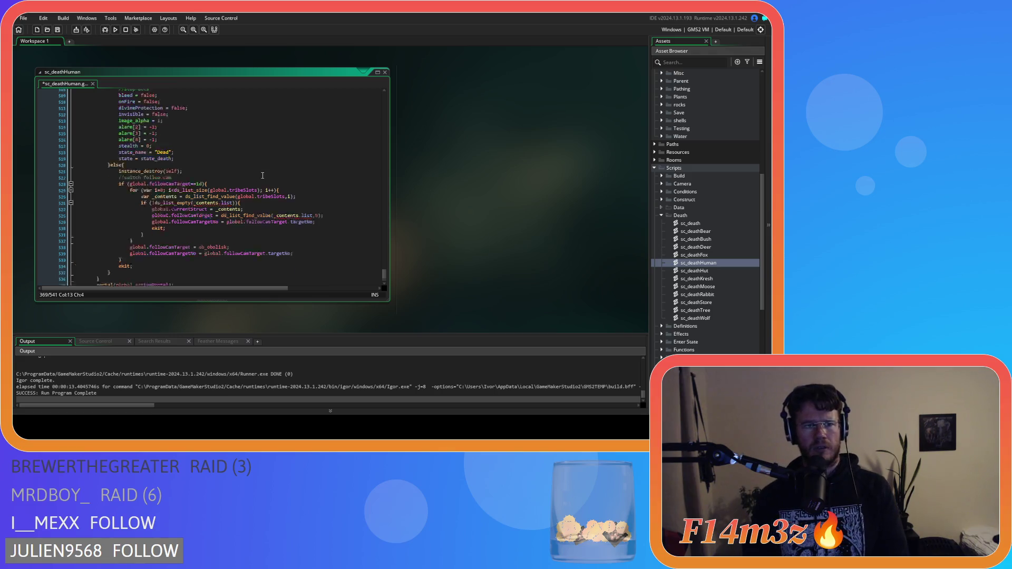
{"action": "scroll", "coordinate": [263, 176], "scroll_direction": "up", "scroll_amount": 2, "text": "ctrl"}
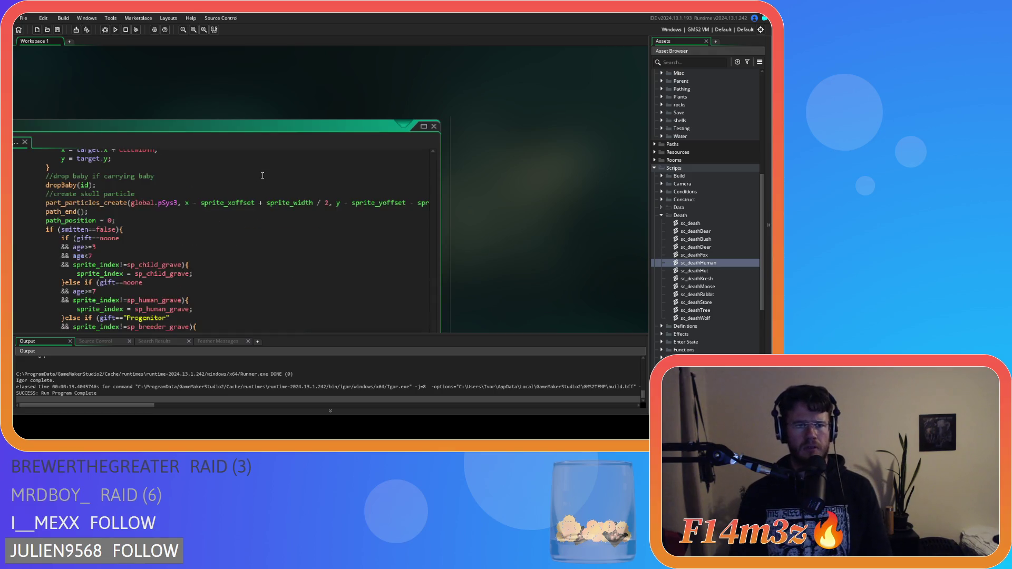
{"action": "left_click", "coordinate": [201, 28]}
Delete the empty line under the trackers comment, save sc_deathHuman, and run the game with F5
{"action": "scroll", "coordinate": [251, 151], "scroll_direction": "down", "scroll_amount": 3}
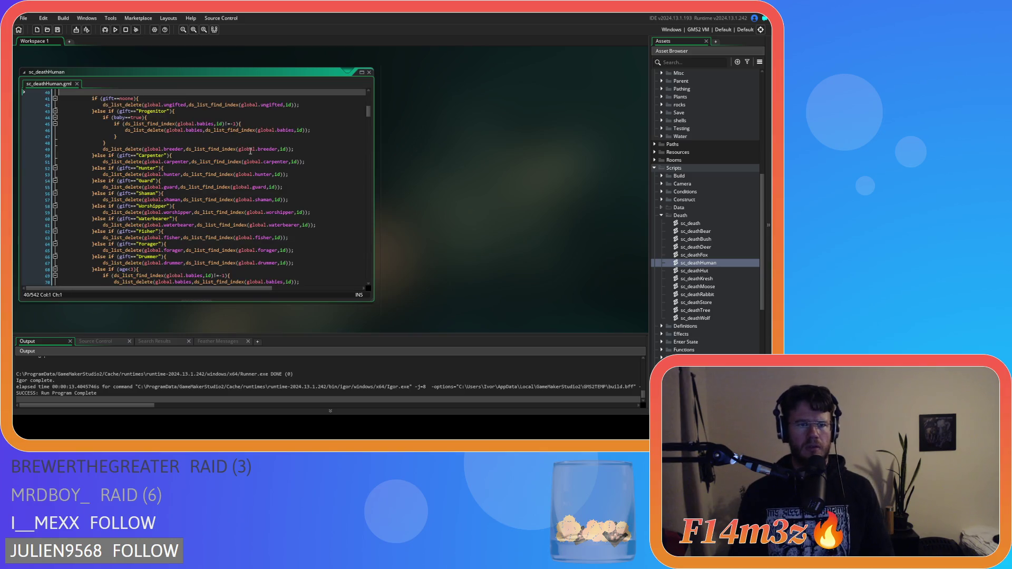
{"action": "scroll", "coordinate": [250, 151], "scroll_direction": "up", "scroll_amount": 5}
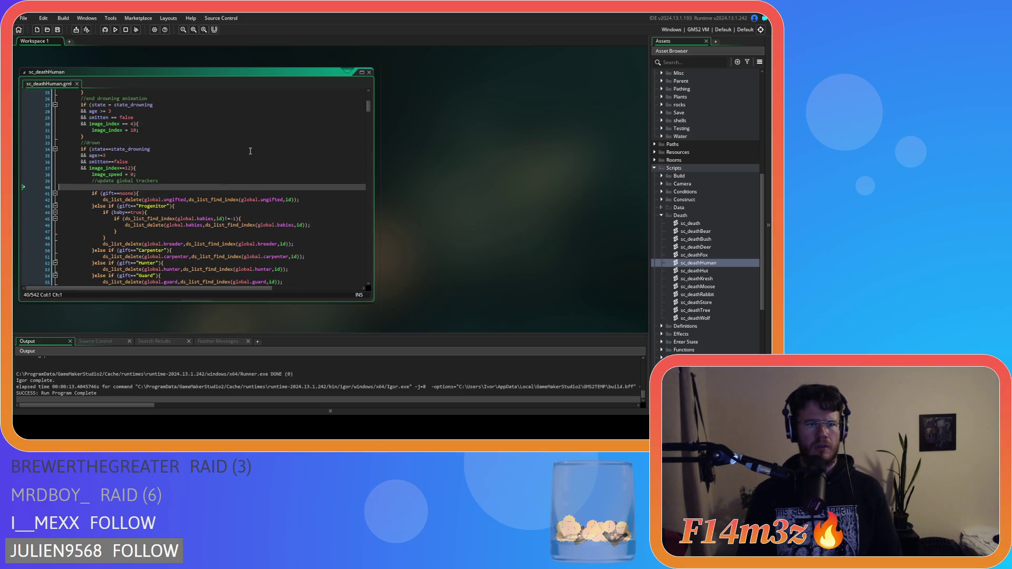
{"action": "key", "text": "BackSpace"}
{"action": "key", "text": "ctrl+s"}
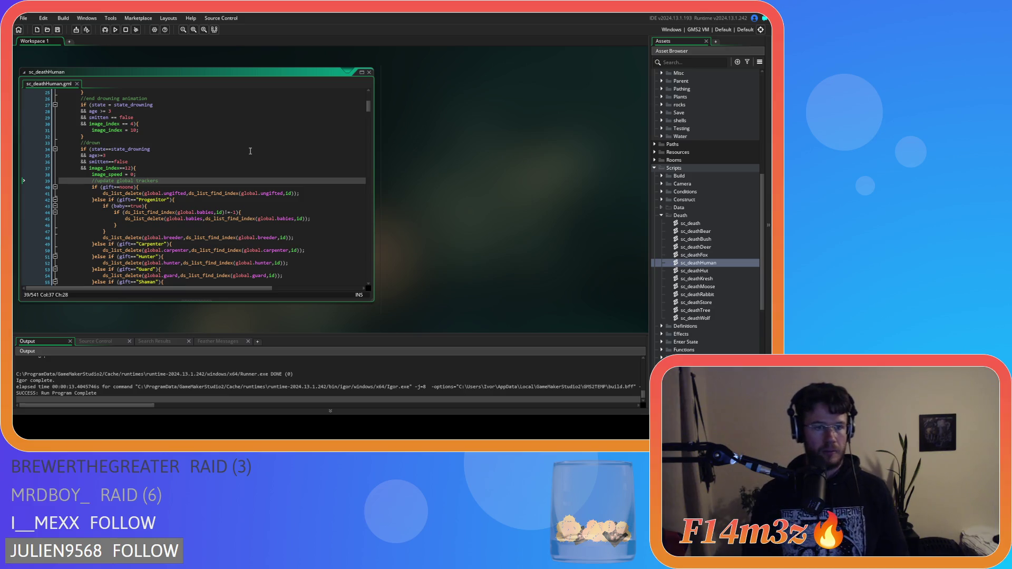
{"action": "key", "text": "F5"}
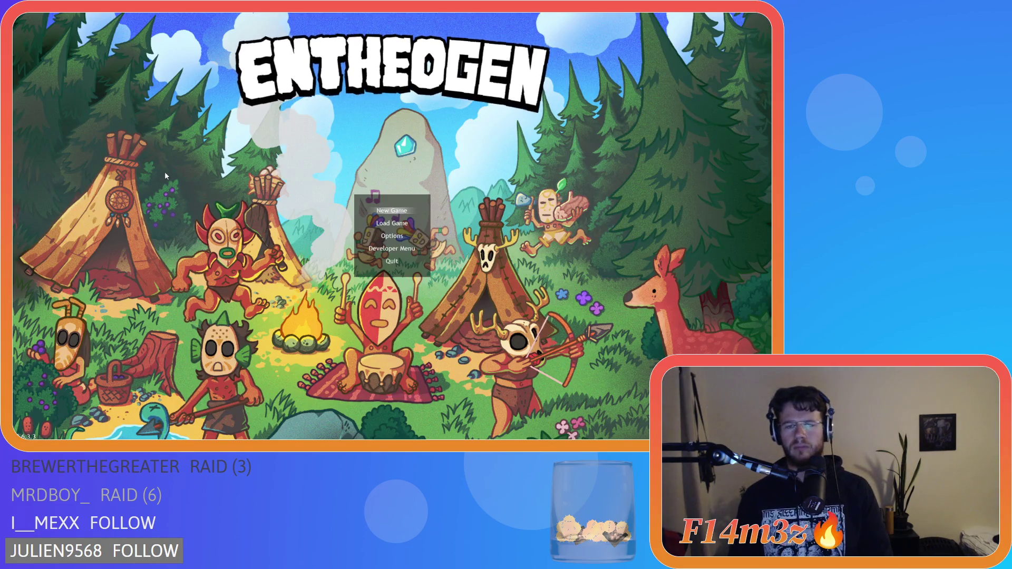
Confirm New Game on the title menu to begin the 'Creating the Earth.' world generation
{"action": "key", "text": "Return"}
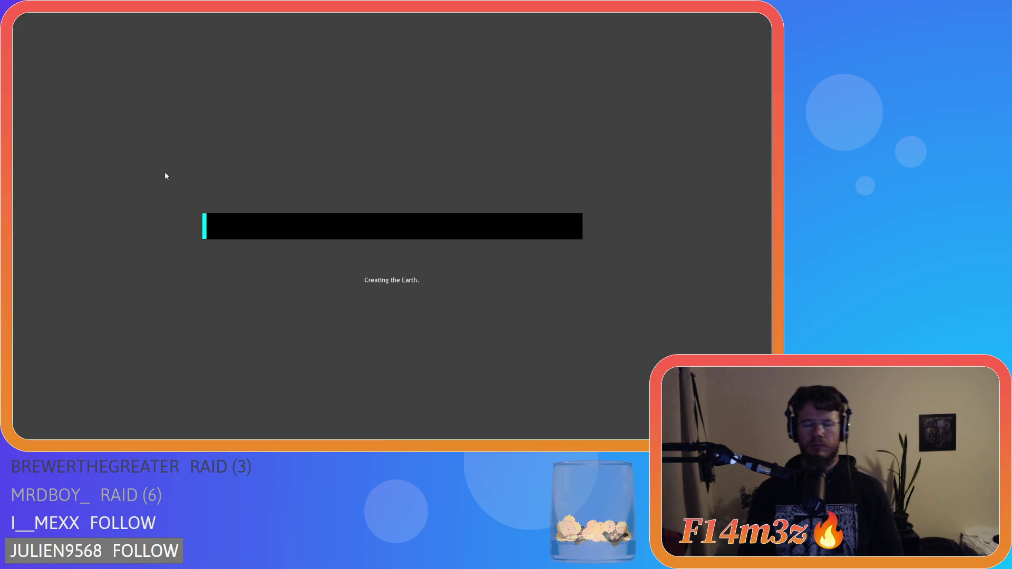
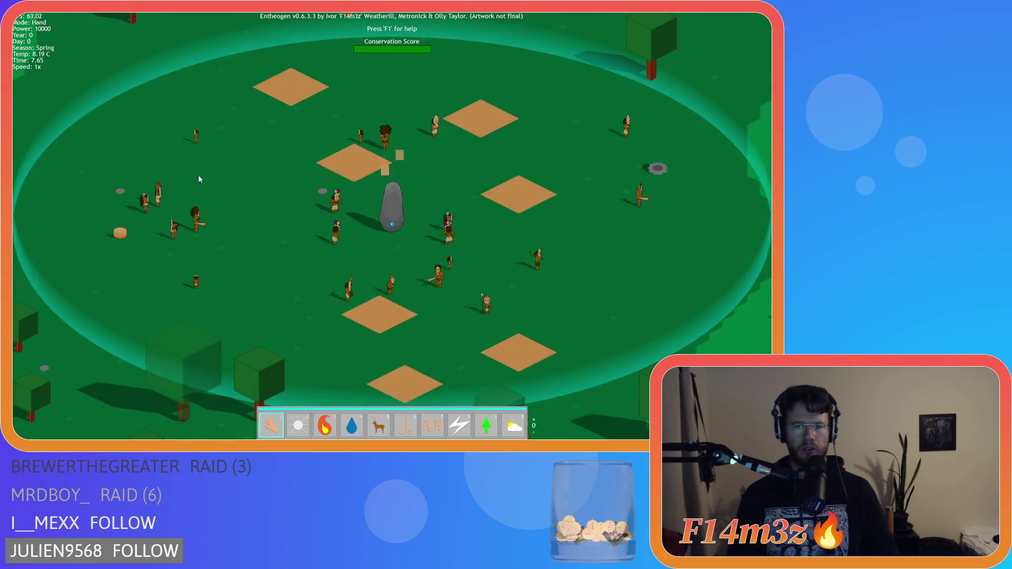
Pan the map across the village and along the river with the WASD keys
{"action": "key", "text": "s"}
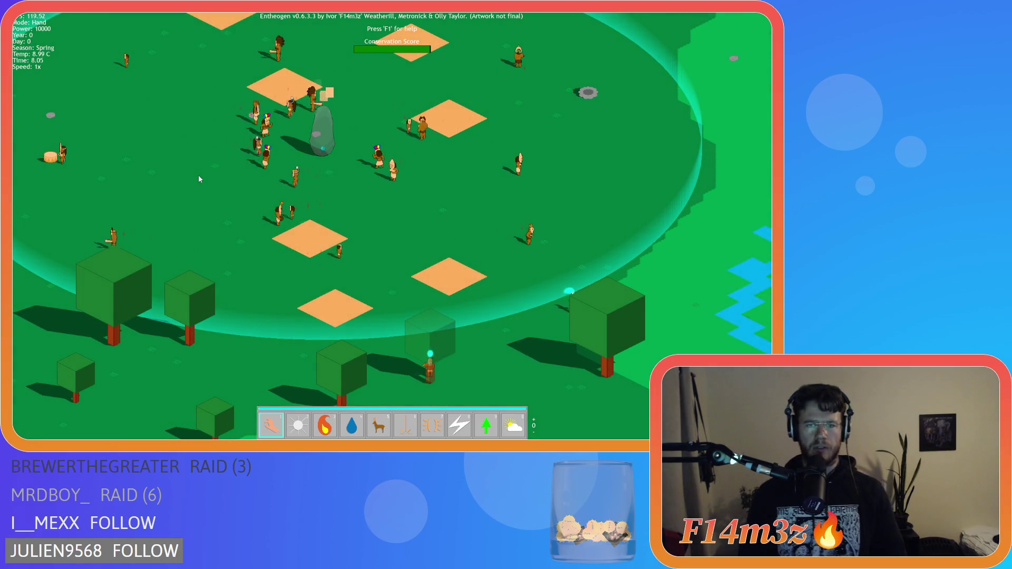
{"action": "key", "text": "w"}
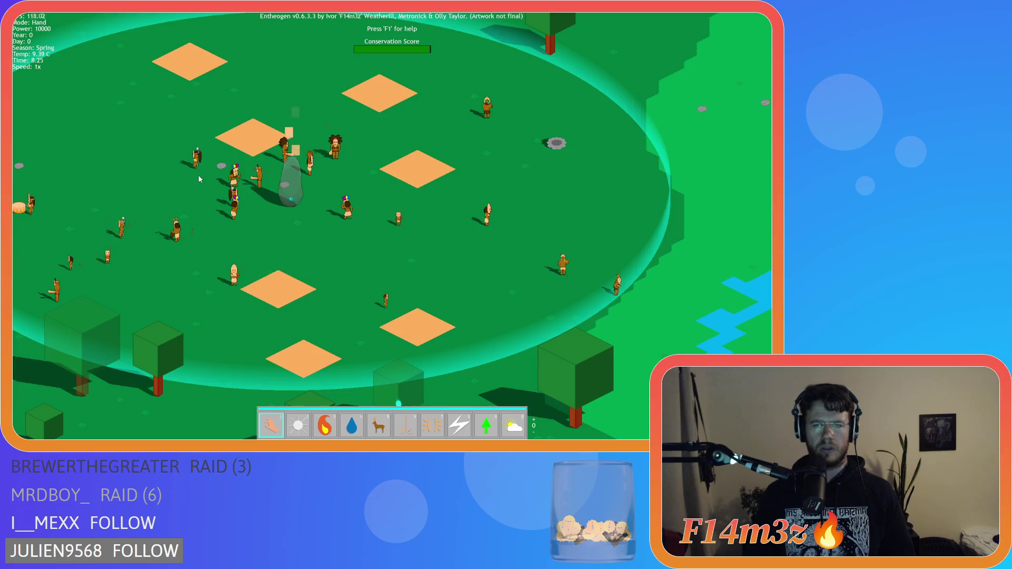
{"action": "key", "text": "s"}
{"action": "key", "text": "d"}
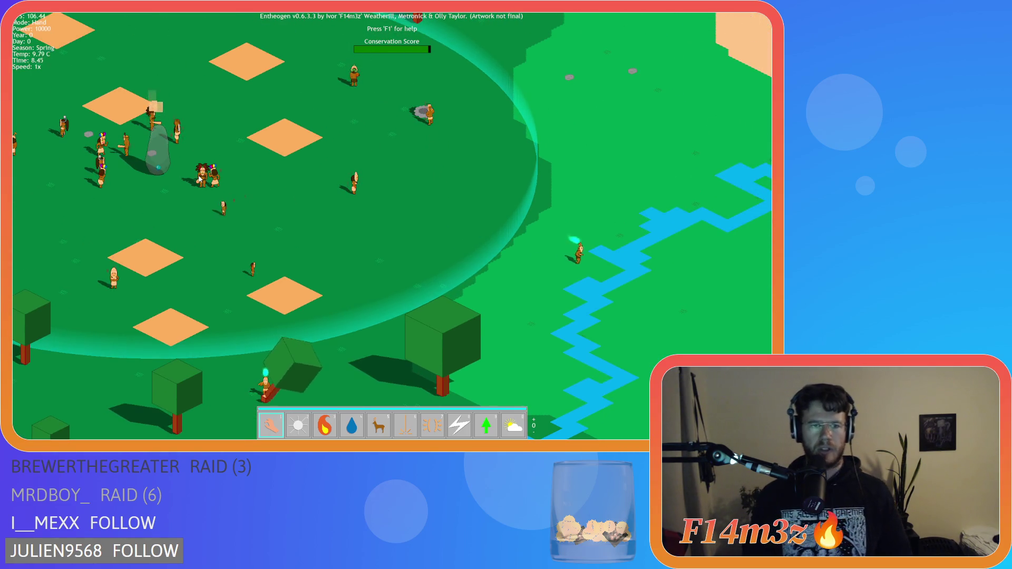
{"action": "key", "text": "d"}
{"action": "key", "text": "s"}
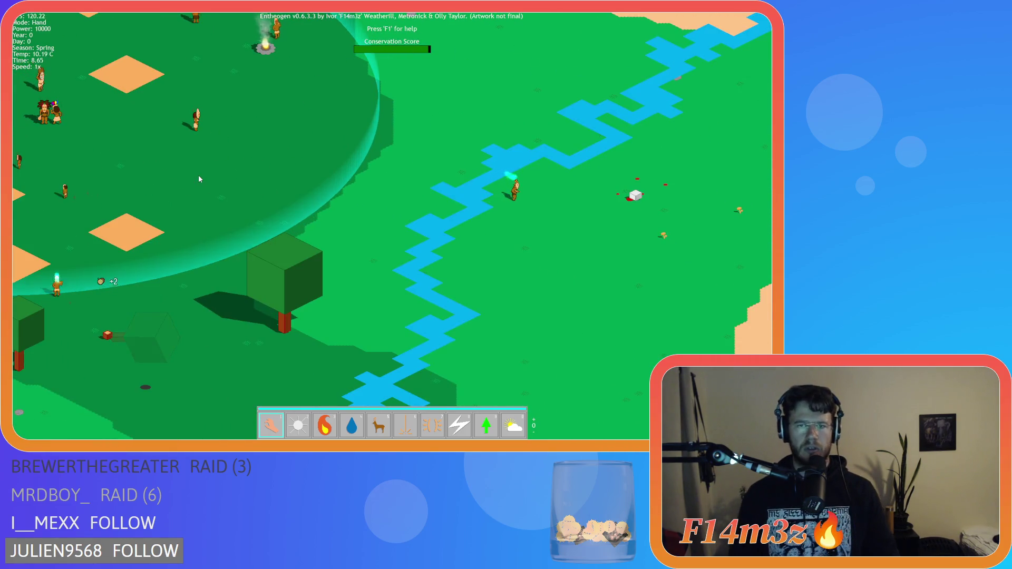
{"action": "key", "text": "d"}
{"action": "key", "text": "s"}
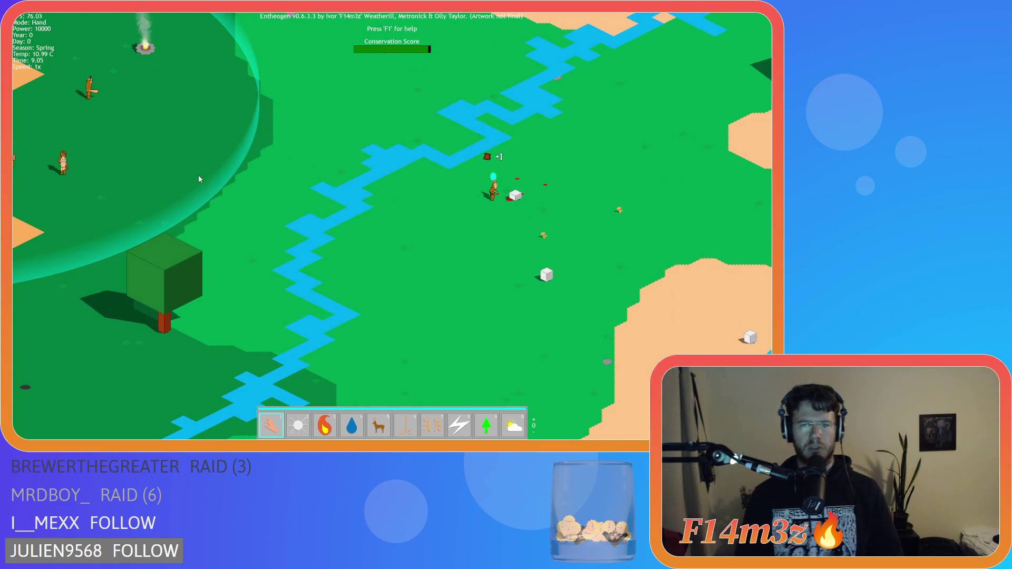
{"action": "key", "text": "w"}
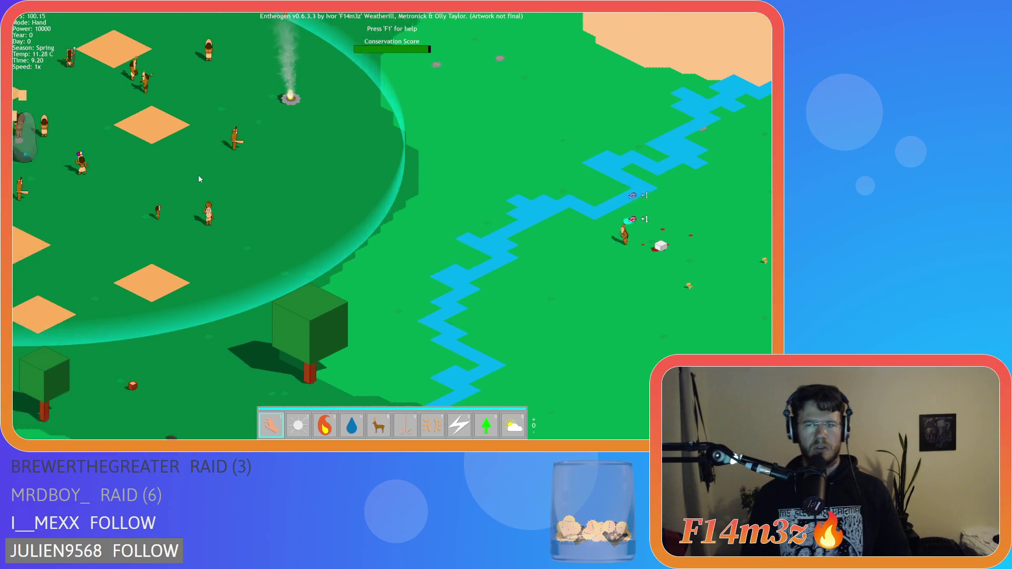
{"action": "key", "text": "s"}
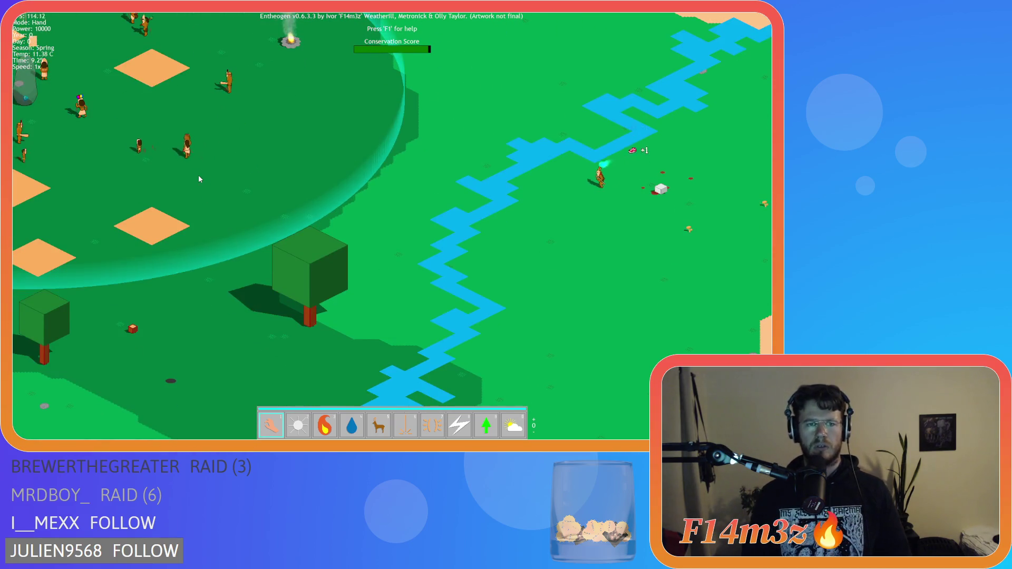
{"action": "key", "text": "d"}
{"action": "key", "text": "w"}
{"action": "key", "text": "a"}
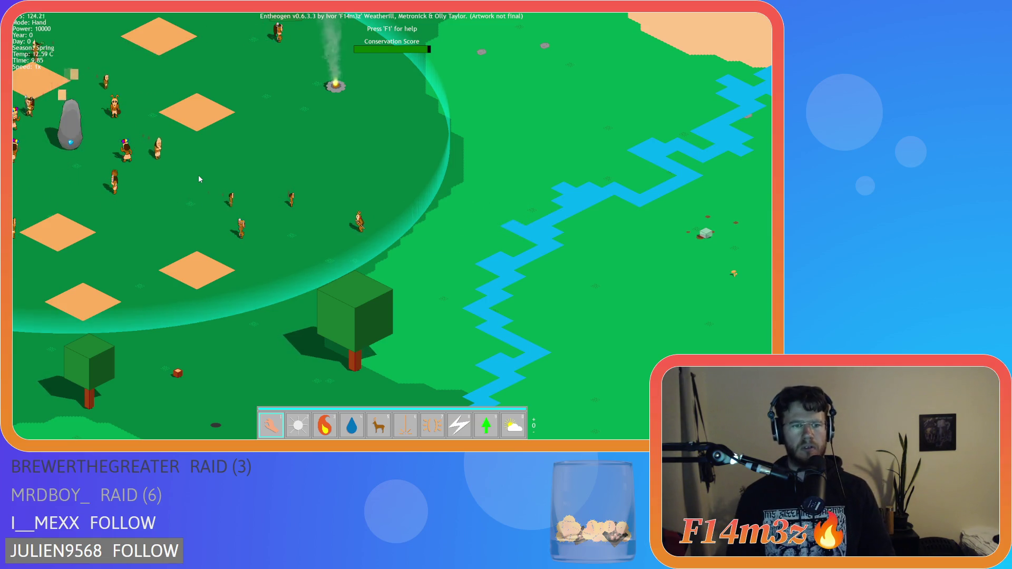
Pan back to the monolith and village centre, then bring up the Tribe overview
{"action": "key", "text": "a"}
{"action": "key", "text": "w"}
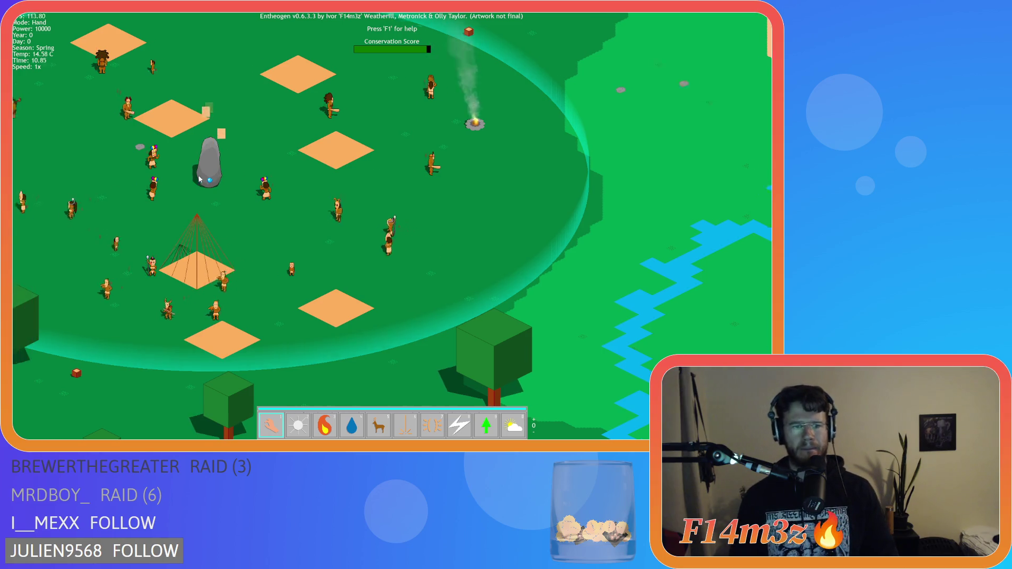
{"action": "key", "text": "Left"}
{"action": "key", "text": "Down"}
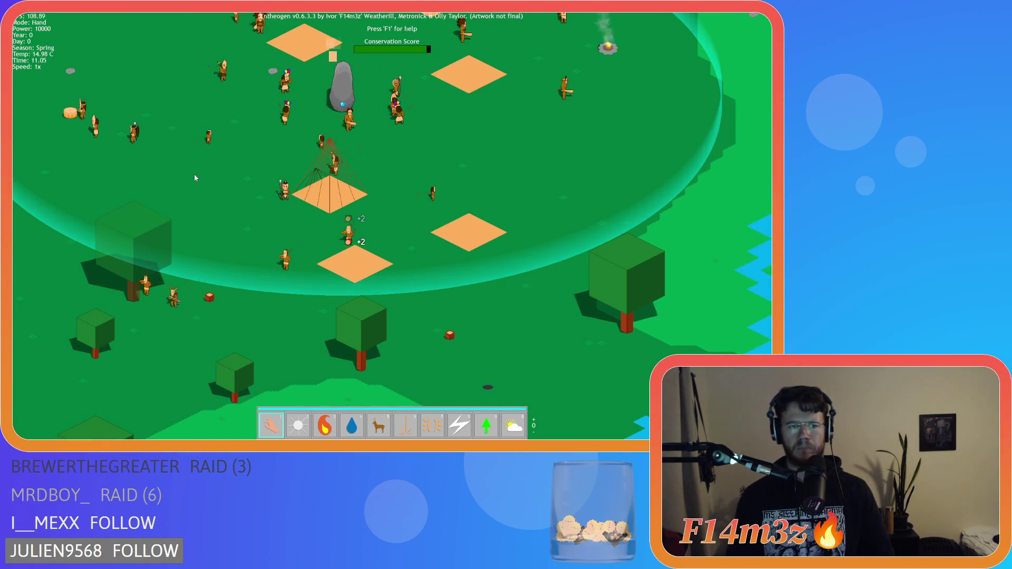
{"action": "key", "text": "Left"}
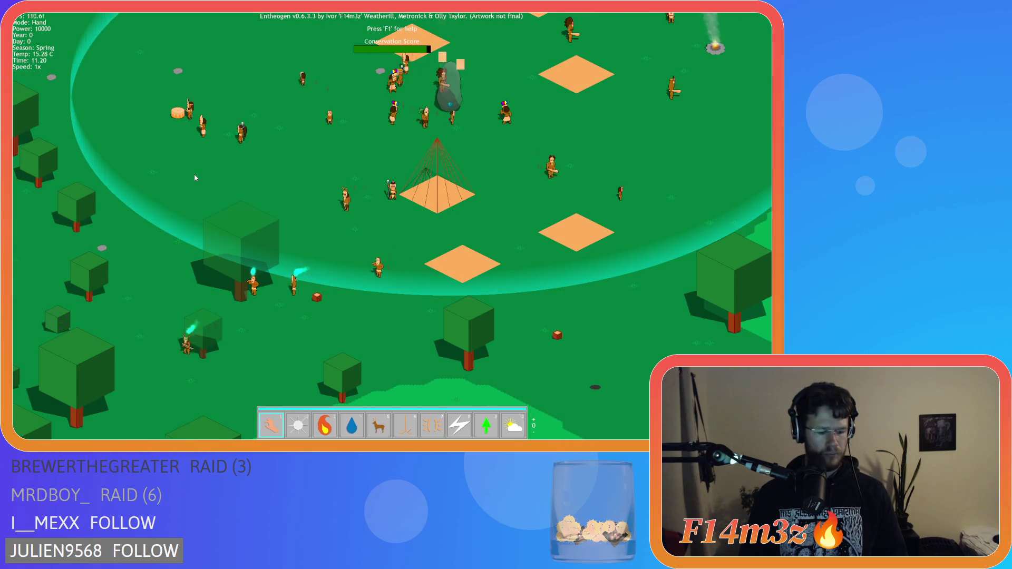
{"action": "key", "text": "t"}
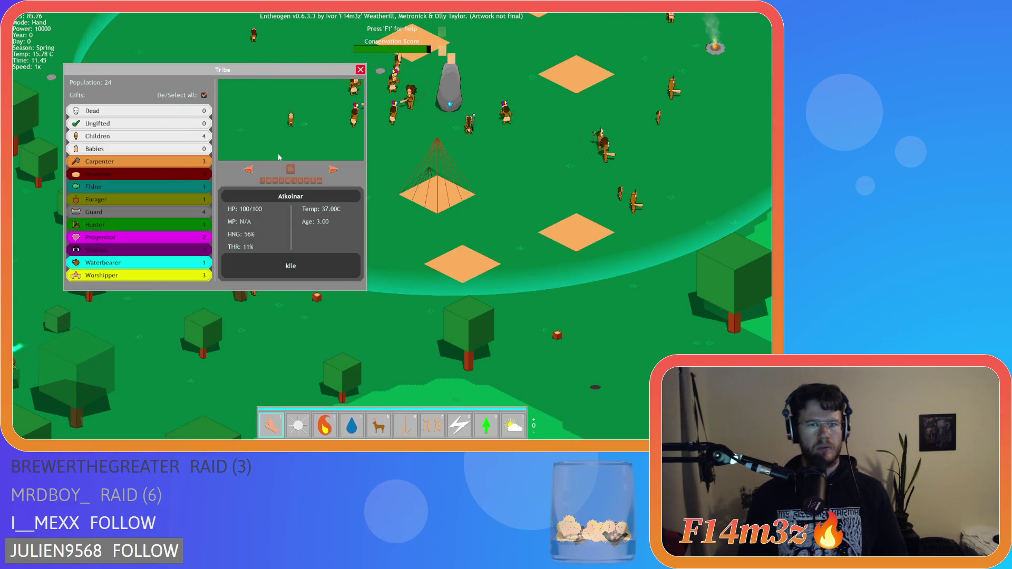
Centre on the featured villager, switch to Smite mode, then inspect the crashing ds_list_find_index call on line 41
{"action": "left_click", "coordinate": [291, 168]}
{"action": "key", "text": "Down"}
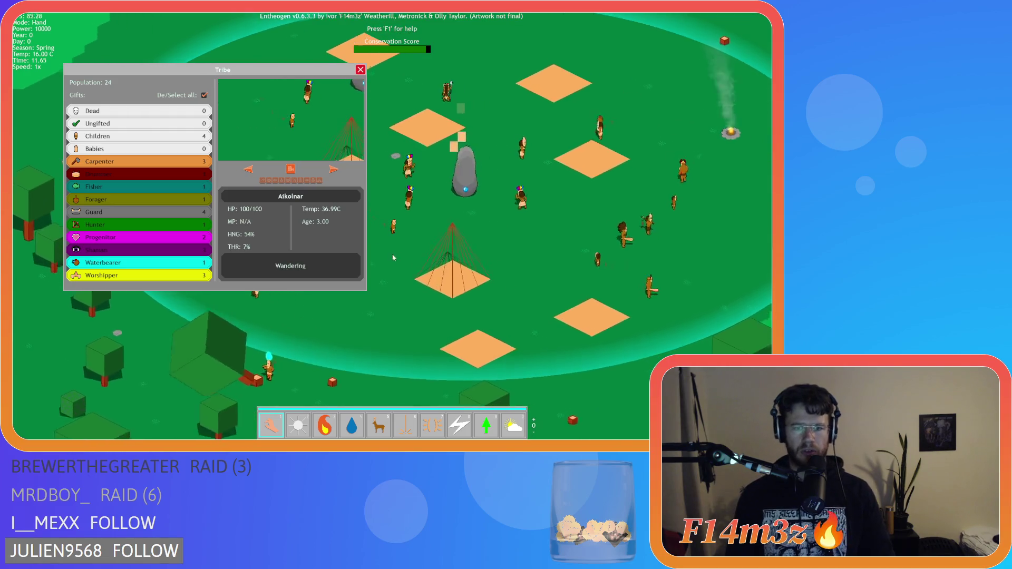
{"action": "key", "text": "8"}
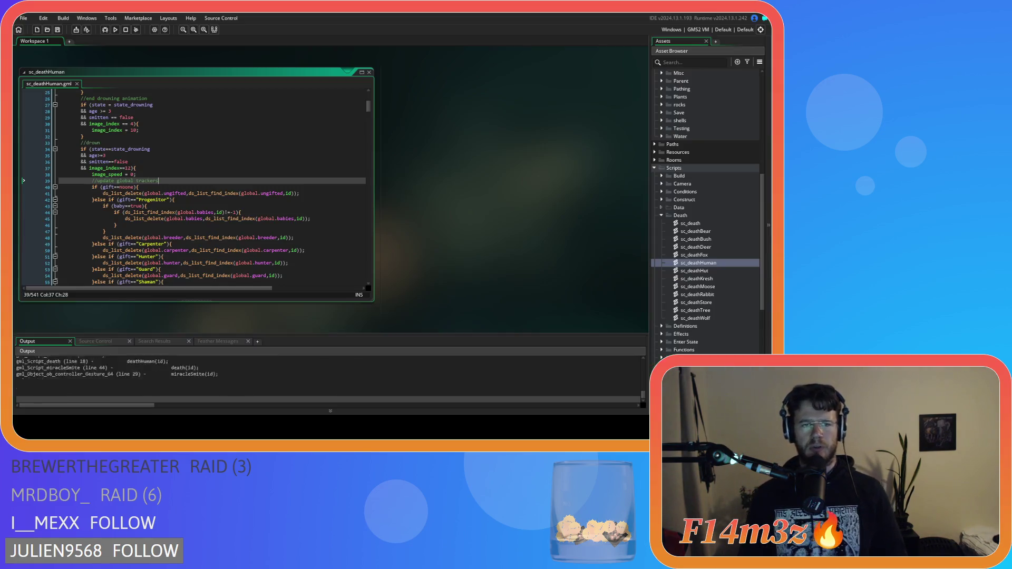
{"action": "left_click", "coordinate": [293, 193]}
{"action": "mouse_move", "coordinate": [367, 107]}
{"action": "left_mouse_down"}
{"action": "mouse_move", "coordinate": [358, 222]}
{"action": "mouse_move", "coordinate": [341, 270]}
{"action": "left_mouse_up"}
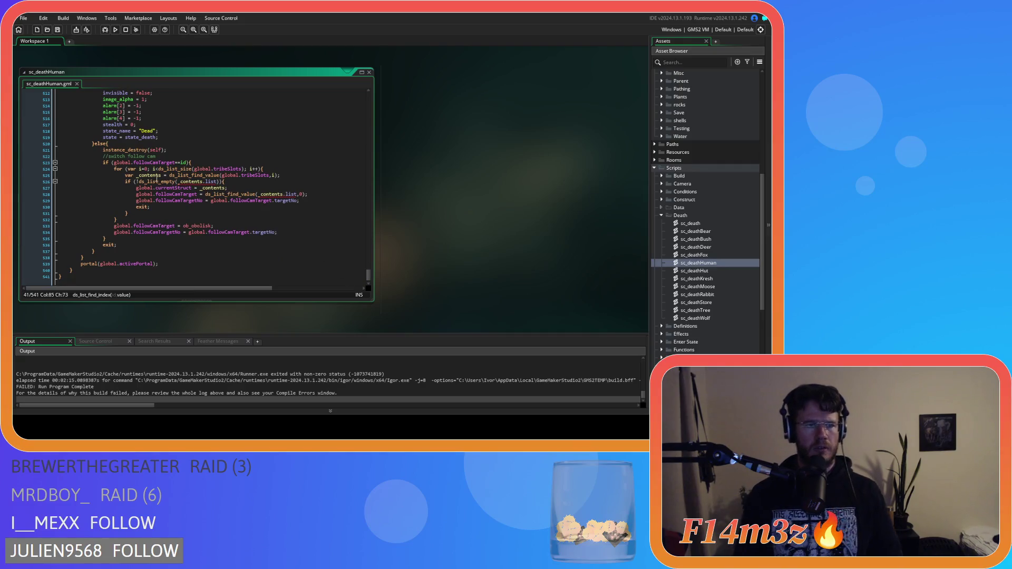
{"action": "left_click", "coordinate": [191, 200]}
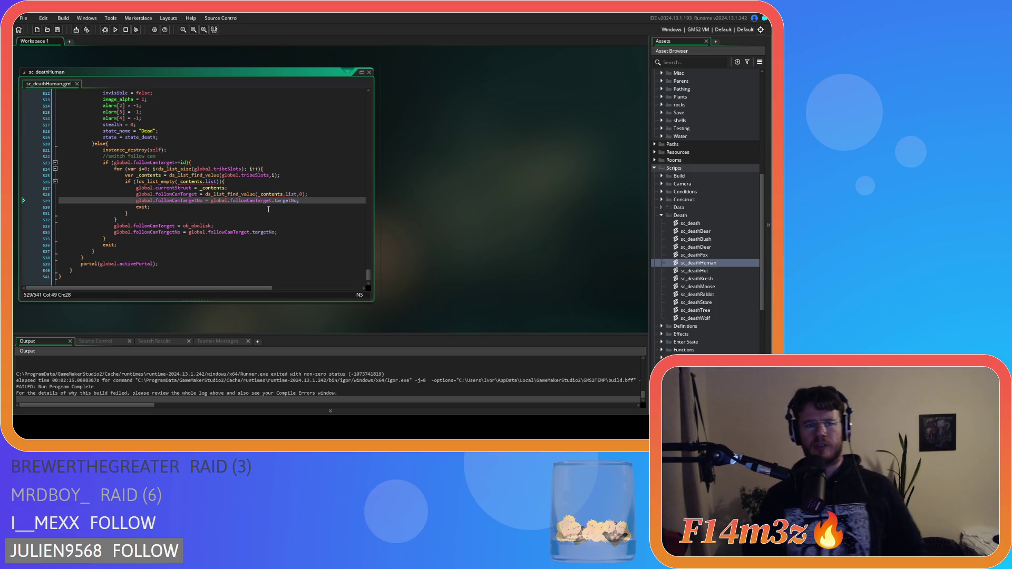
{"action": "left_click", "coordinate": [208, 201]}
{"action": "scroll", "coordinate": [220, 207], "scroll_direction": "up", "scroll_amount": 8}
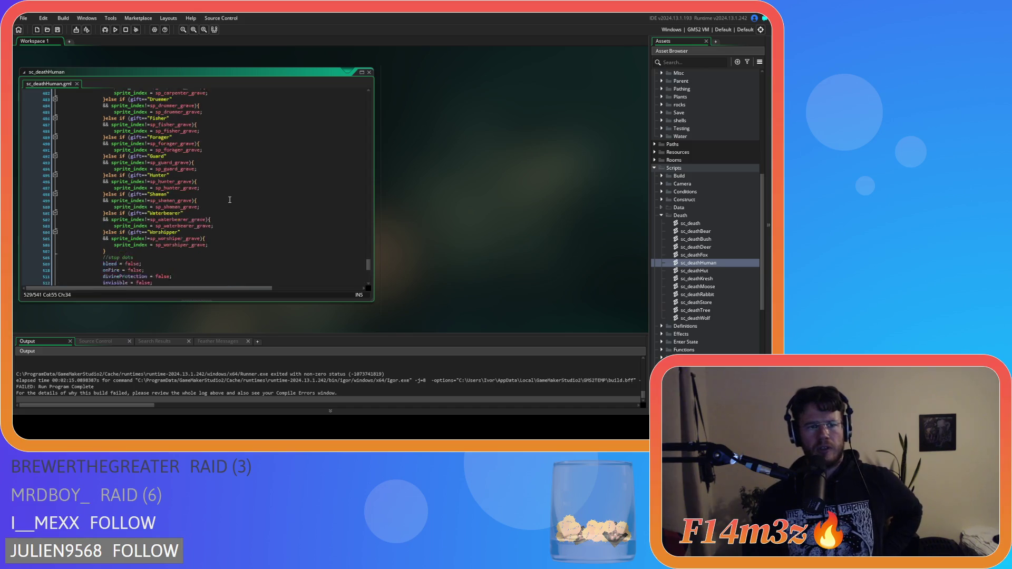
{"action": "scroll", "coordinate": [229, 200], "scroll_direction": "up", "scroll_amount": 2}
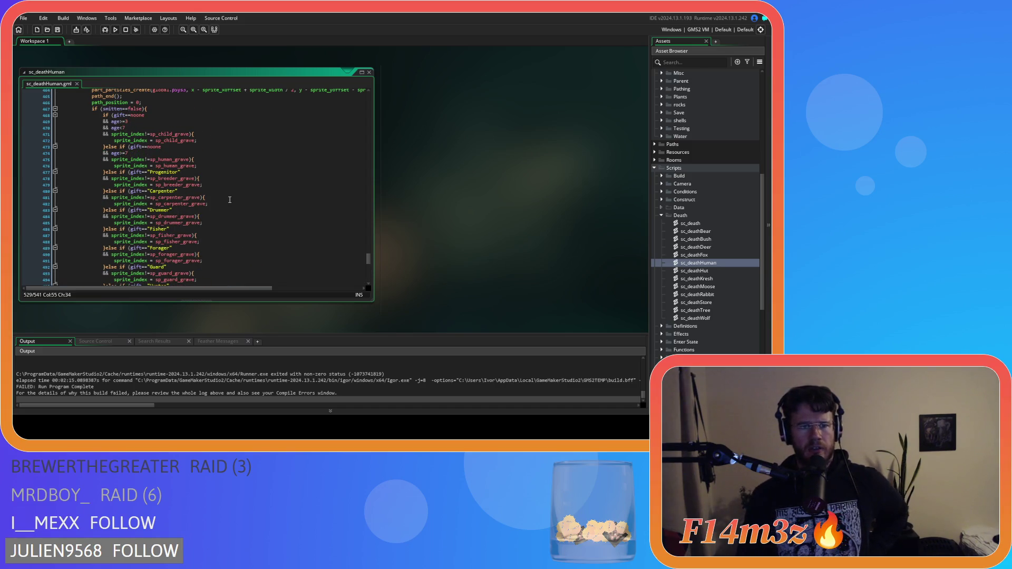
{"action": "scroll", "coordinate": [230, 198], "scroll_direction": "up", "scroll_amount": 5}
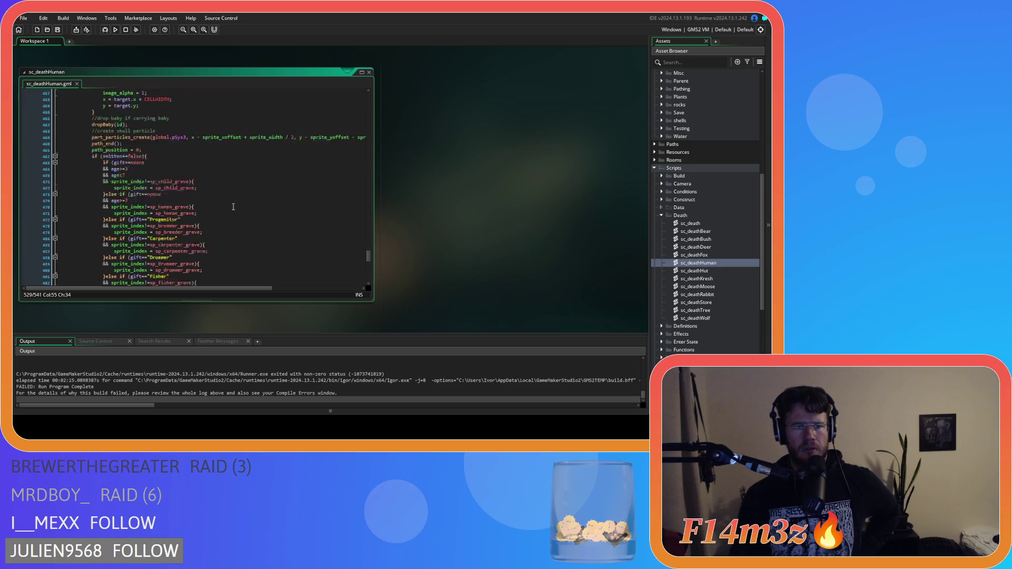
{"action": "scroll", "coordinate": [246, 211], "scroll_direction": "down", "scroll_amount": 20}
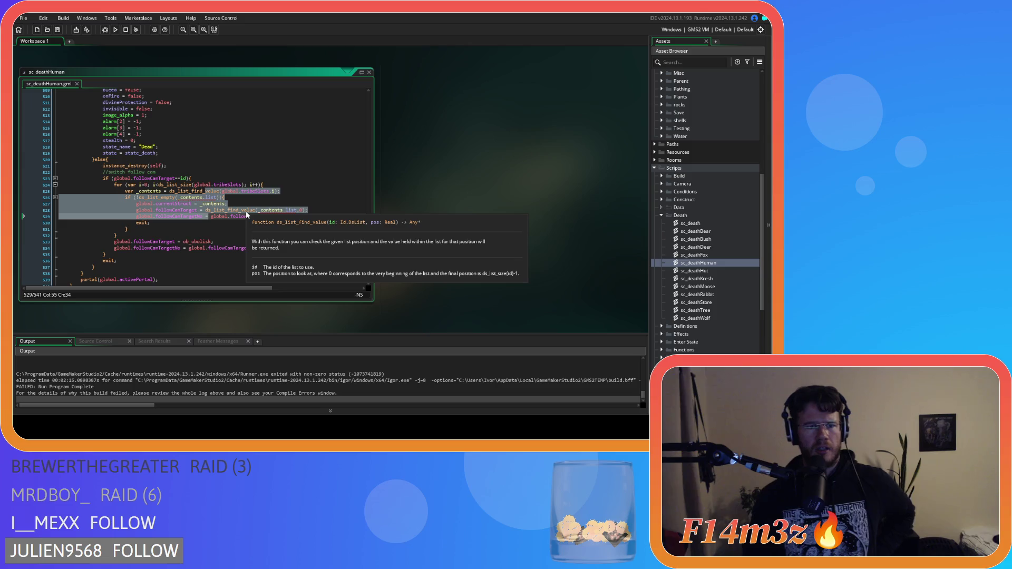
{"action": "scroll", "coordinate": [245, 210], "scroll_direction": "up", "scroll_amount": 20}
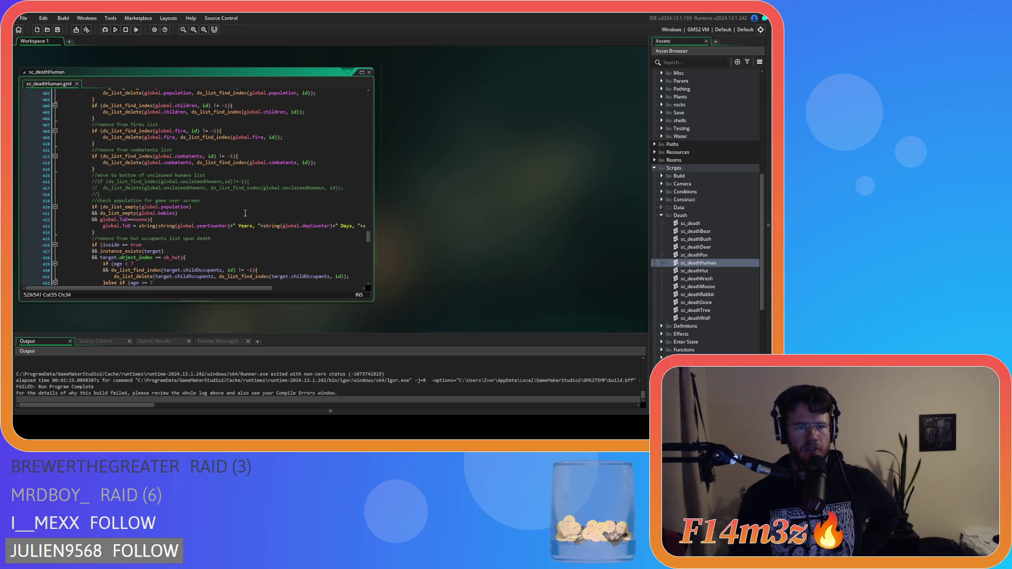
{"action": "scroll", "coordinate": [245, 213], "scroll_direction": "up", "scroll_amount": 16}
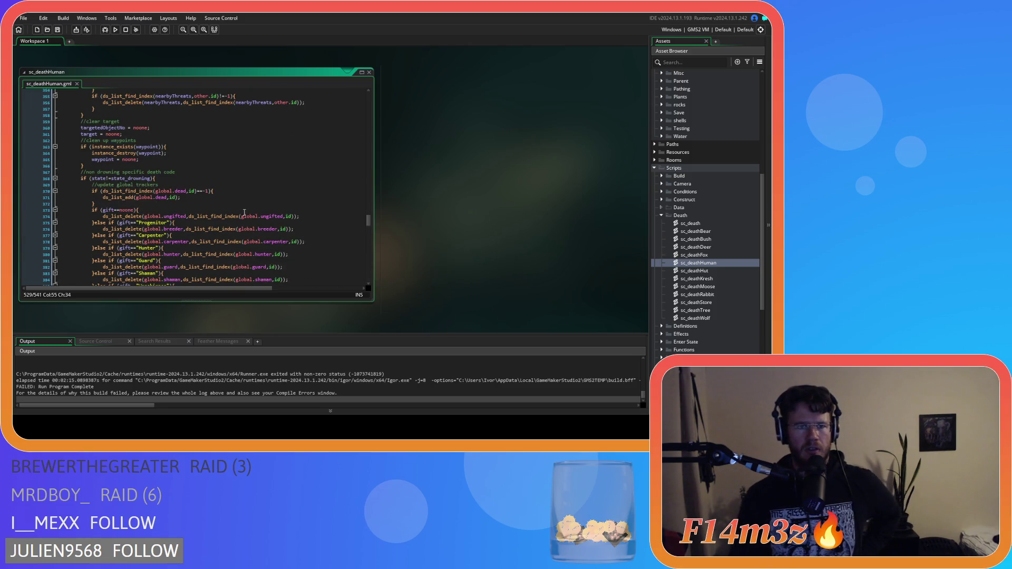
{"action": "scroll", "coordinate": [244, 212], "scroll_direction": "up", "scroll_amount": 4}
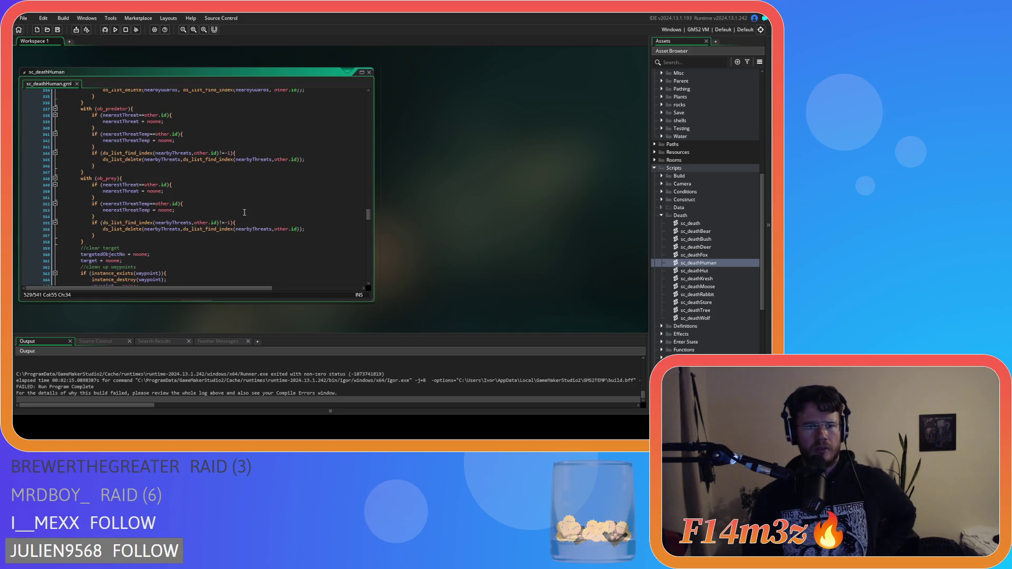
{"action": "scroll", "coordinate": [221, 184], "scroll_direction": "down", "scroll_amount": 5}
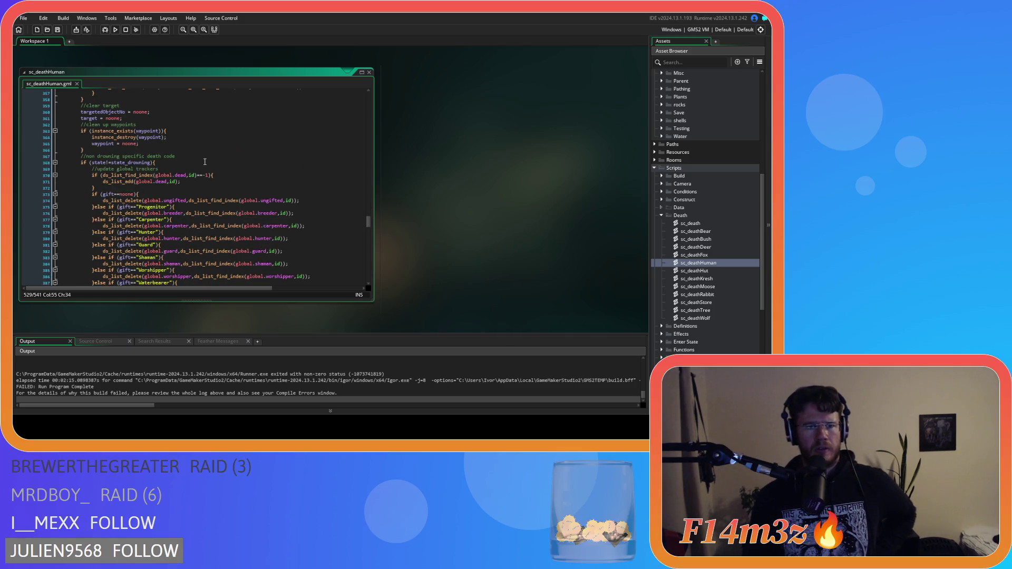
{"action": "scroll", "coordinate": [206, 174], "scroll_direction": "up", "scroll_amount": 20}
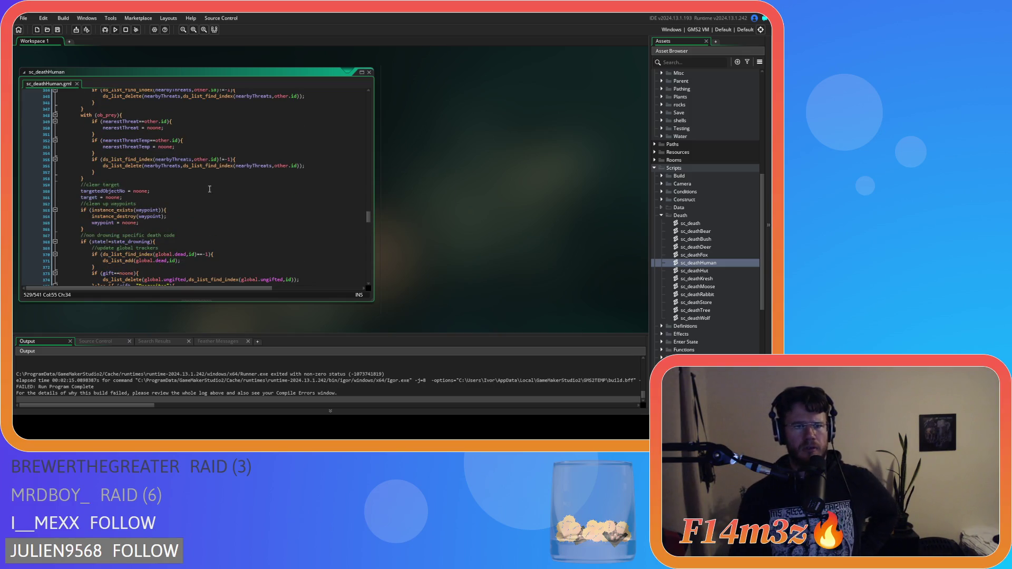
{"action": "scroll", "coordinate": [210, 189], "scroll_direction": "up", "scroll_amount": 20}
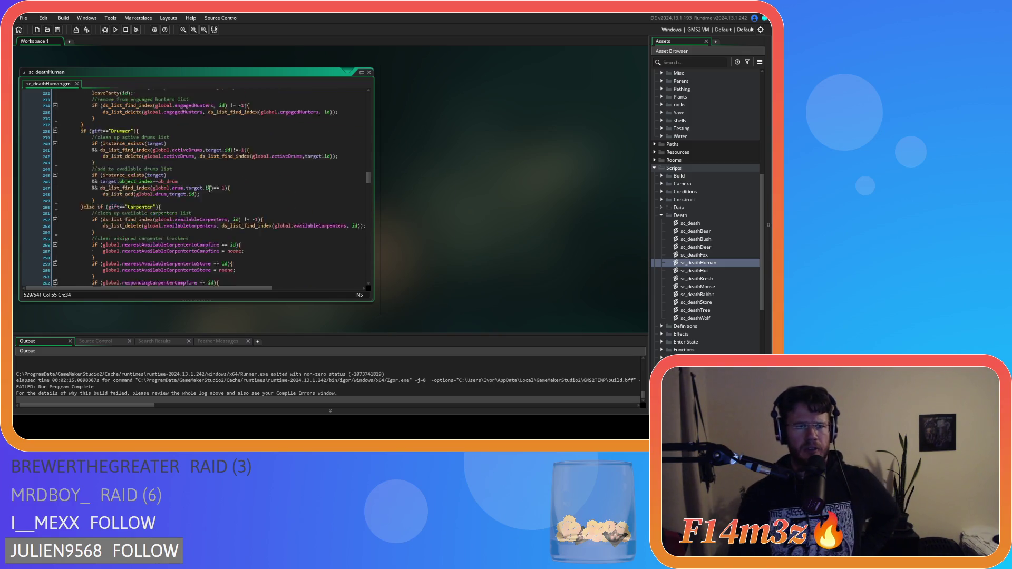
{"action": "scroll", "coordinate": [209, 189], "scroll_direction": "up", "scroll_amount": 20}
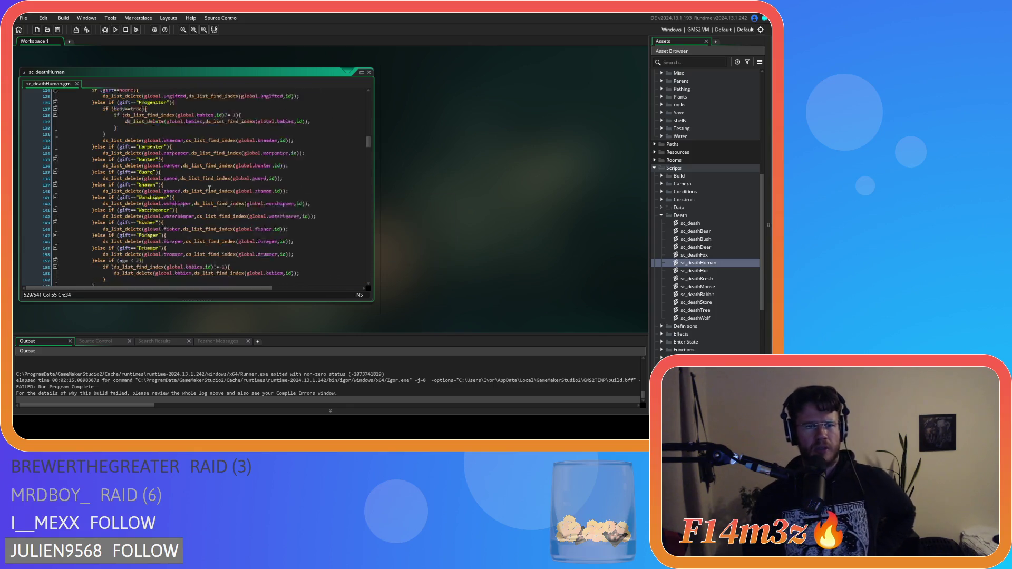
{"action": "scroll", "coordinate": [209, 189], "scroll_direction": "down", "scroll_amount": 14}
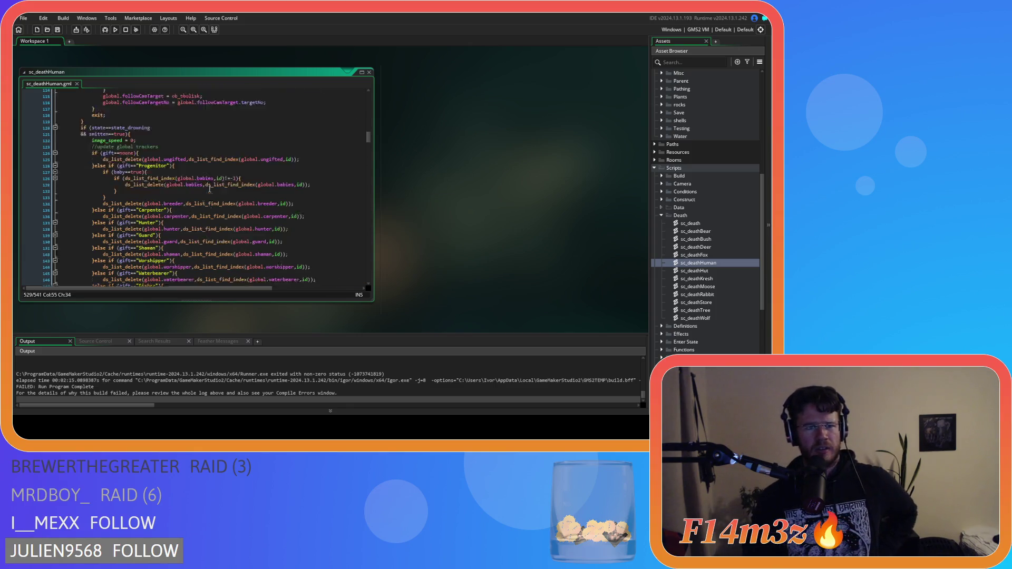
{"action": "mouse_move", "coordinate": [201, 219]}
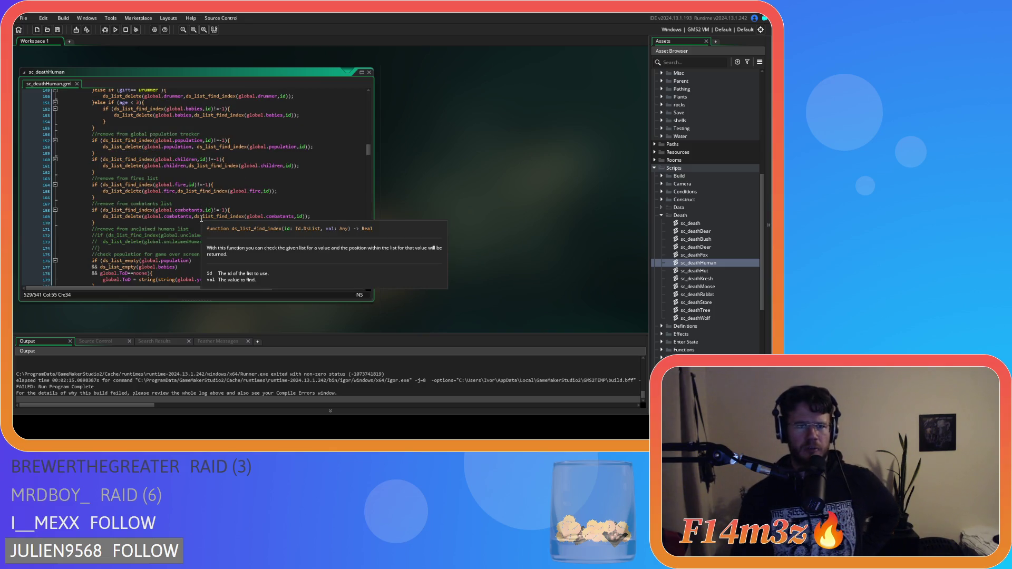
{"action": "scroll", "coordinate": [201, 212], "scroll_direction": "up", "scroll_amount": 6}
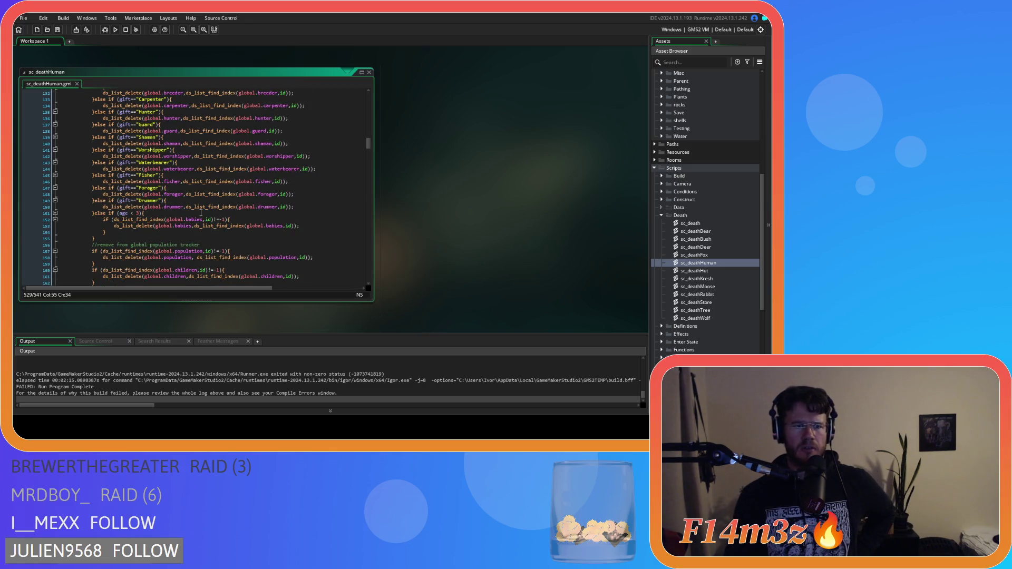
{"action": "scroll", "coordinate": [201, 213], "scroll_direction": "down", "scroll_amount": 20}
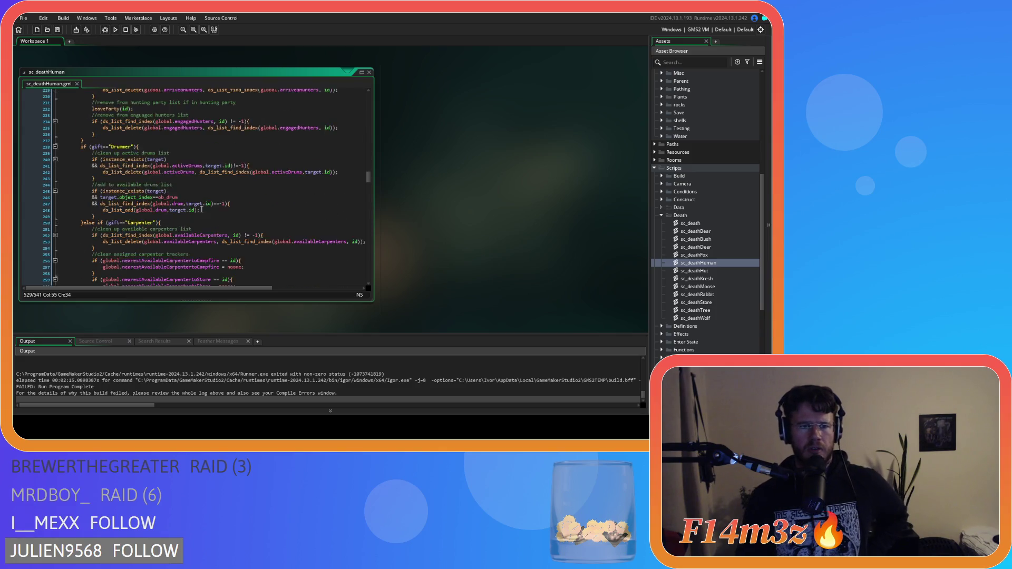
{"action": "scroll", "coordinate": [203, 206], "scroll_direction": "down", "scroll_amount": 20}
{"action": "scroll", "coordinate": [205, 187], "scroll_direction": "down", "scroll_amount": 9}
{"action": "scroll", "coordinate": [205, 186], "scroll_direction": "up", "scroll_amount": 10}
{"action": "scroll", "coordinate": [206, 183], "scroll_direction": "down", "scroll_amount": 10}
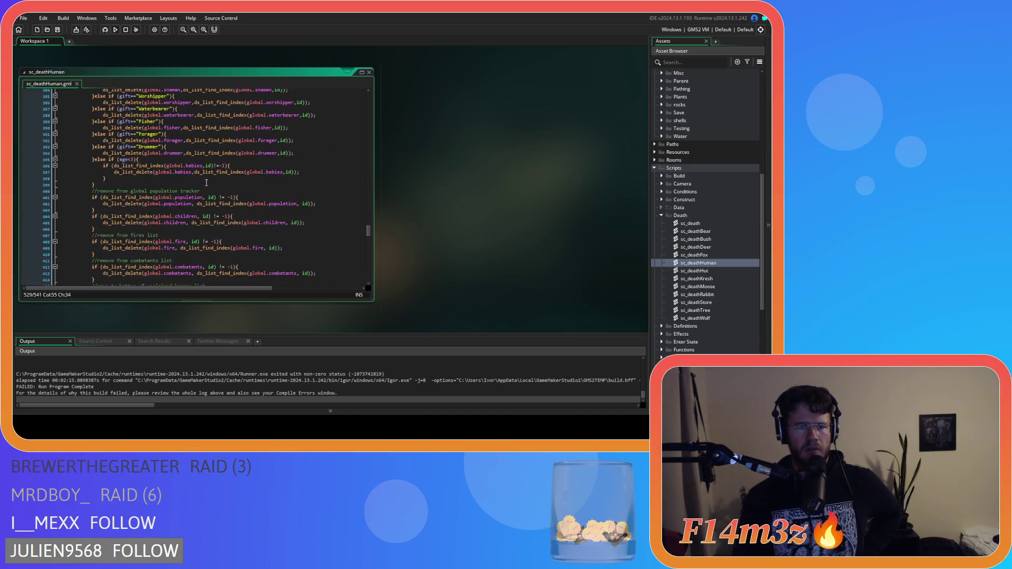
{"action": "scroll", "coordinate": [206, 182], "scroll_direction": "up", "scroll_amount": 7}
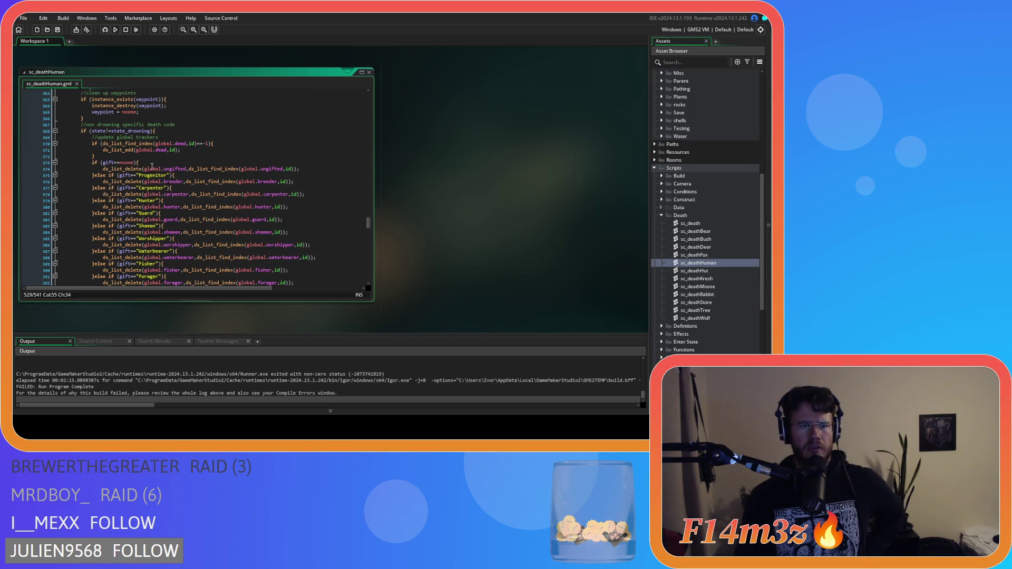
{"action": "scroll", "coordinate": [243, 201], "scroll_direction": "down", "scroll_amount": 2}
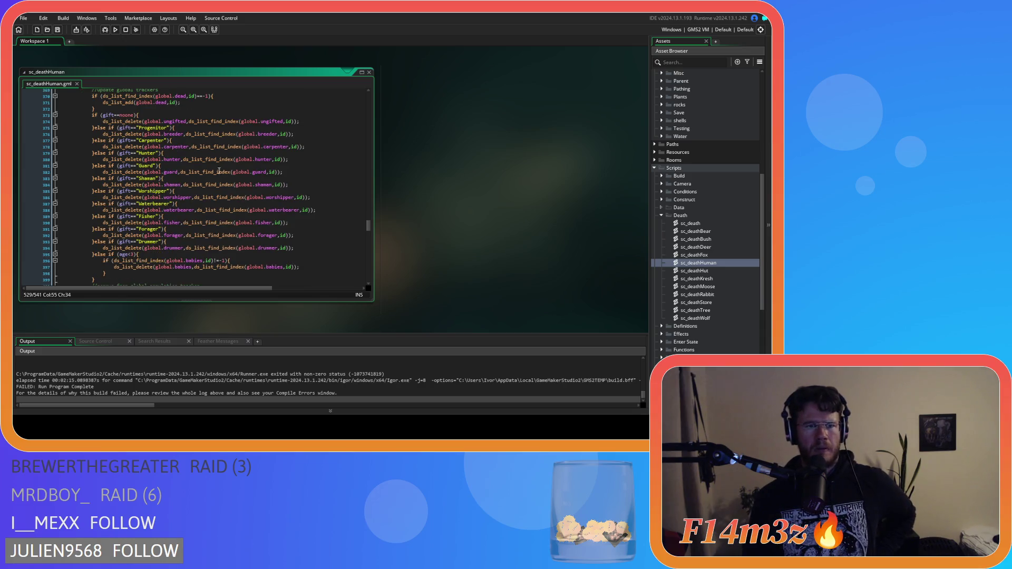
{"action": "scroll", "coordinate": [149, 136], "scroll_direction": "up", "scroll_amount": 5}
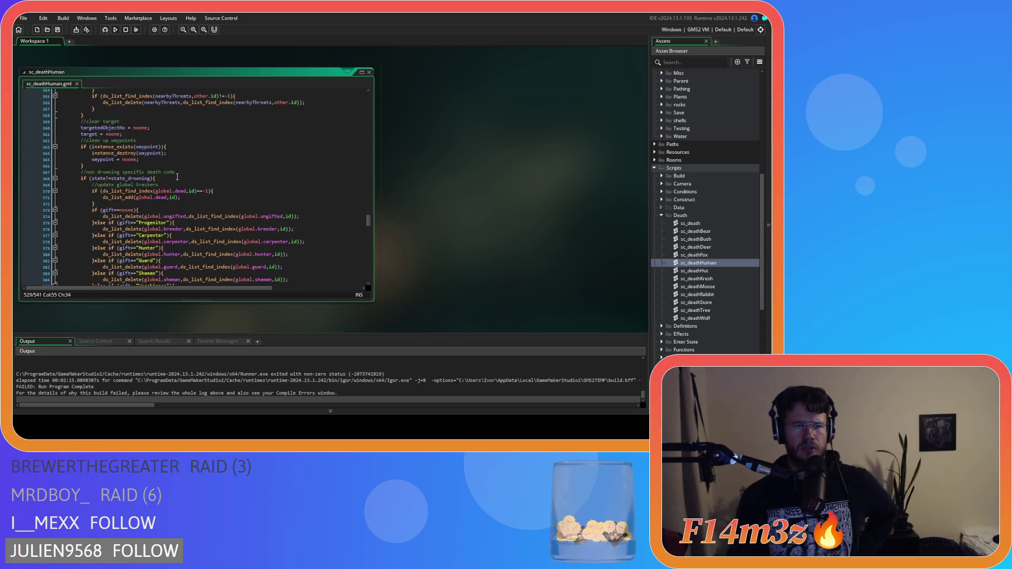
{"action": "left_click", "coordinate": [145, 235]}
{"action": "left_click", "coordinate": [154, 178]}
{"action": "scroll", "coordinate": [159, 172], "scroll_direction": "down", "scroll_amount": 3}
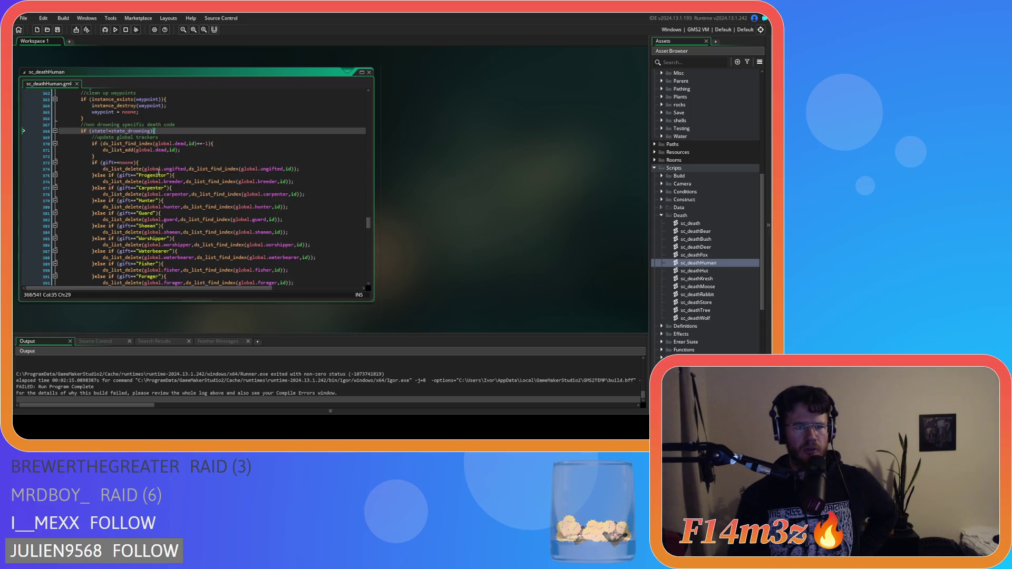
{"action": "scroll", "coordinate": [225, 173], "scroll_direction": "down", "scroll_amount": 3}
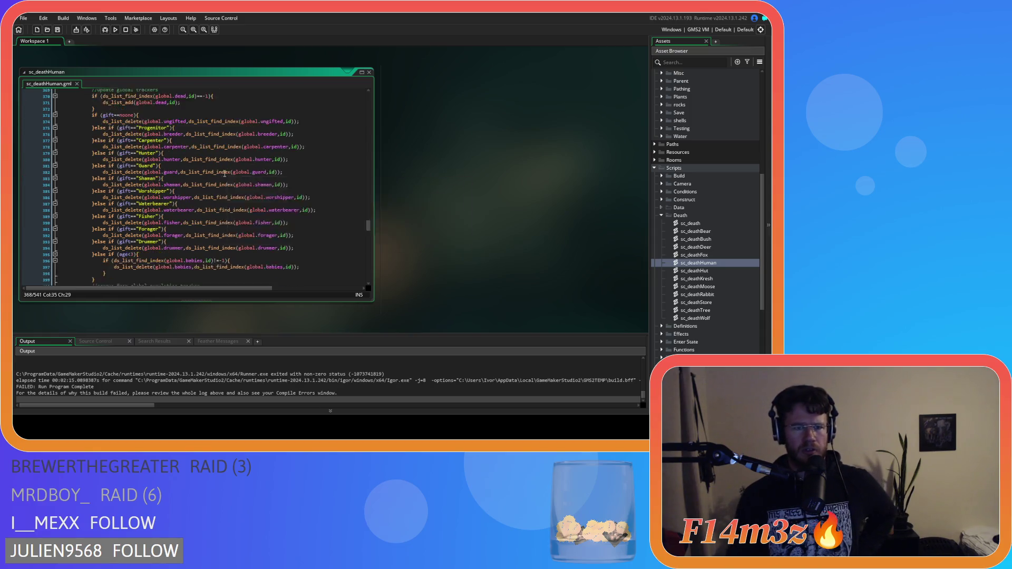
{"action": "scroll", "coordinate": [232, 221], "scroll_direction": "up", "scroll_amount": 3}
{"action": "left_click_drag", "start_coordinate": [177, 158], "coordinate": [178, 222]}
{"action": "scroll", "coordinate": [215, 216], "scroll_direction": "down", "scroll_amount": 5}
{"action": "scroll", "coordinate": [219, 219], "scroll_direction": "down", "scroll_amount": 3}
{"action": "left_click", "coordinate": [153, 208]}
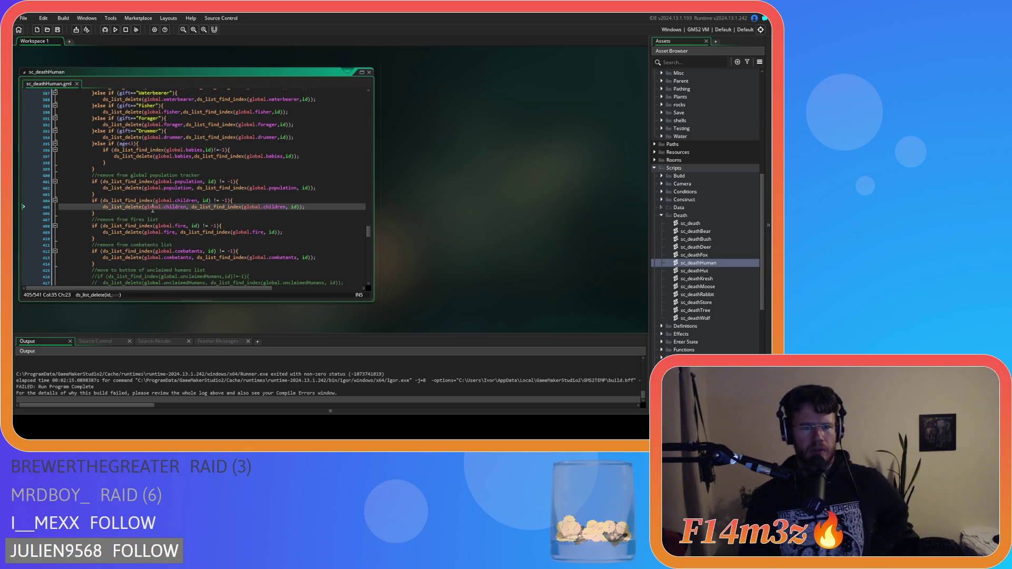
{"action": "left_click_drag", "start_coordinate": [111, 207], "coordinate": [257, 208]}
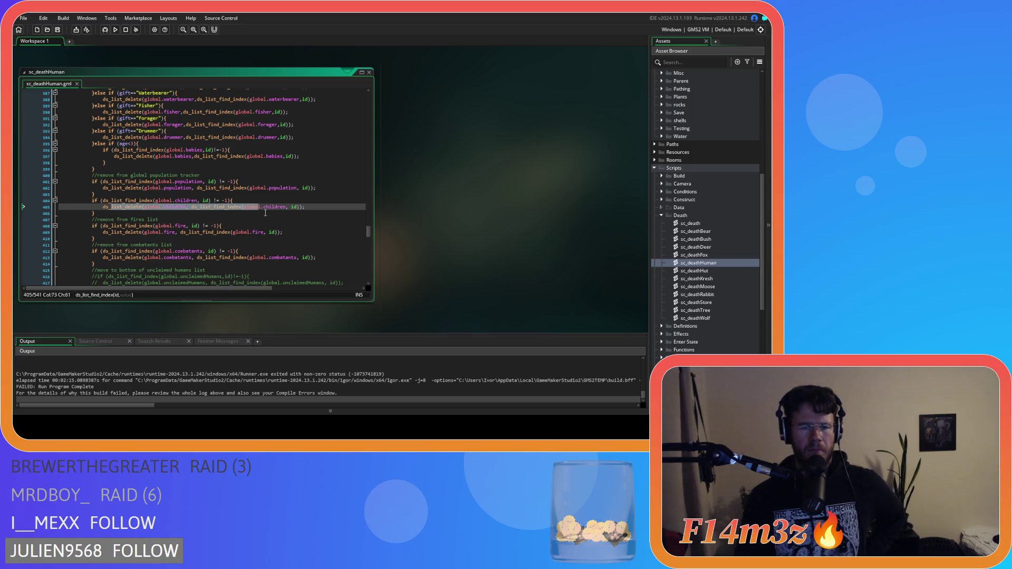
{"action": "left_click", "coordinate": [266, 213]}
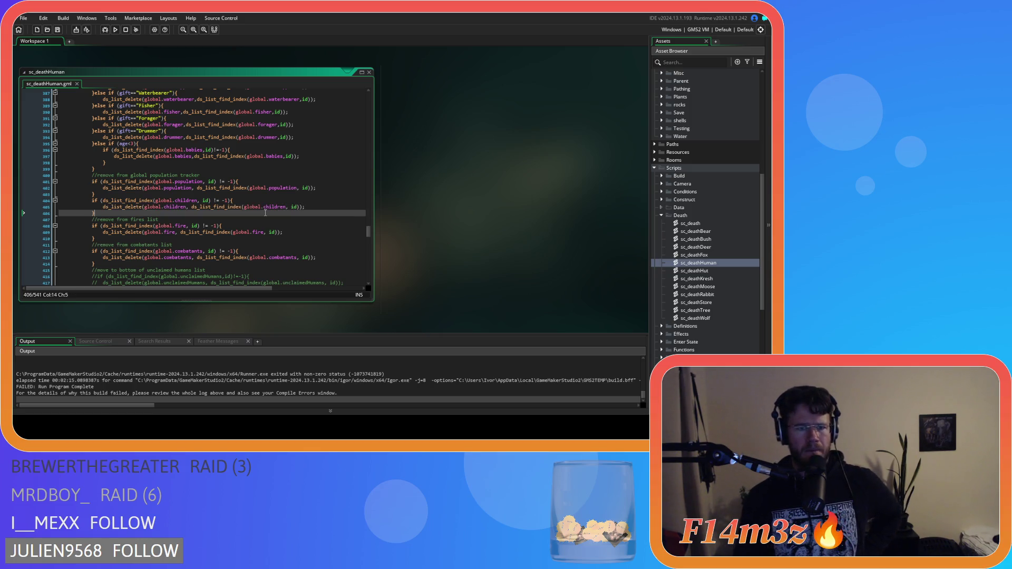
{"action": "scroll", "coordinate": [265, 213], "scroll_direction": "down", "scroll_amount": 5}
{"action": "scroll", "coordinate": [266, 213], "scroll_direction": "down", "scroll_amount": 16}
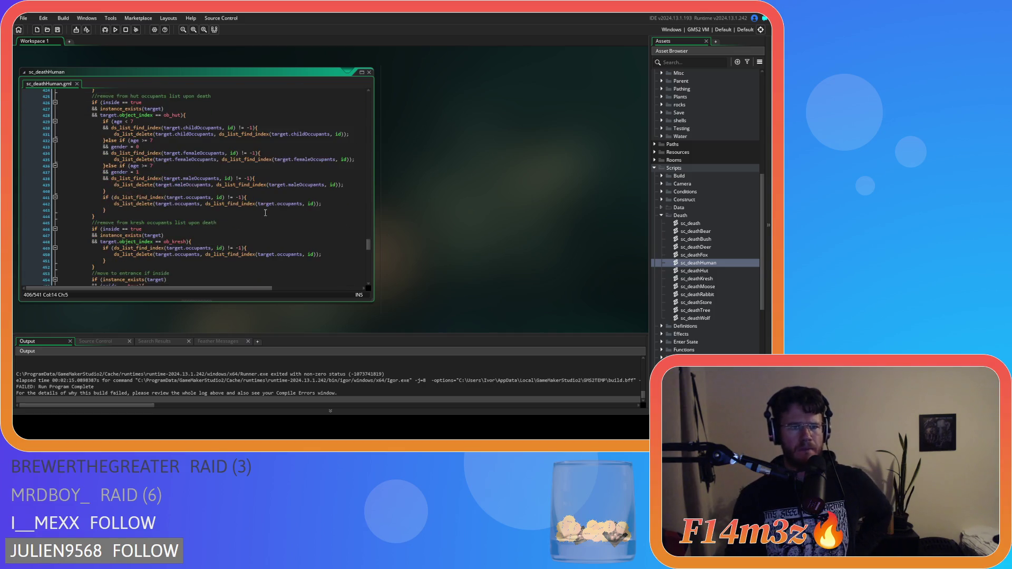
{"action": "scroll", "coordinate": [265, 213], "scroll_direction": "down", "scroll_amount": 10}
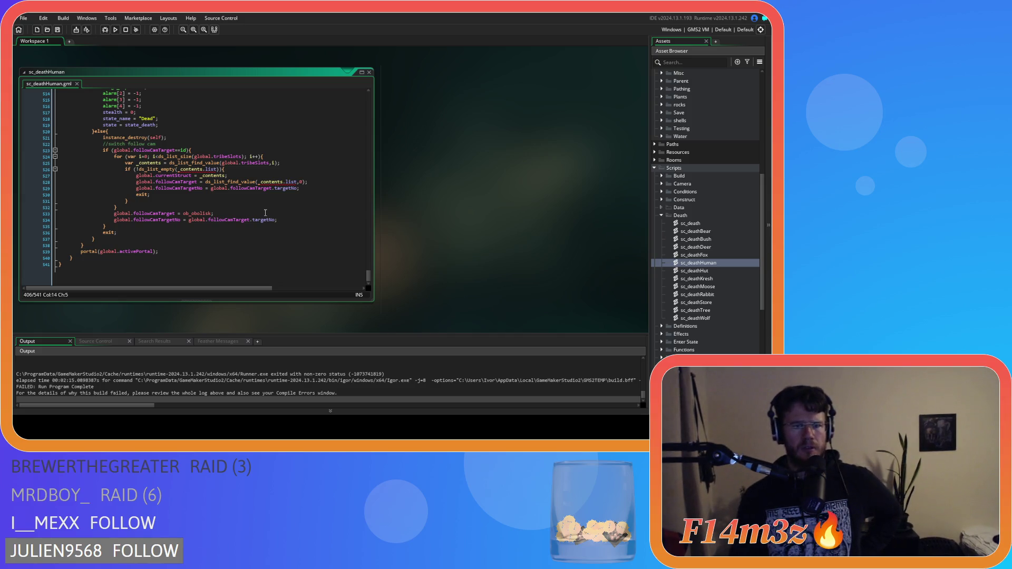
{"action": "scroll", "coordinate": [265, 213], "scroll_direction": "up", "scroll_amount": 5}
{"action": "scroll", "coordinate": [253, 206], "scroll_direction": "down", "scroll_amount": 5}
{"action": "left_click", "coordinate": [239, 209]}
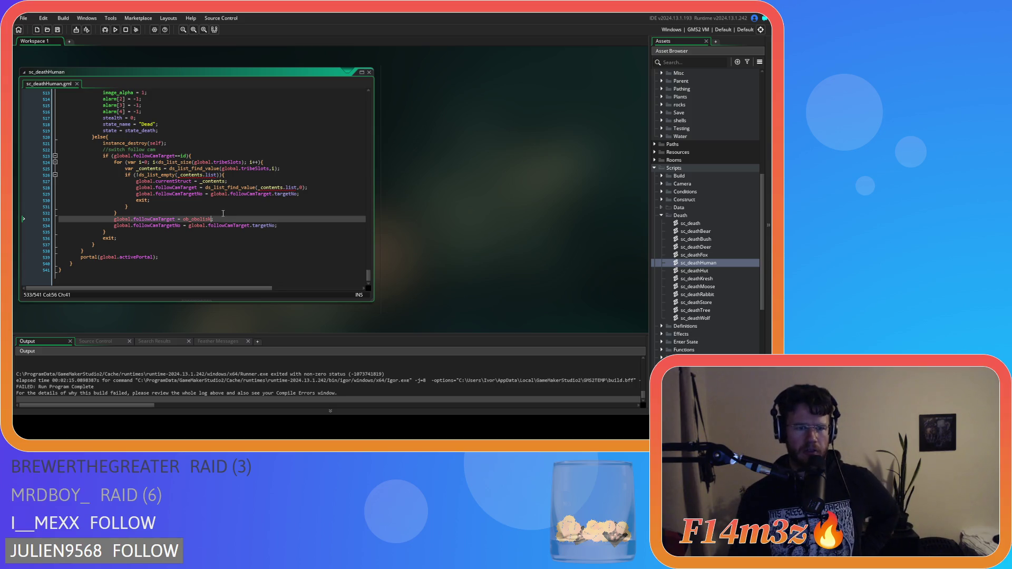
{"action": "scroll", "coordinate": [223, 213], "scroll_direction": "up", "scroll_amount": 14}
{"action": "scroll", "coordinate": [219, 216], "scroll_direction": "up", "scroll_amount": 20}
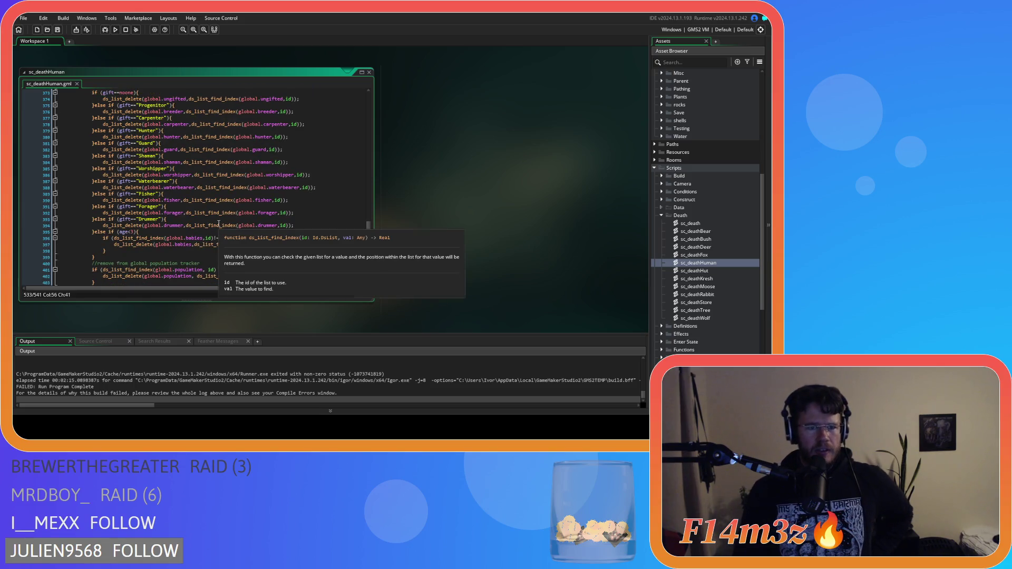
{"action": "scroll", "coordinate": [220, 226], "scroll_direction": "up", "scroll_amount": 20}
{"action": "scroll", "coordinate": [222, 231], "scroll_direction": "up", "scroll_amount": 20}
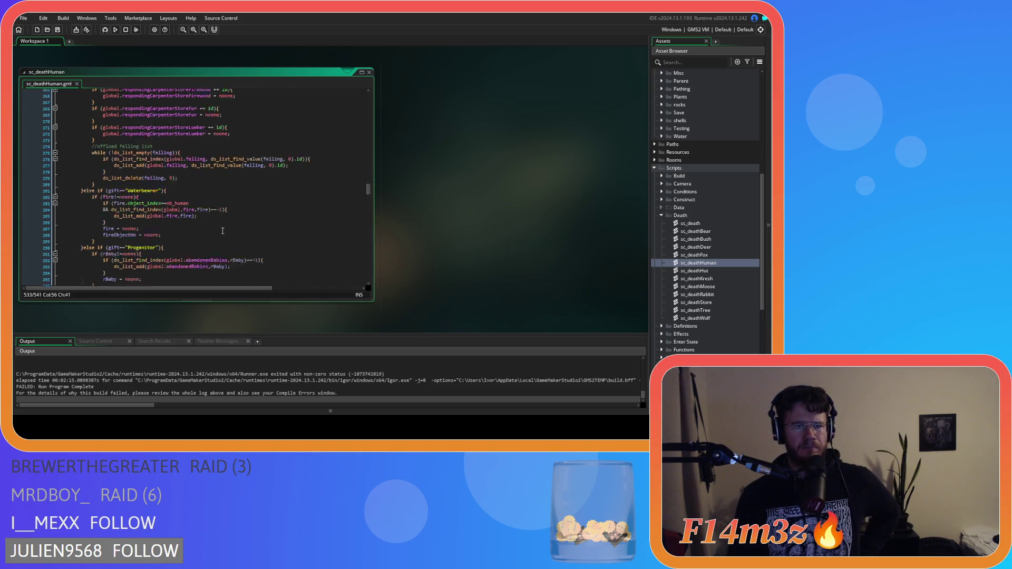
{"action": "scroll", "coordinate": [223, 231], "scroll_direction": "up", "scroll_amount": 20}
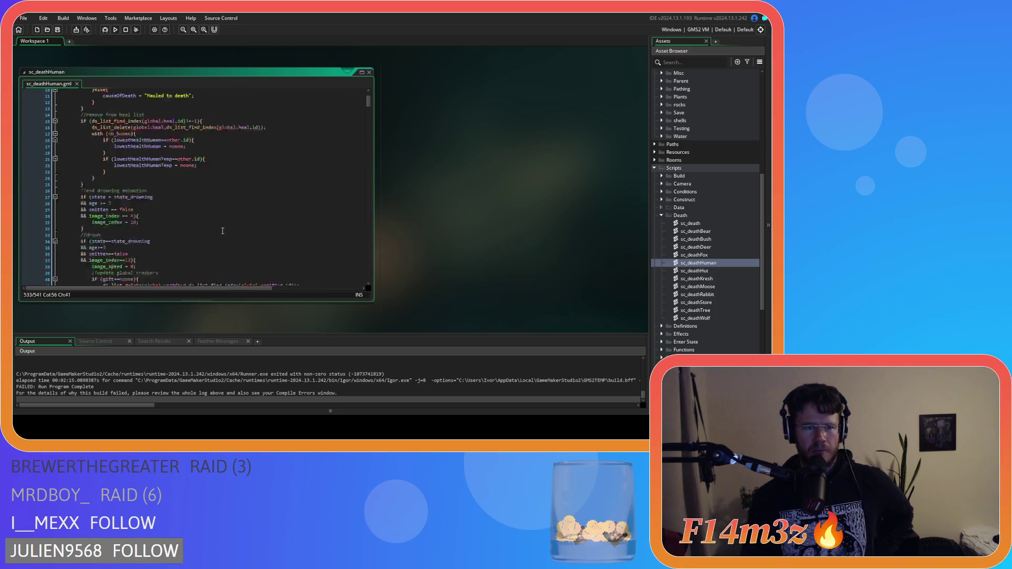
{"action": "scroll", "coordinate": [222, 231], "scroll_direction": "up", "scroll_amount": 3}
{"action": "scroll", "coordinate": [223, 231], "scroll_direction": "down", "scroll_amount": 7}
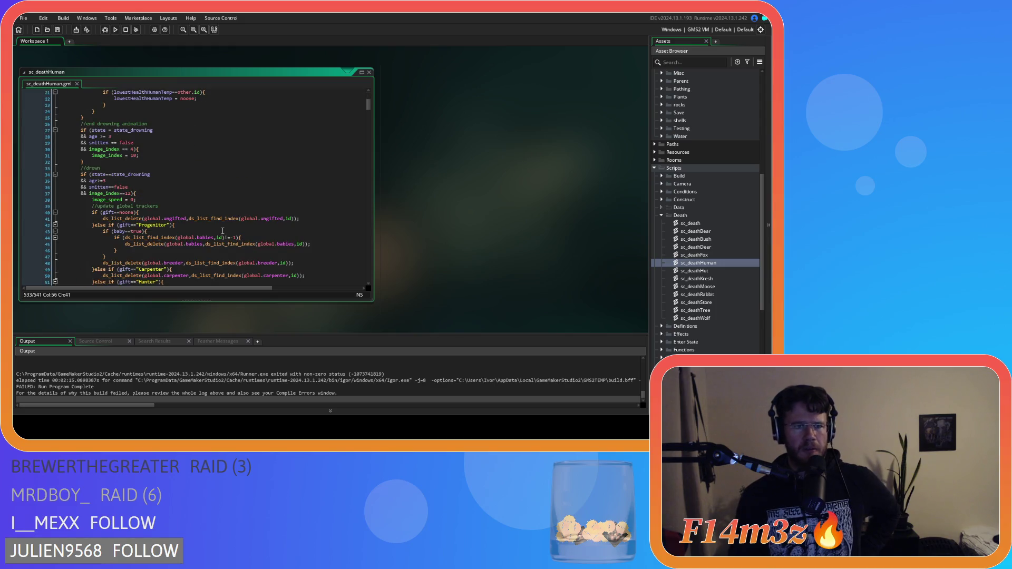
{"action": "scroll", "coordinate": [222, 231], "scroll_direction": "down", "scroll_amount": 2}
{"action": "scroll", "coordinate": [223, 231], "scroll_direction": "down", "scroll_amount": 3}
{"action": "scroll", "coordinate": [223, 231], "scroll_direction": "down", "scroll_amount": 3}
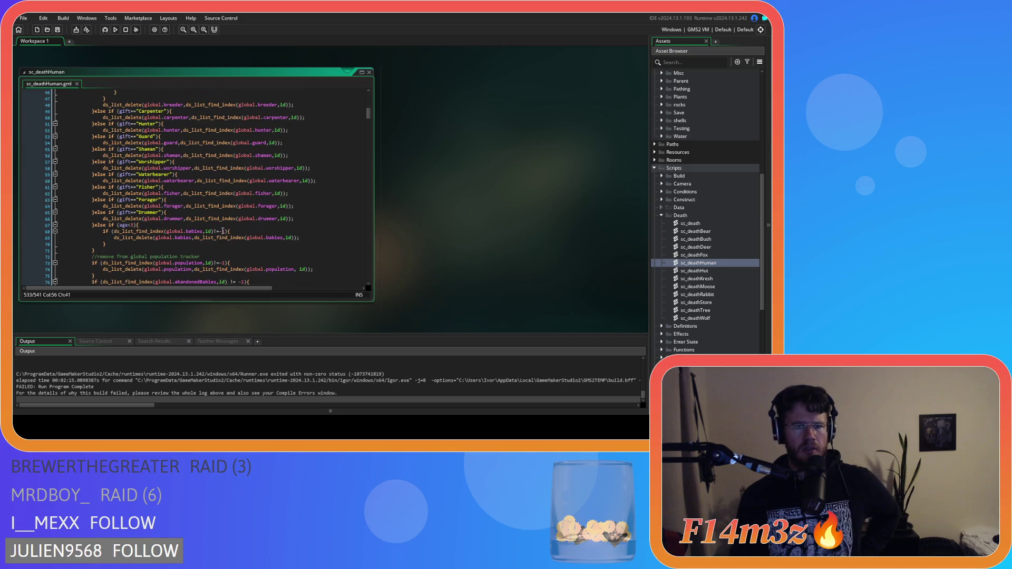
{"action": "scroll", "coordinate": [222, 230], "scroll_direction": "down", "scroll_amount": 5}
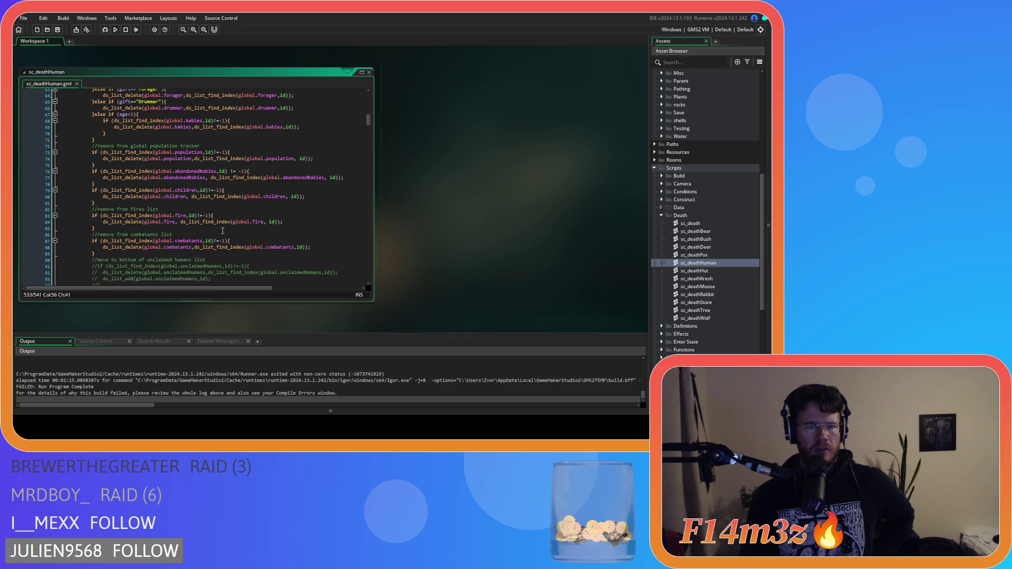
{"action": "left_click", "coordinate": [189, 197]}
{"action": "scroll", "coordinate": [187, 202], "scroll_direction": "up", "scroll_amount": 14}
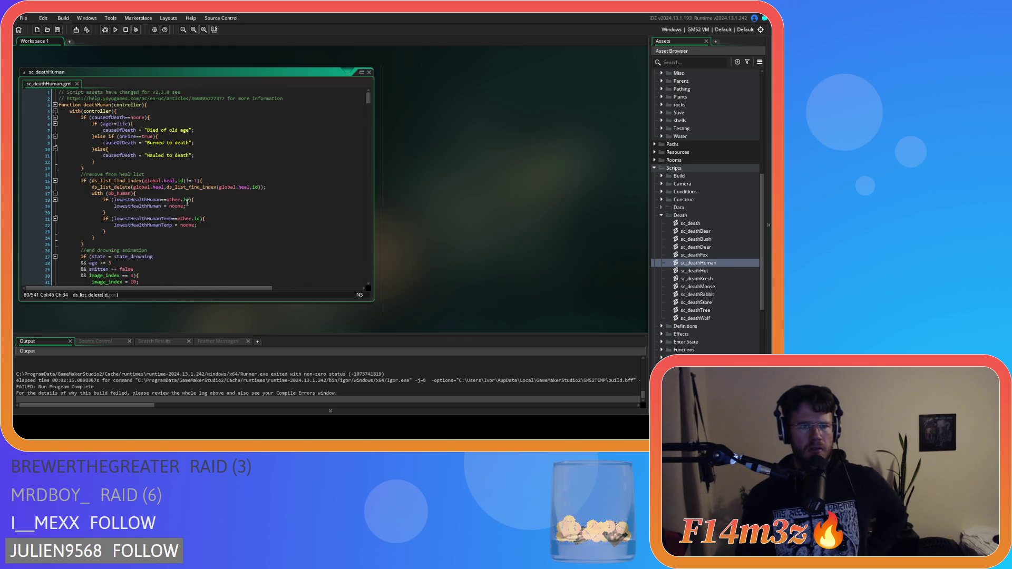
{"action": "left_click", "coordinate": [146, 210]}
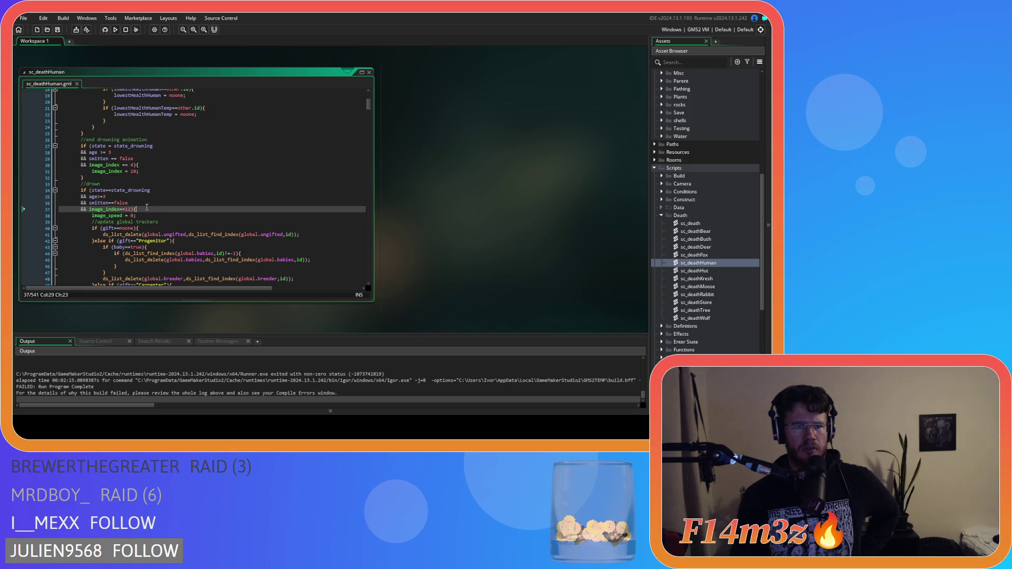
{"action": "scroll", "coordinate": [211, 192], "scroll_direction": "down", "scroll_amount": 14}
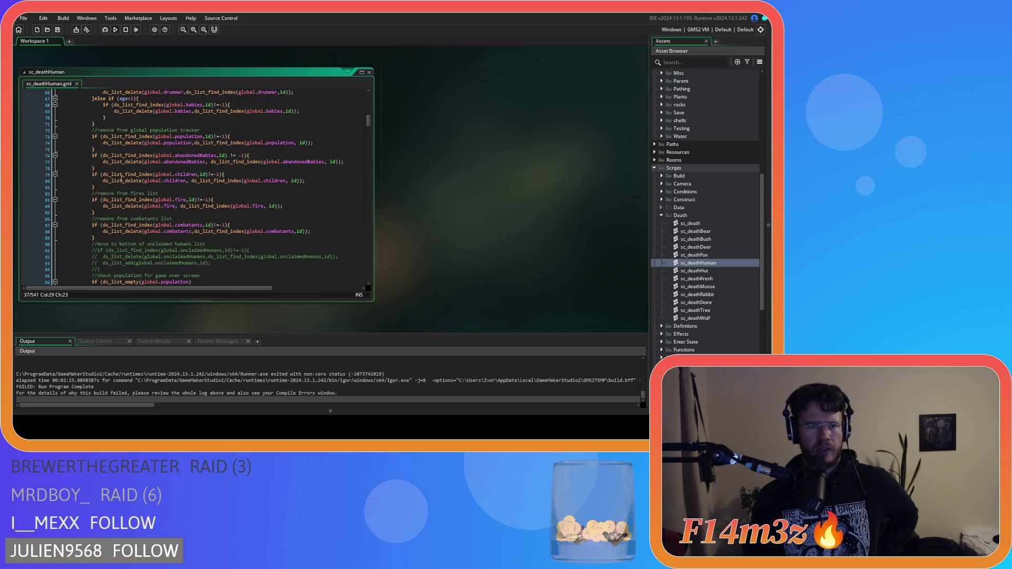
{"action": "left_click_drag", "start_coordinate": [121, 180], "coordinate": [213, 188]}
{"action": "scroll", "coordinate": [216, 199], "scroll_direction": "down", "scroll_amount": 6}
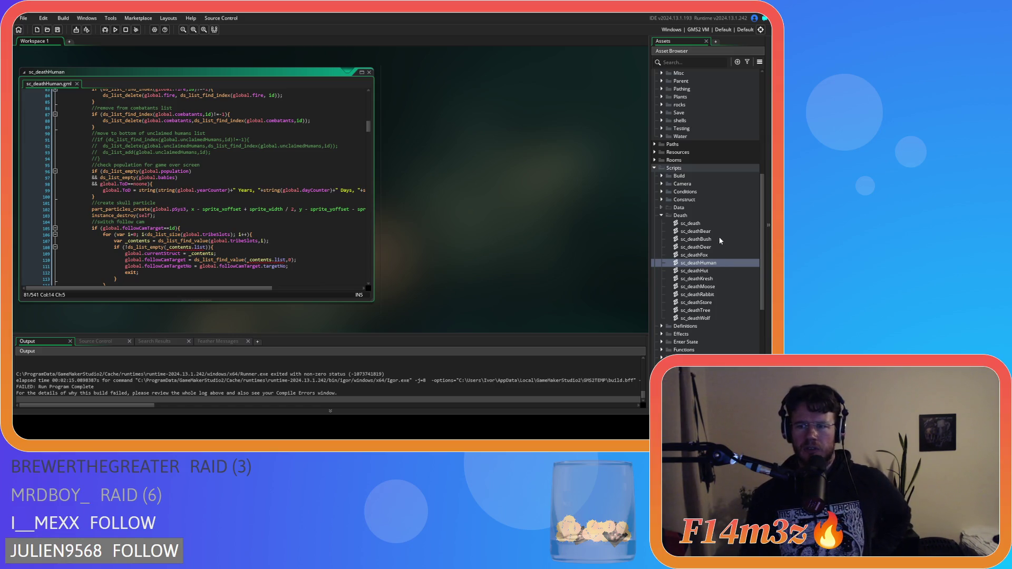
{"action": "scroll", "coordinate": [722, 246], "scroll_direction": "down", "scroll_amount": 4}
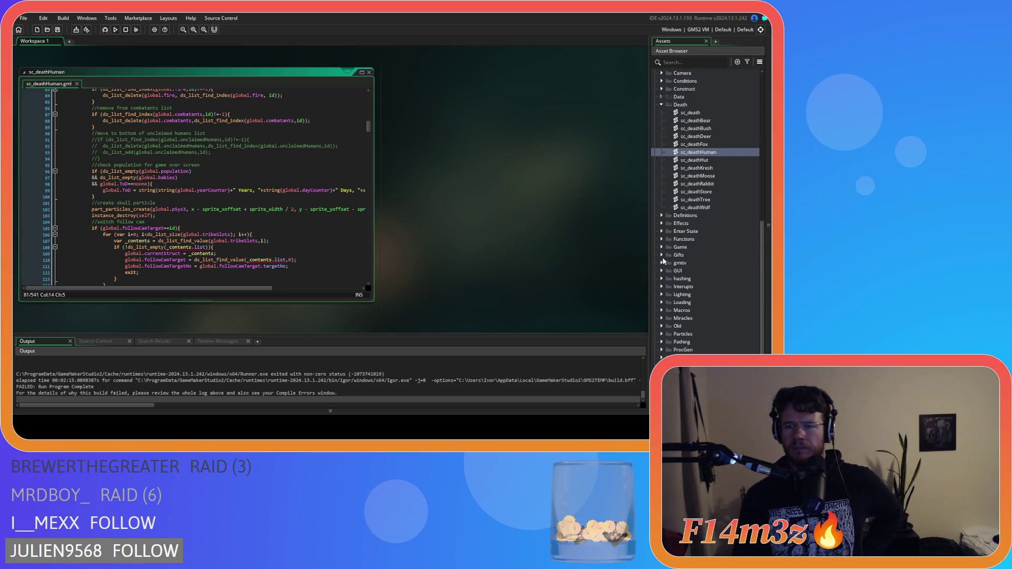
{"action": "left_click", "coordinate": [662, 270]}
{"action": "left_click", "coordinate": [668, 278]}
{"action": "left_click", "coordinate": [668, 279]}
{"action": "left_click", "coordinate": [669, 286]}
{"action": "left_click", "coordinate": [677, 302]}
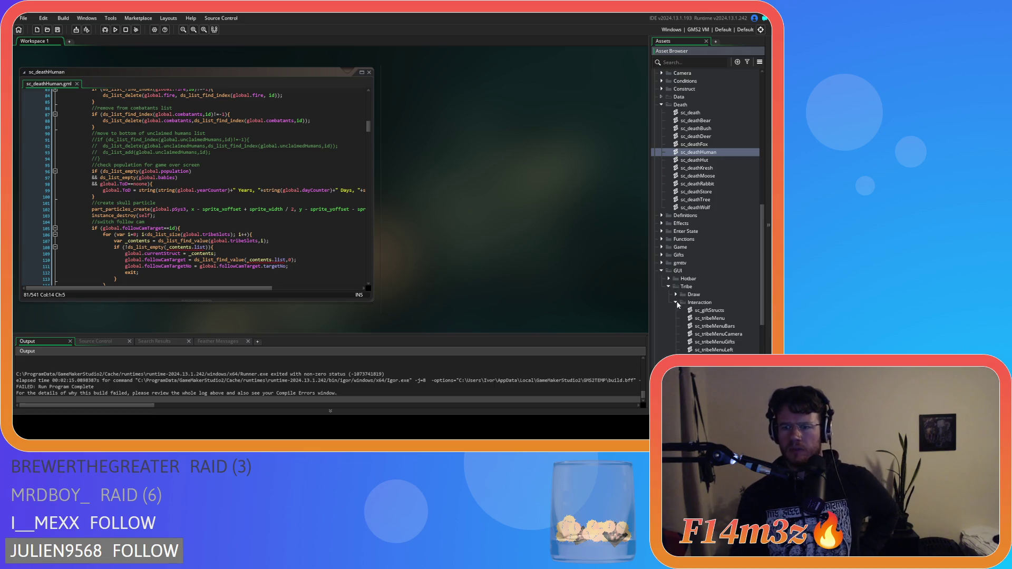
{"action": "double_click", "coordinate": [706, 311]}
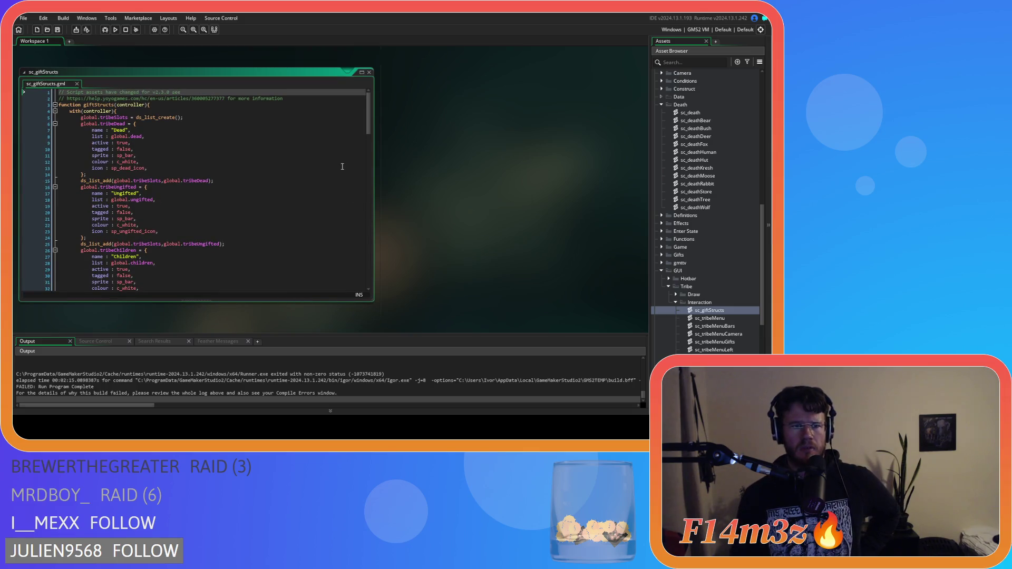
{"action": "scroll", "coordinate": [274, 213], "scroll_direction": "down", "scroll_amount": 1}
{"action": "left_click_drag", "start_coordinate": [134, 247], "coordinate": [156, 246]}
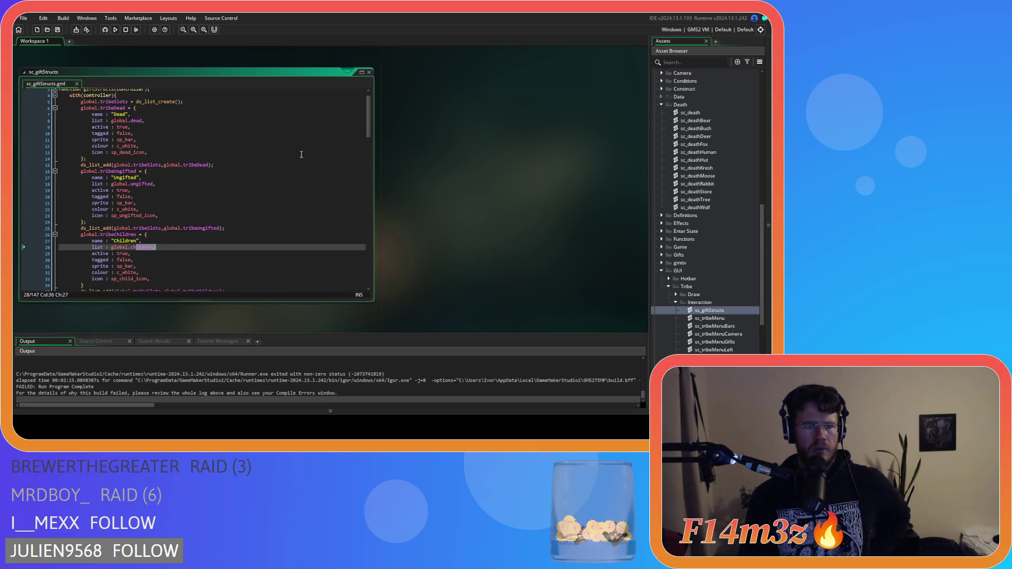
{"action": "left_click", "coordinate": [369, 72]}
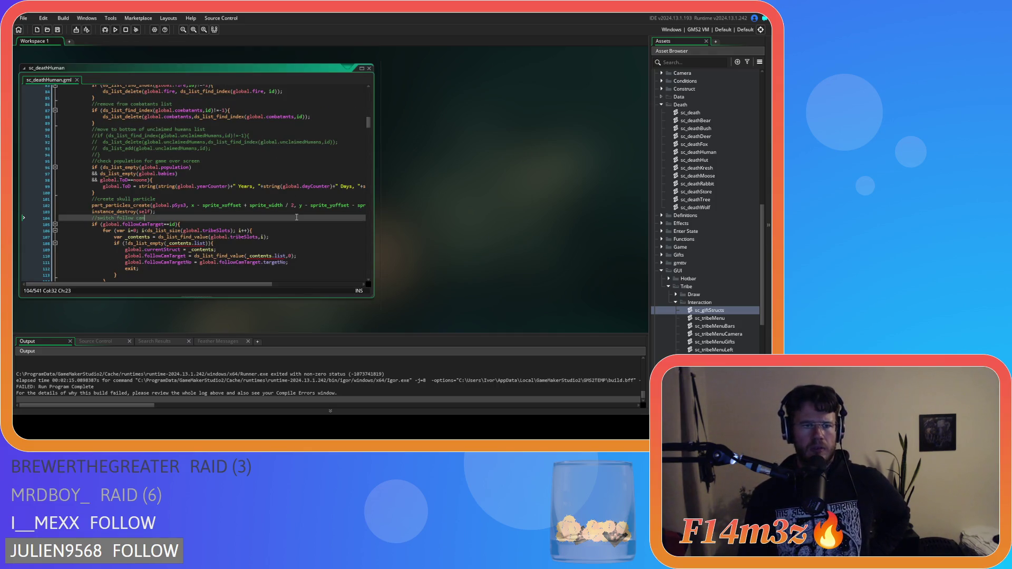
{"action": "scroll", "coordinate": [297, 217], "scroll_direction": "up", "scroll_amount": 7}
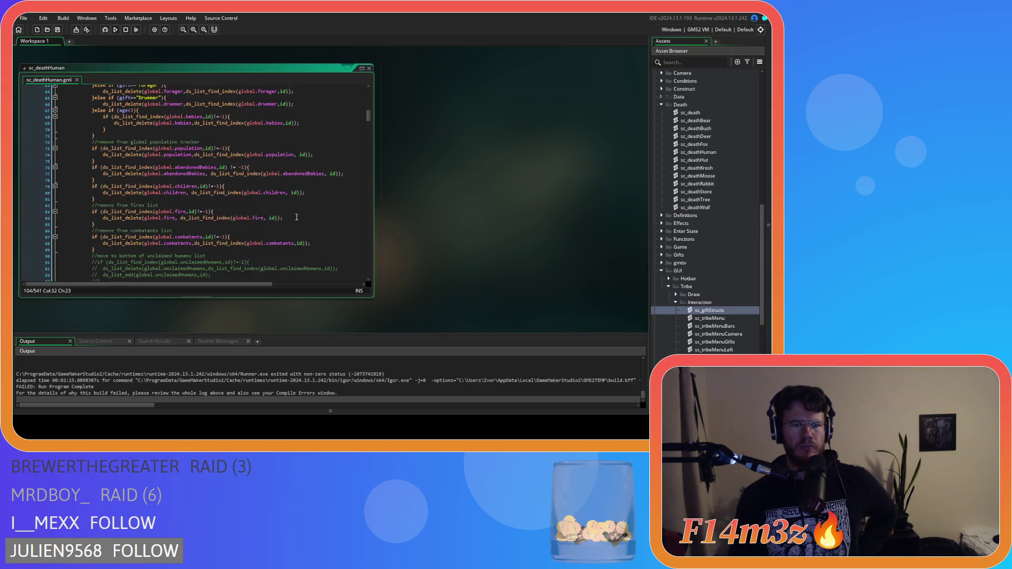
{"action": "left_click", "coordinate": [205, 193]}
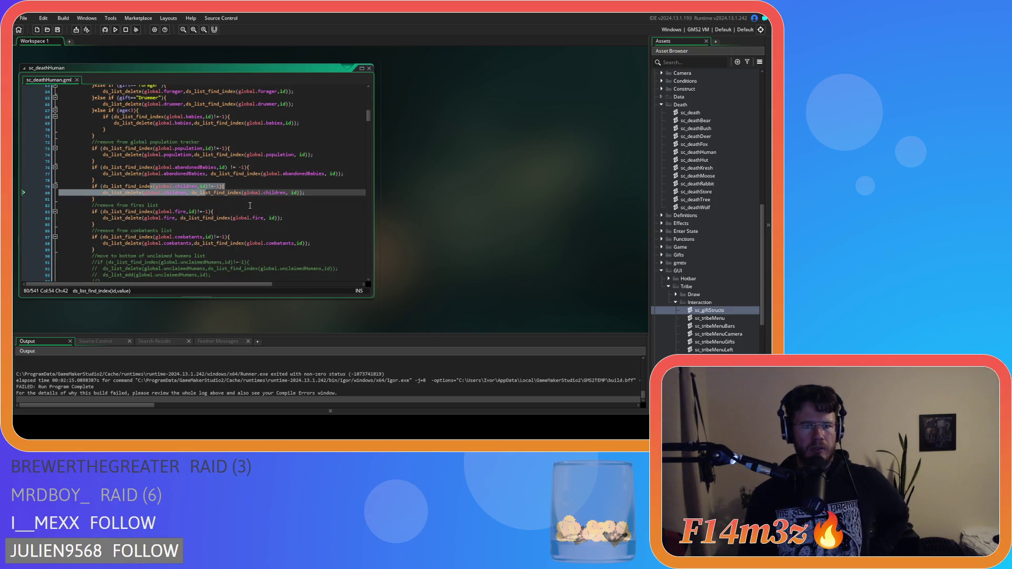
{"action": "scroll", "coordinate": [250, 205], "scroll_direction": "down", "scroll_amount": 5}
{"action": "scroll", "coordinate": [250, 205], "scroll_direction": "down", "scroll_amount": 12}
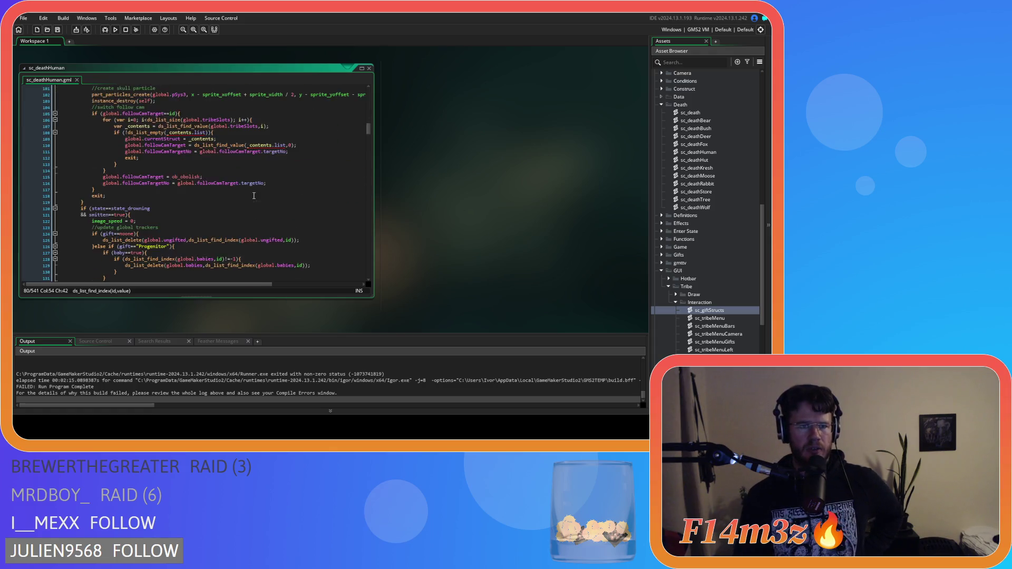
{"action": "left_click", "coordinate": [132, 136]}
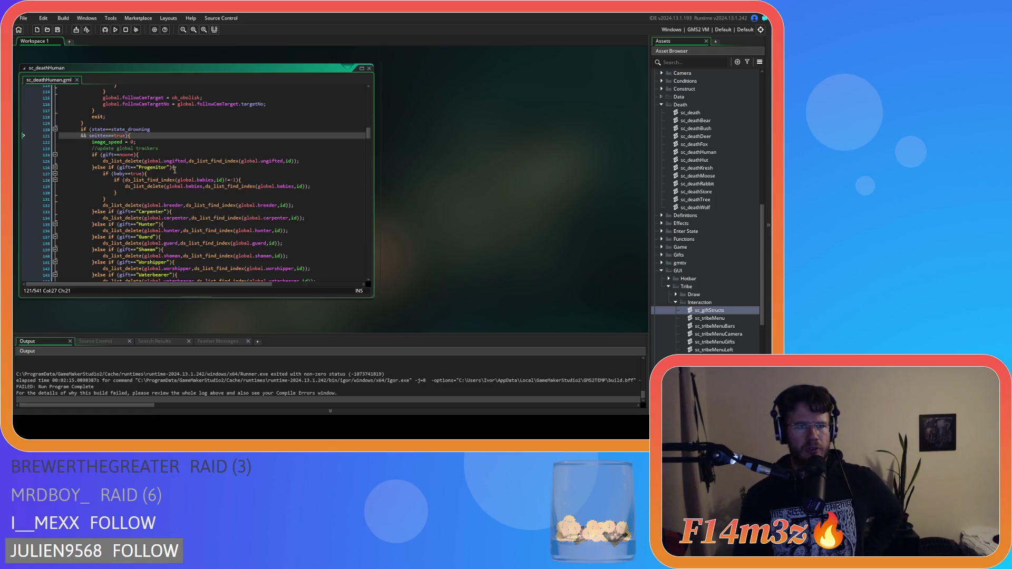
{"action": "scroll", "coordinate": [174, 169], "scroll_direction": "down", "scroll_amount": 12}
{"action": "left_click", "coordinate": [140, 161]}
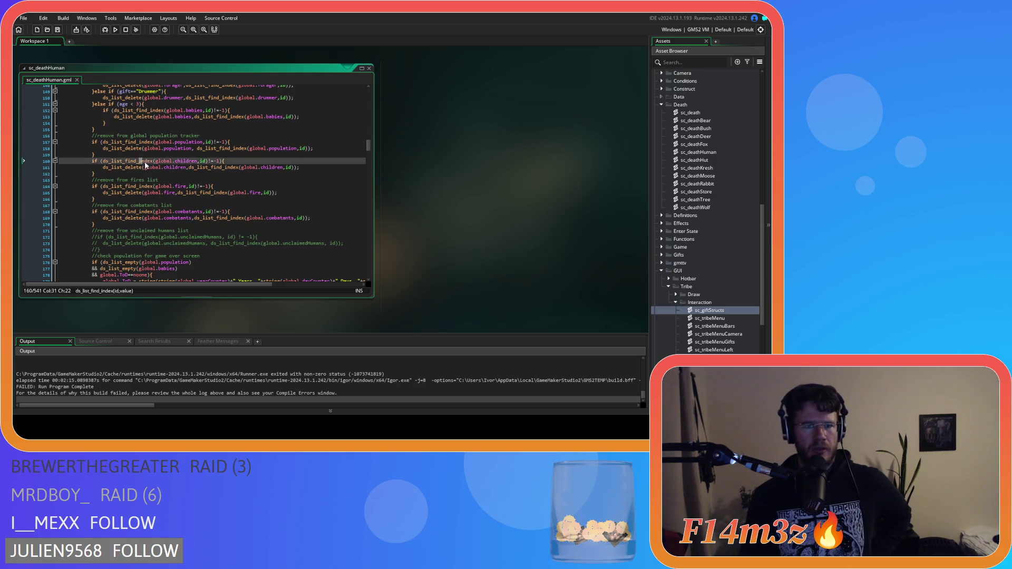
{"action": "left_click", "coordinate": [166, 167]}
{"action": "scroll", "coordinate": [179, 169], "scroll_direction": "down", "scroll_amount": 13}
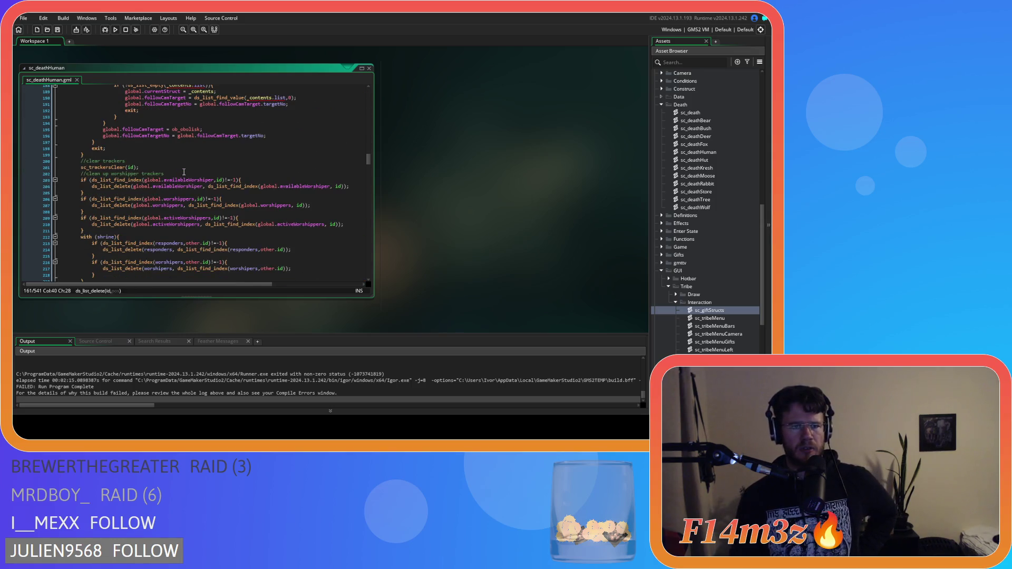
{"action": "scroll", "coordinate": [184, 172], "scroll_direction": "down", "scroll_amount": 1}
{"action": "scroll", "coordinate": [184, 172], "scroll_direction": "down", "scroll_amount": 13}
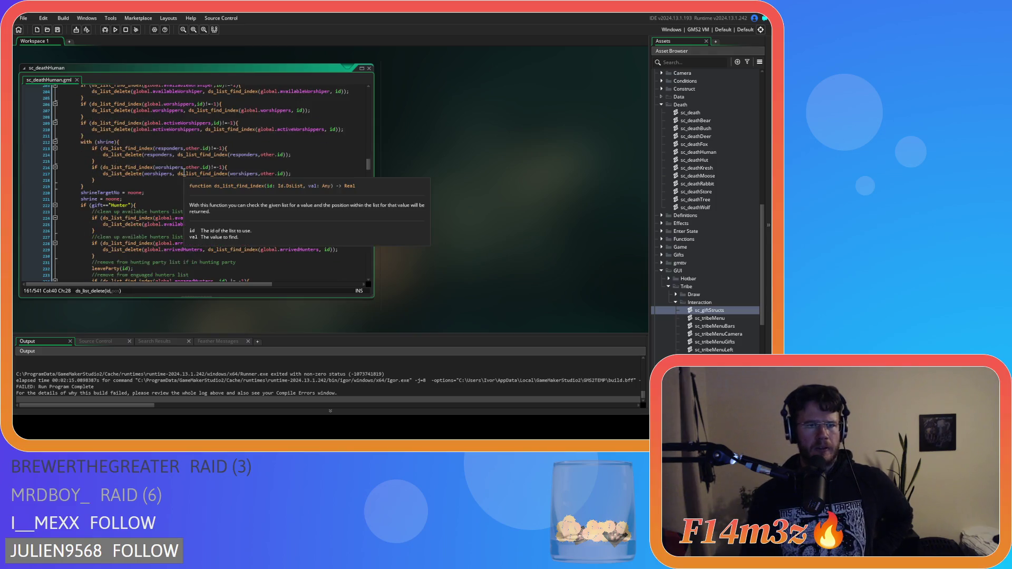
{"action": "scroll", "coordinate": [184, 172], "scroll_direction": "down", "scroll_amount": 3}
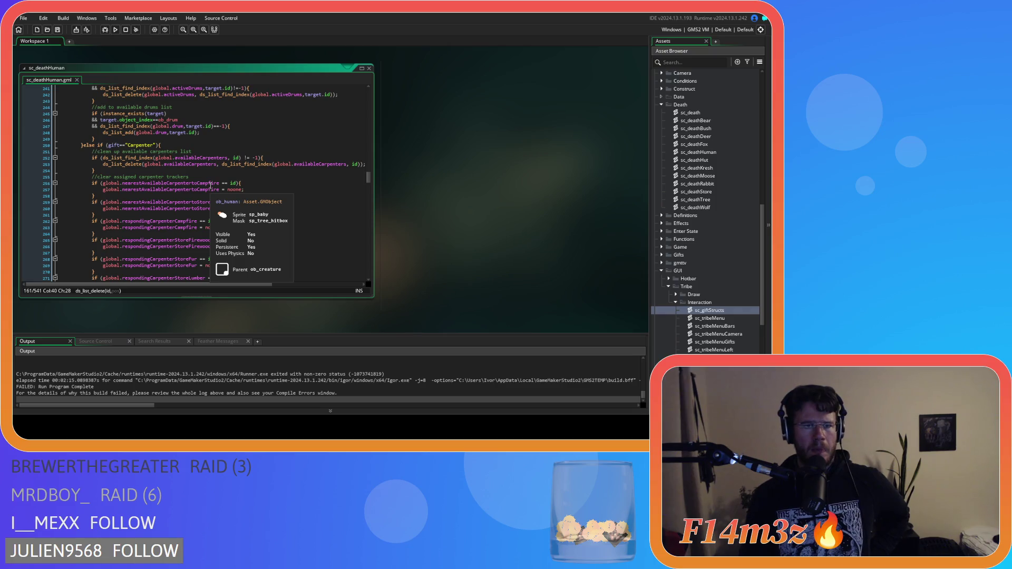
{"action": "scroll", "coordinate": [210, 185], "scroll_direction": "down", "scroll_amount": 11}
{"action": "scroll", "coordinate": [210, 186], "scroll_direction": "down", "scroll_amount": 13}
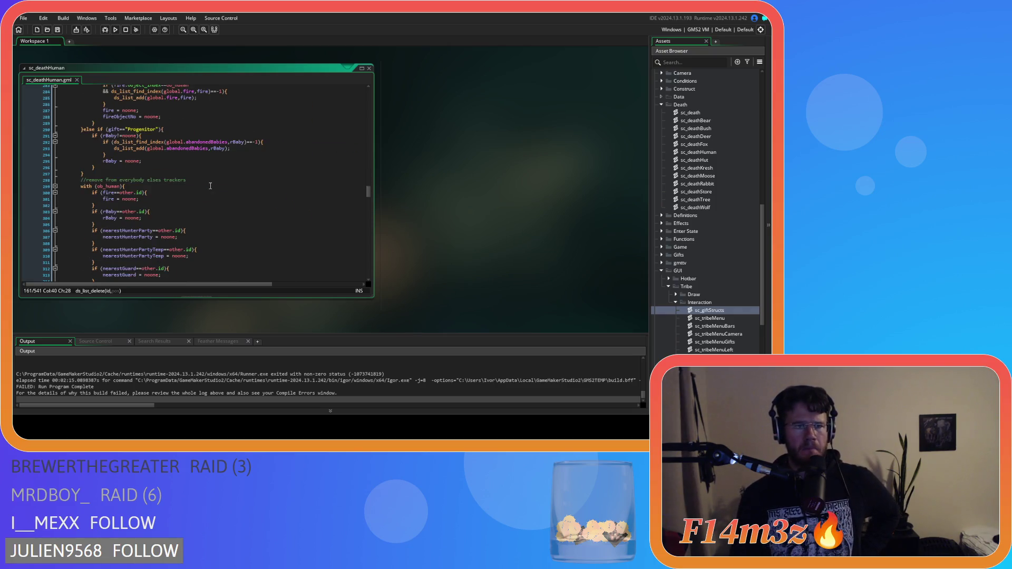
{"action": "scroll", "coordinate": [210, 186], "scroll_direction": "down", "scroll_amount": 16}
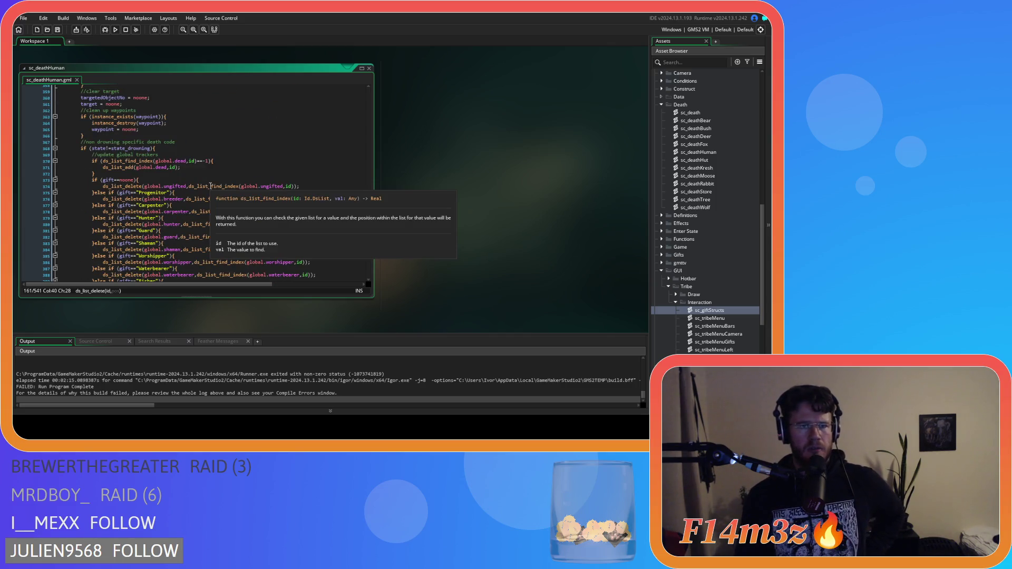
{"action": "left_click", "coordinate": [155, 148]}
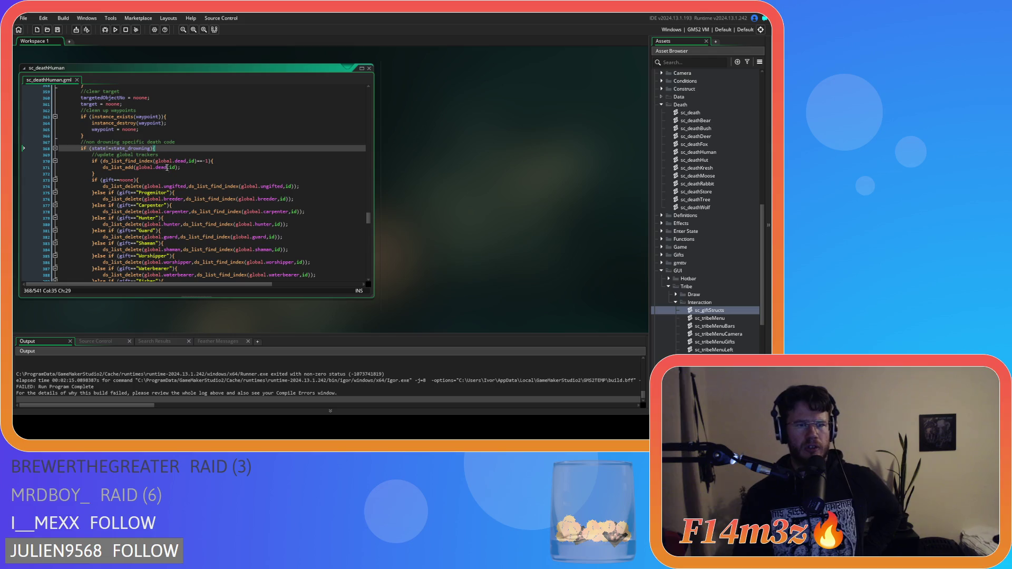
{"action": "scroll", "coordinate": [179, 179], "scroll_direction": "down", "scroll_amount": 2}
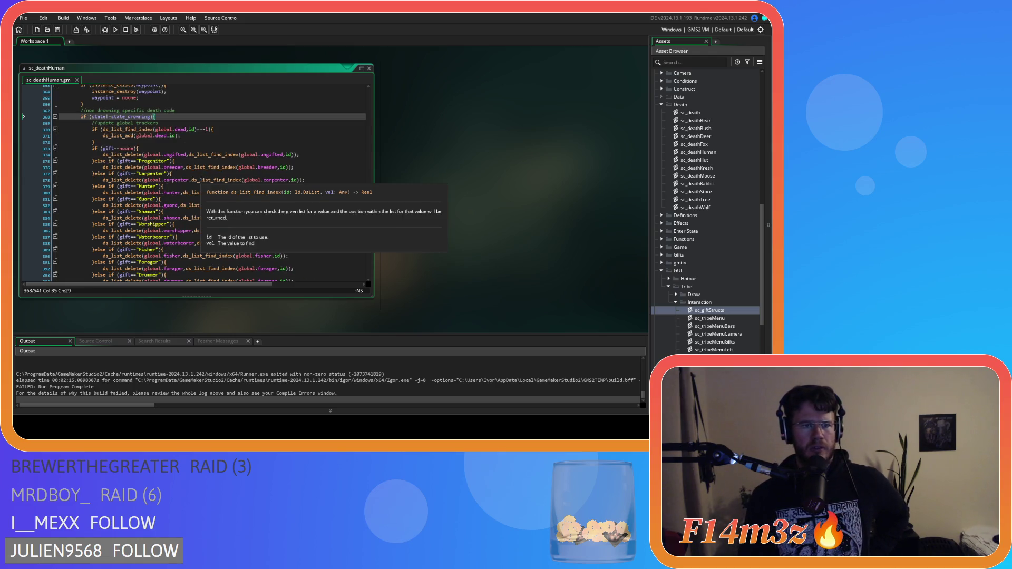
{"action": "scroll", "coordinate": [200, 178], "scroll_direction": "down", "scroll_amount": 3}
{"action": "scroll", "coordinate": [211, 185], "scroll_direction": "down", "scroll_amount": 5}
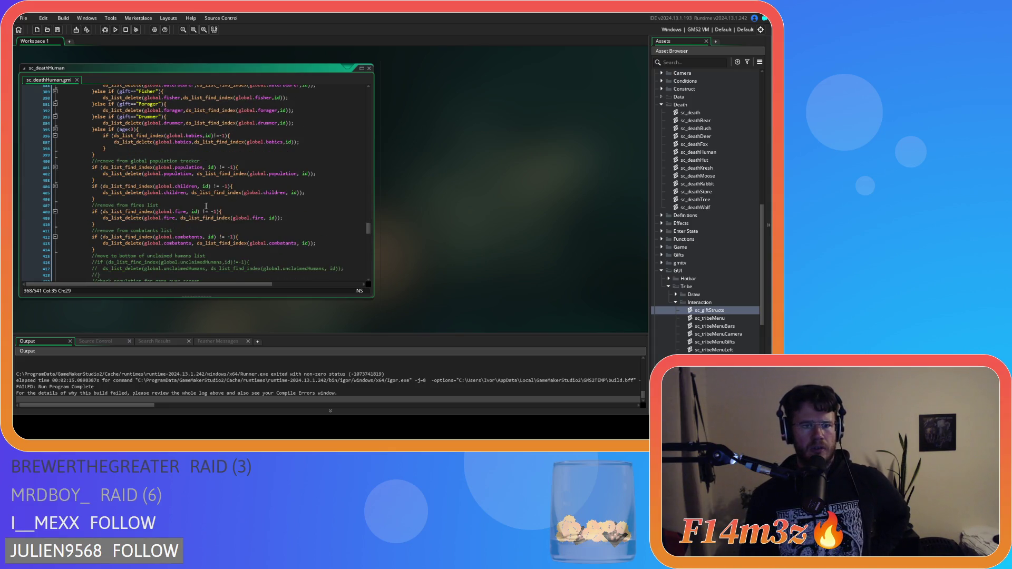
{"action": "left_click_drag", "start_coordinate": [136, 201], "coordinate": [141, 185]}
{"action": "scroll", "coordinate": [211, 197], "scroll_direction": "down", "scroll_amount": 9}
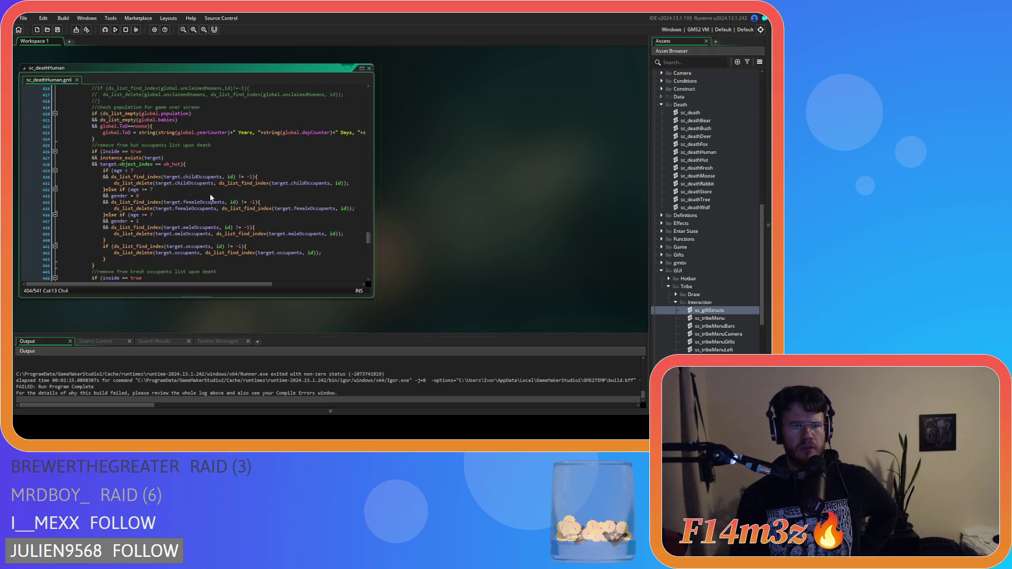
{"action": "scroll", "coordinate": [210, 197], "scroll_direction": "down", "scroll_amount": 8}
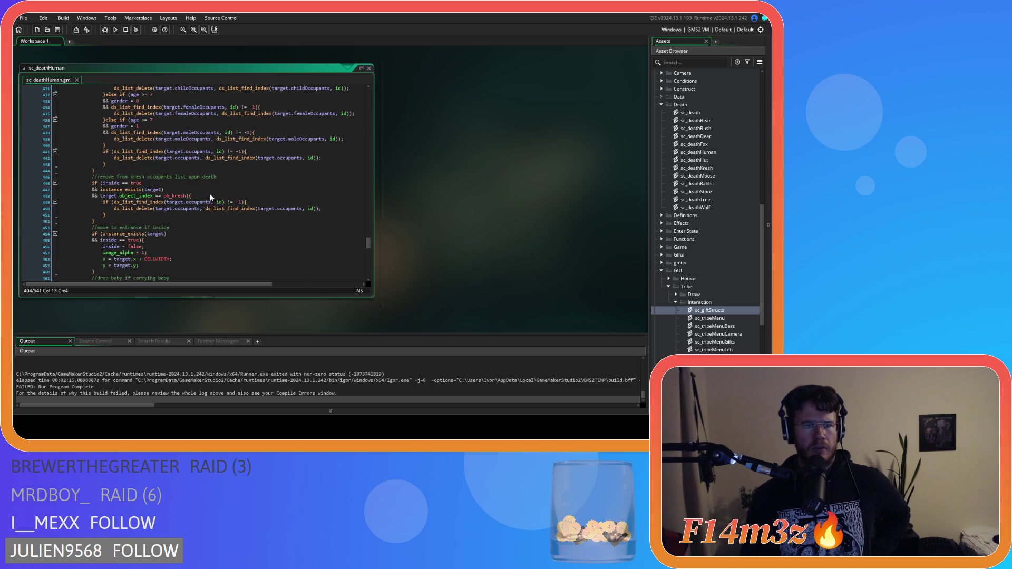
{"action": "scroll", "coordinate": [210, 195], "scroll_direction": "down", "scroll_amount": 4}
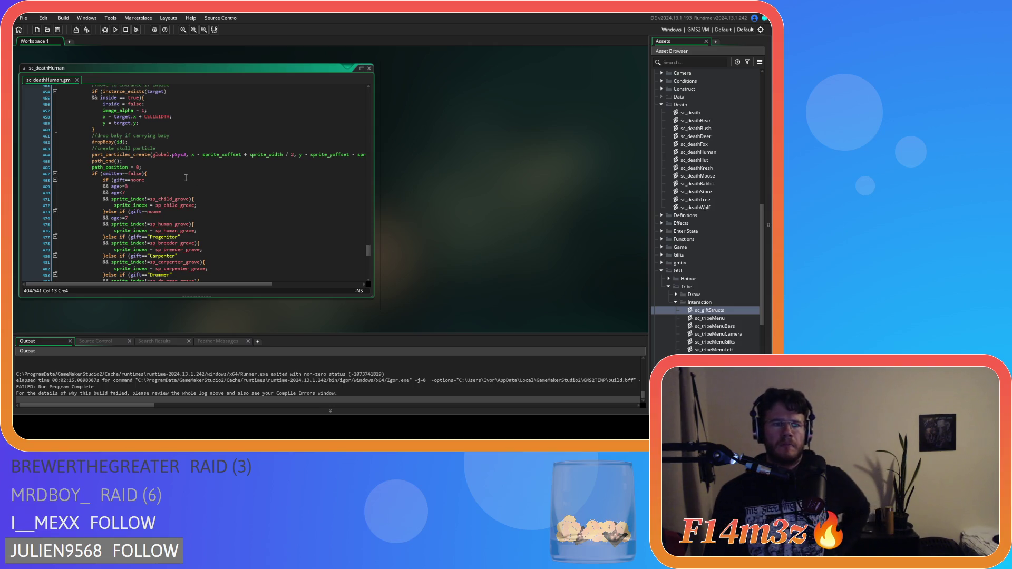
{"action": "scroll", "coordinate": [185, 178], "scroll_direction": "down", "scroll_amount": 15}
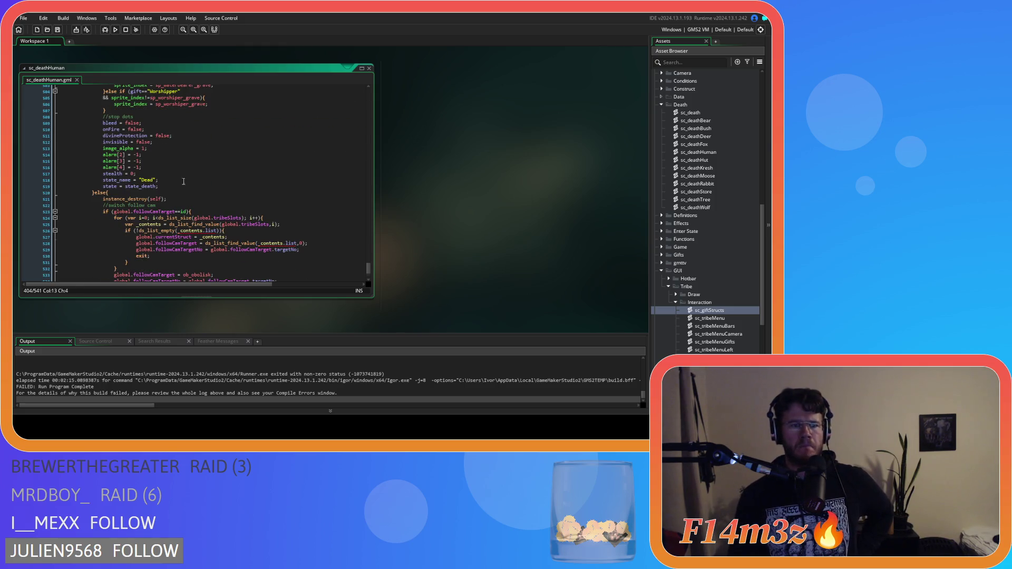
{"action": "scroll", "coordinate": [185, 178], "scroll_direction": "down", "scroll_amount": 3}
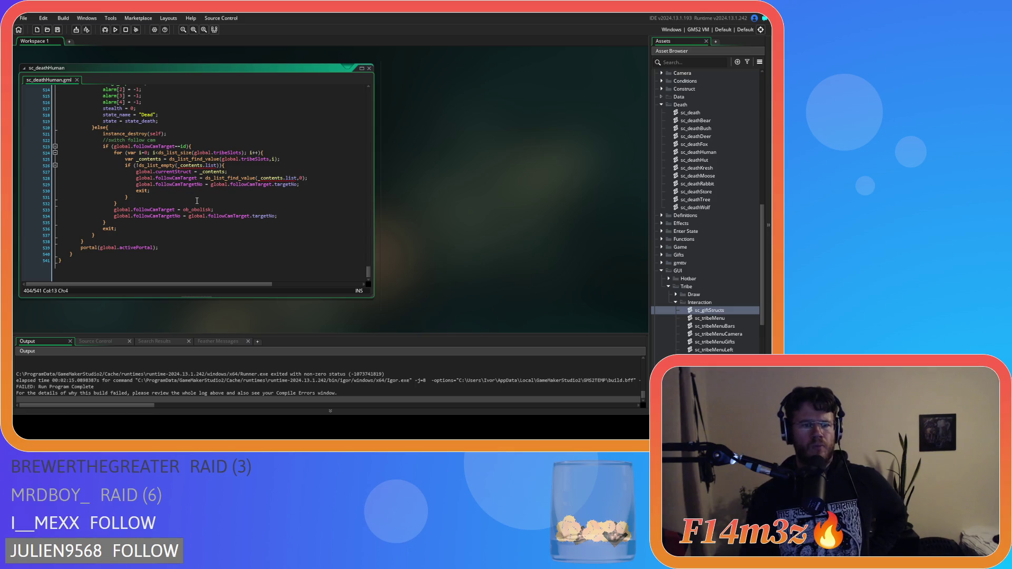
{"action": "scroll", "coordinate": [191, 209], "scroll_direction": "up", "scroll_amount": 20}
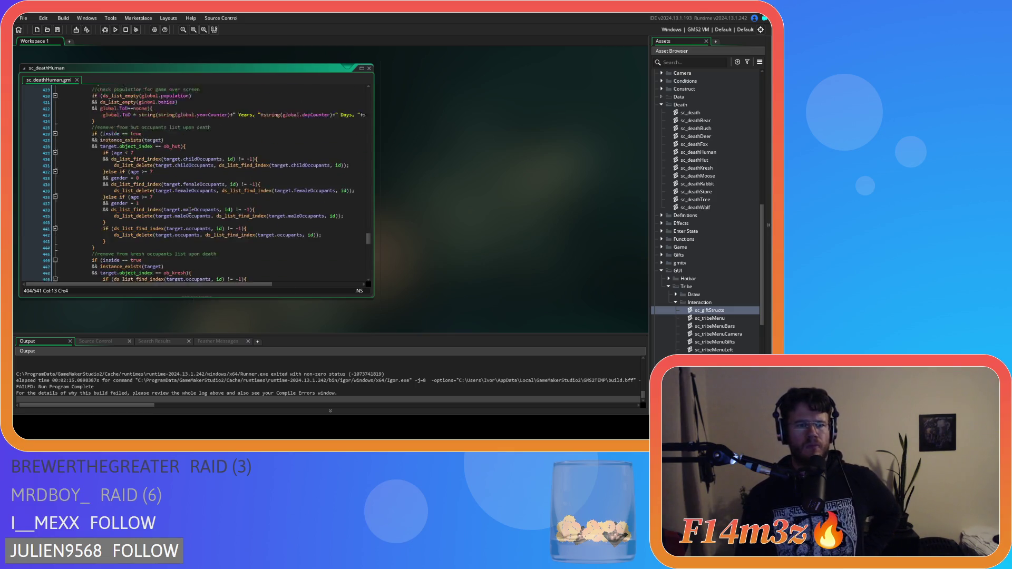
{"action": "scroll", "coordinate": [191, 211], "scroll_direction": "up", "scroll_amount": 3}
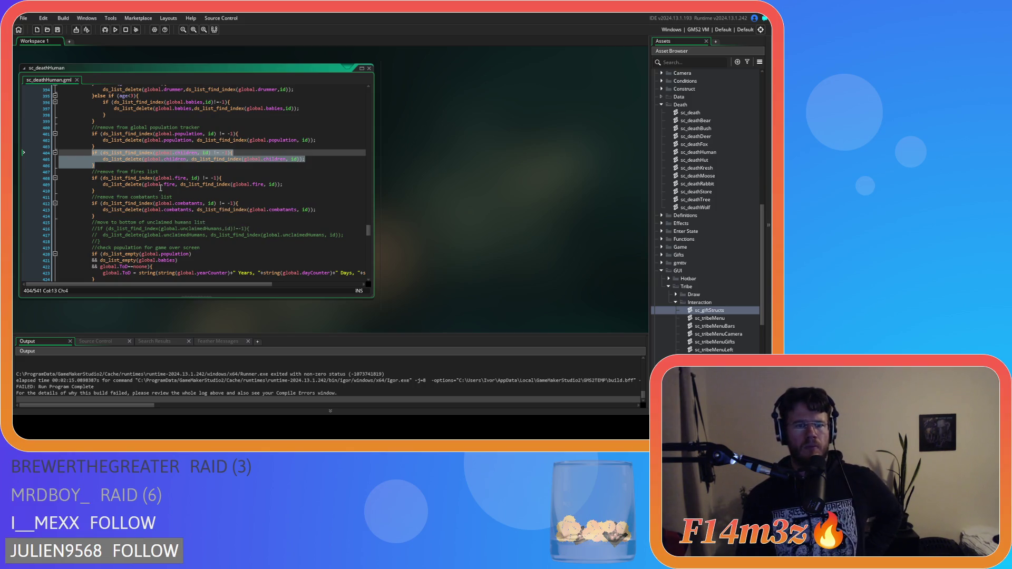
{"action": "scroll", "coordinate": [161, 180], "scroll_direction": "up", "scroll_amount": 2}
{"action": "scroll", "coordinate": [162, 179], "scroll_direction": "up", "scroll_amount": 12}
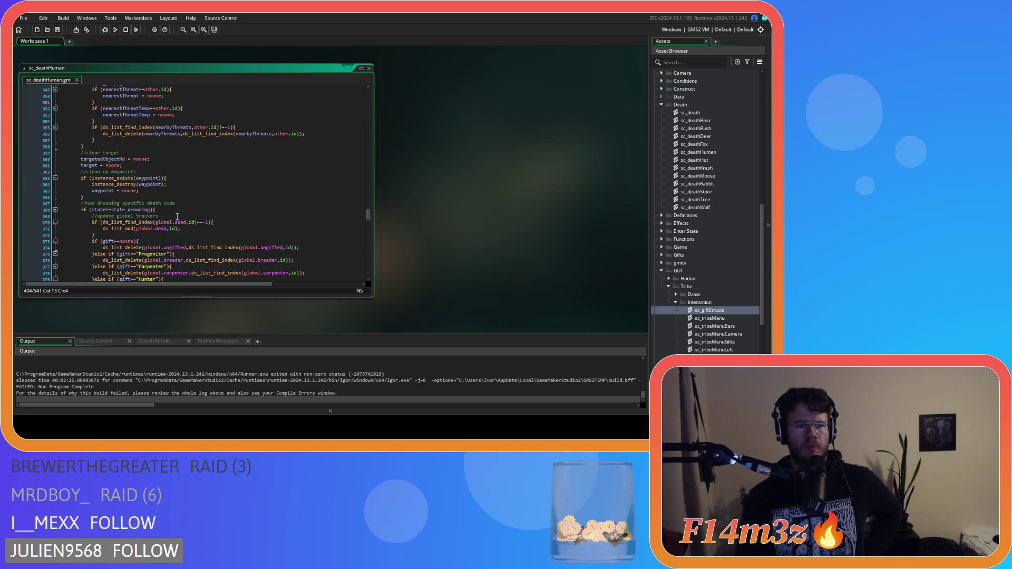
{"action": "left_click", "coordinate": [177, 211]}
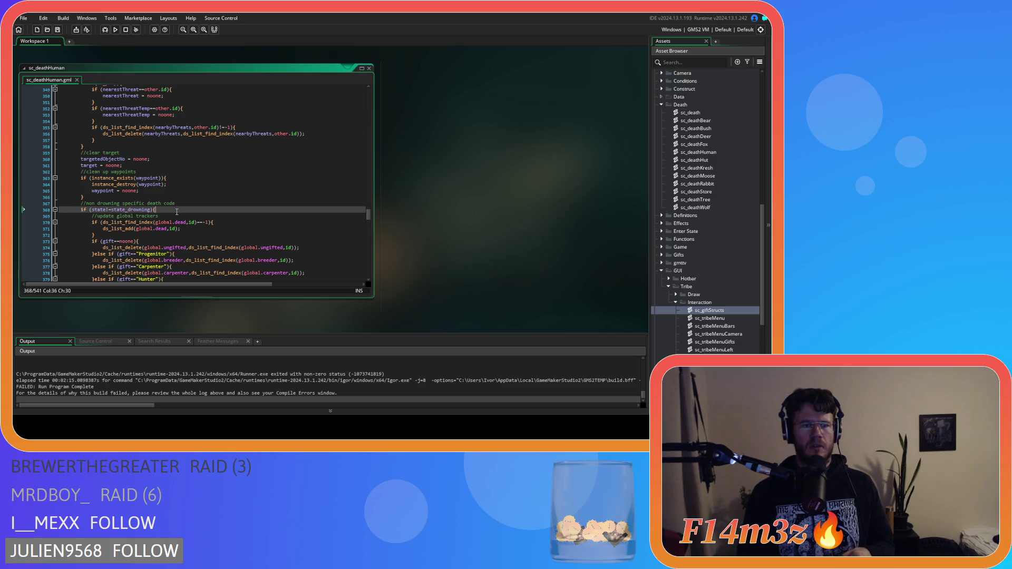
{"action": "left_click", "coordinate": [155, 235]}
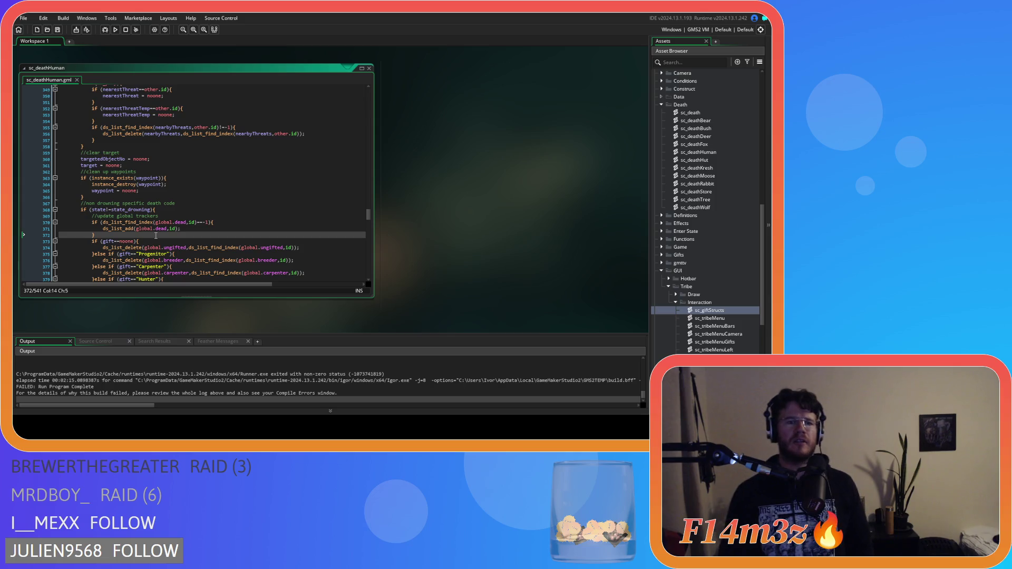
{"action": "left_click_drag", "start_coordinate": [156, 236], "coordinate": [91, 224]}
{"action": "key", "text": "ctrl+c"}
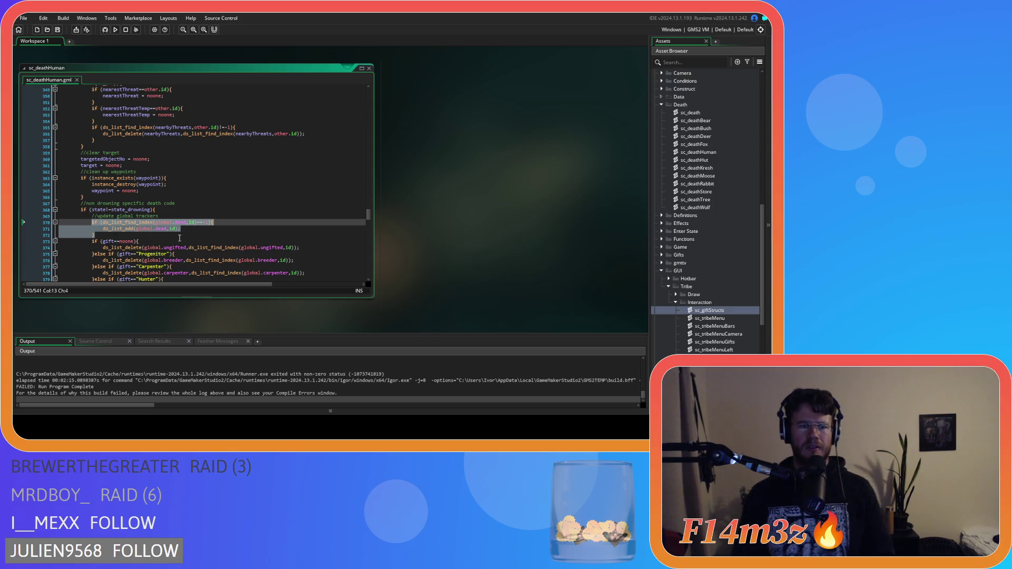
Remove the dead-list block and its blank line from the non-drowning branch of sc_deathHuman
{"action": "key", "text": "Delete"}
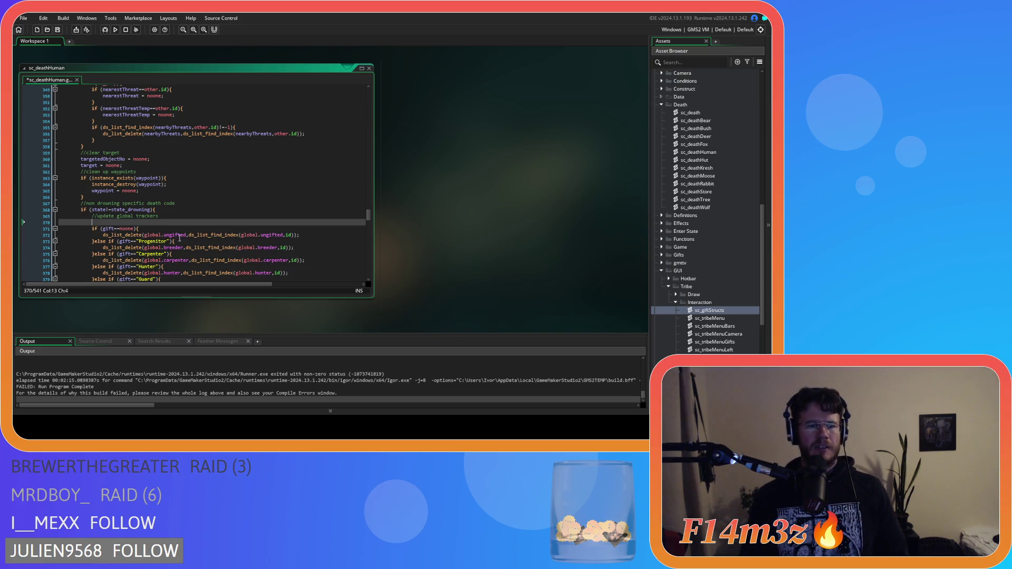
{"action": "key", "text": "BackSpace"}
{"action": "key", "text": "BackSpace"}
{"action": "key", "text": "BackSpace"}
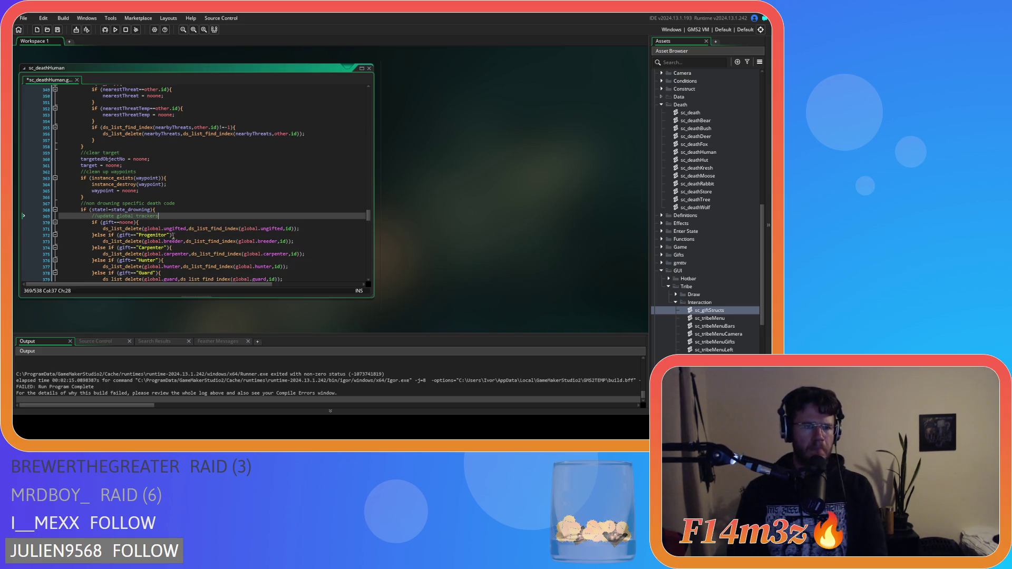
{"action": "scroll", "coordinate": [174, 234], "scroll_direction": "down", "scroll_amount": 5}
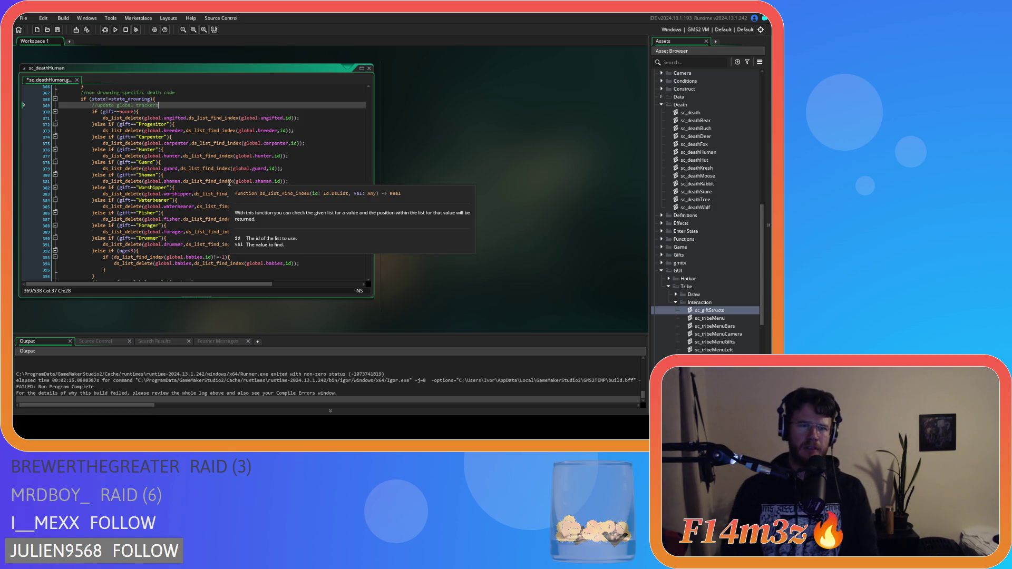
{"action": "scroll", "coordinate": [229, 183], "scroll_direction": "down", "scroll_amount": 20}
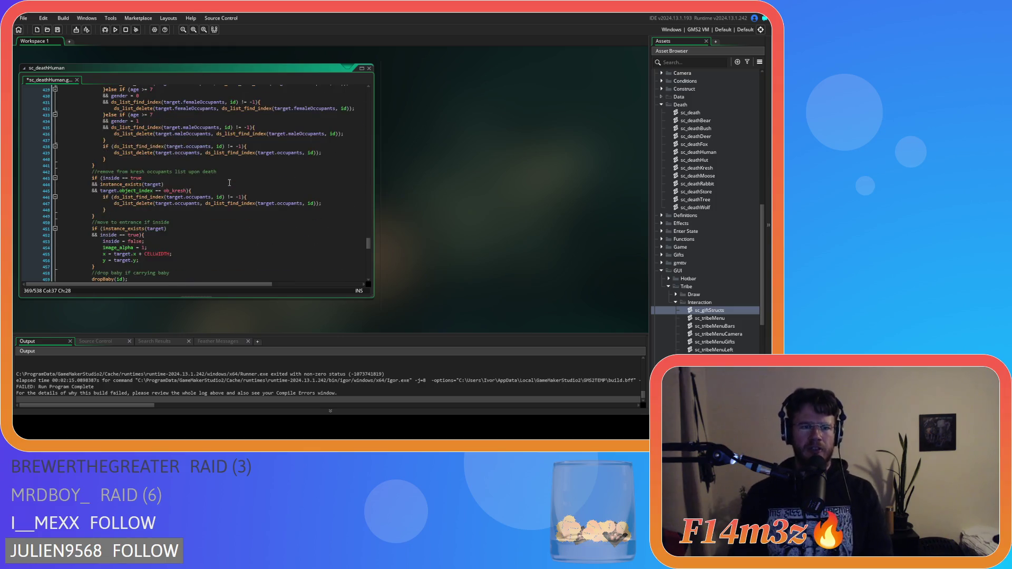
{"action": "scroll", "coordinate": [229, 183], "scroll_direction": "down", "scroll_amount": 3}
{"action": "scroll", "coordinate": [195, 184], "scroll_direction": "down", "scroll_amount": 3}
{"action": "scroll", "coordinate": [195, 187], "scroll_direction": "up", "scroll_amount": 6}
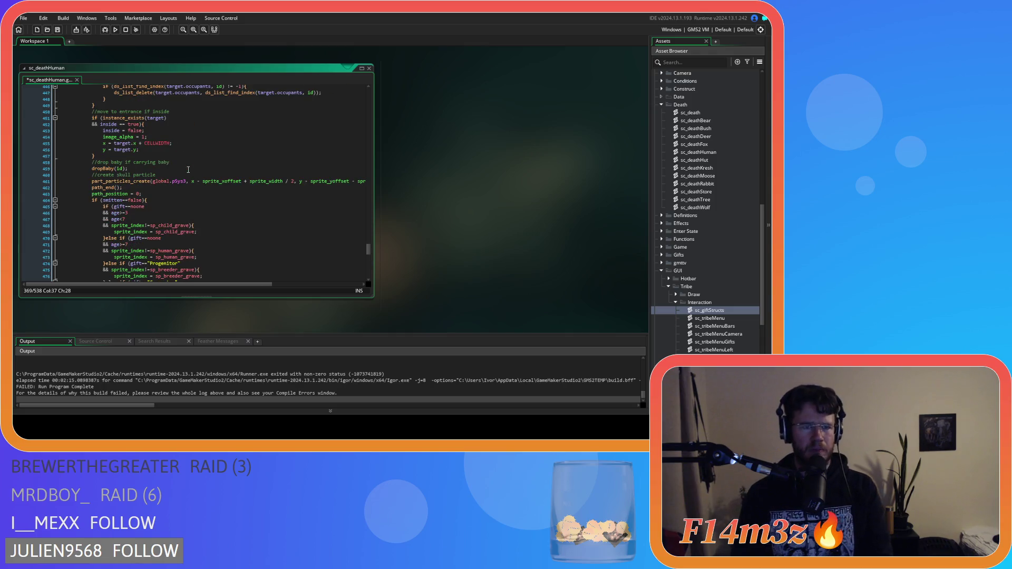
Paste the dead-list check under if (smitten==false), indent it one level, and save and run
{"action": "left_click", "coordinate": [161, 200]}
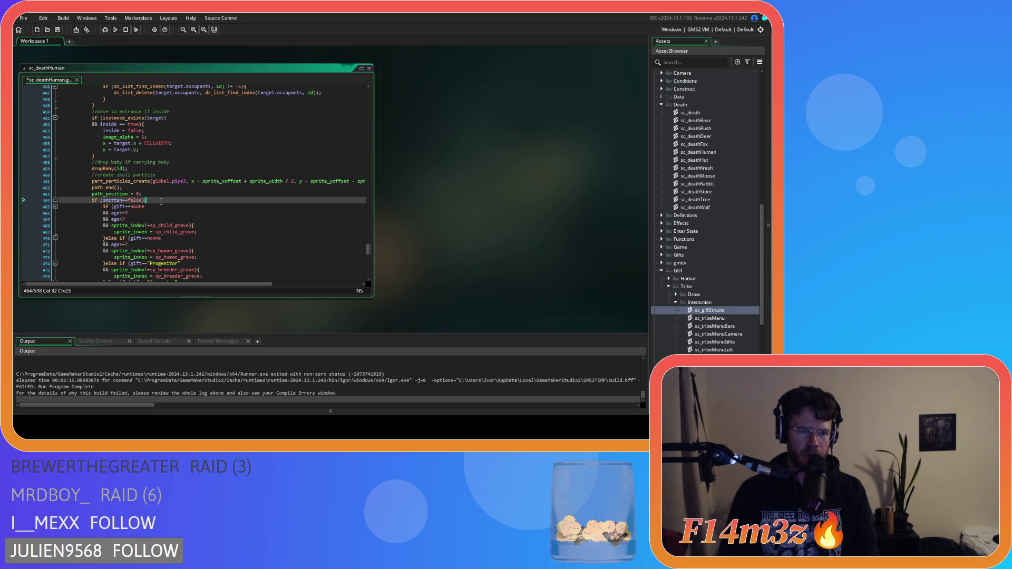
{"action": "key", "text": "Return"}
{"action": "key", "text": "ctrl+v"}
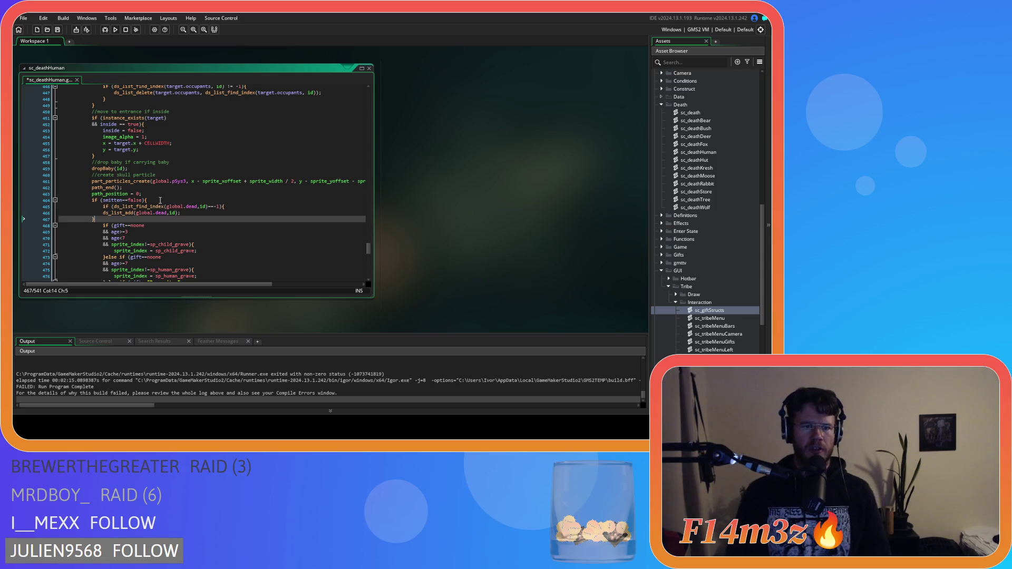
{"action": "left_click_drag", "start_coordinate": [108, 218], "coordinate": [92, 212]}
{"action": "key", "text": "Tab"}
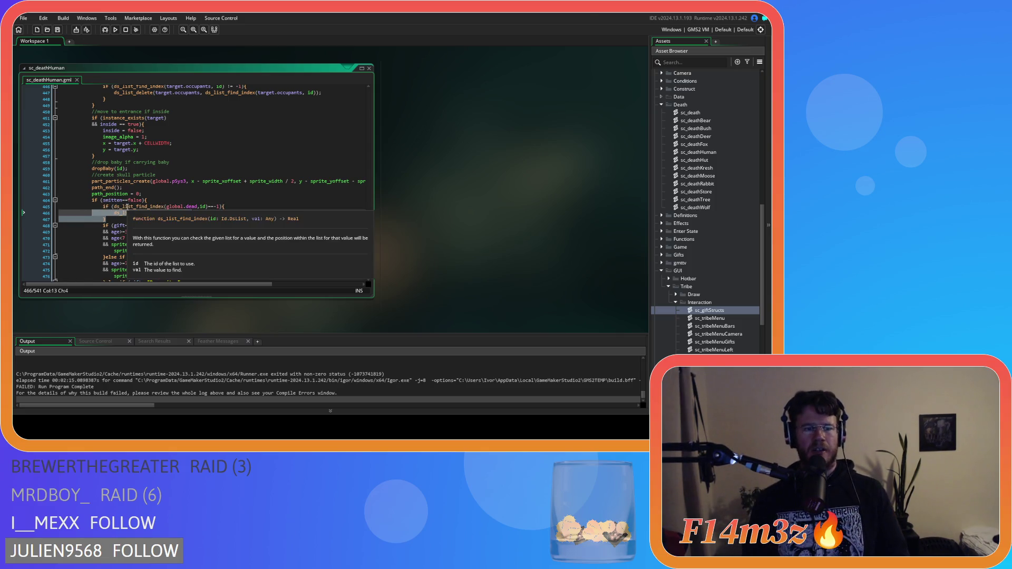
{"action": "key", "text": "F5"}
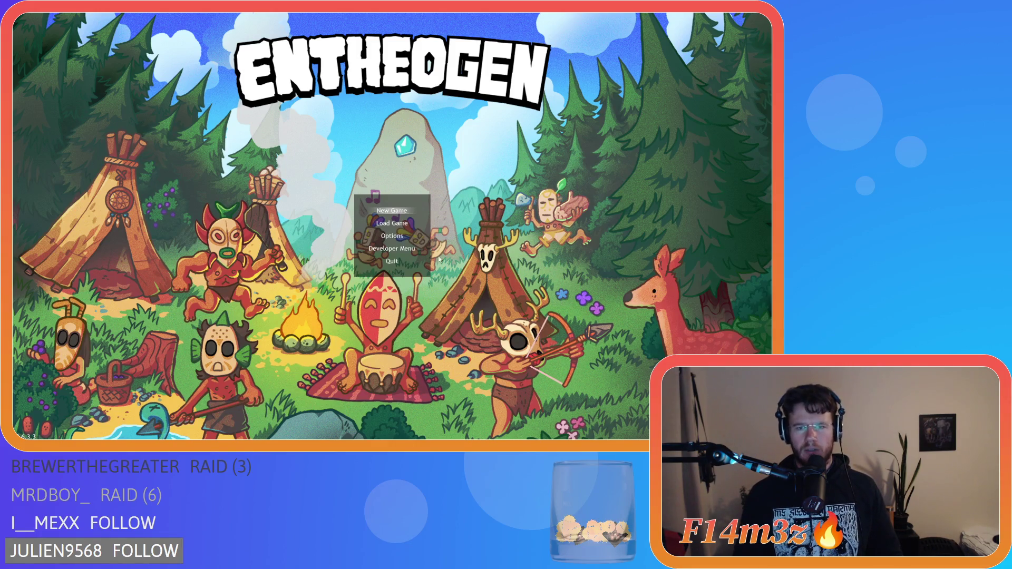
{"action": "left_click", "coordinate": [421, 211]}
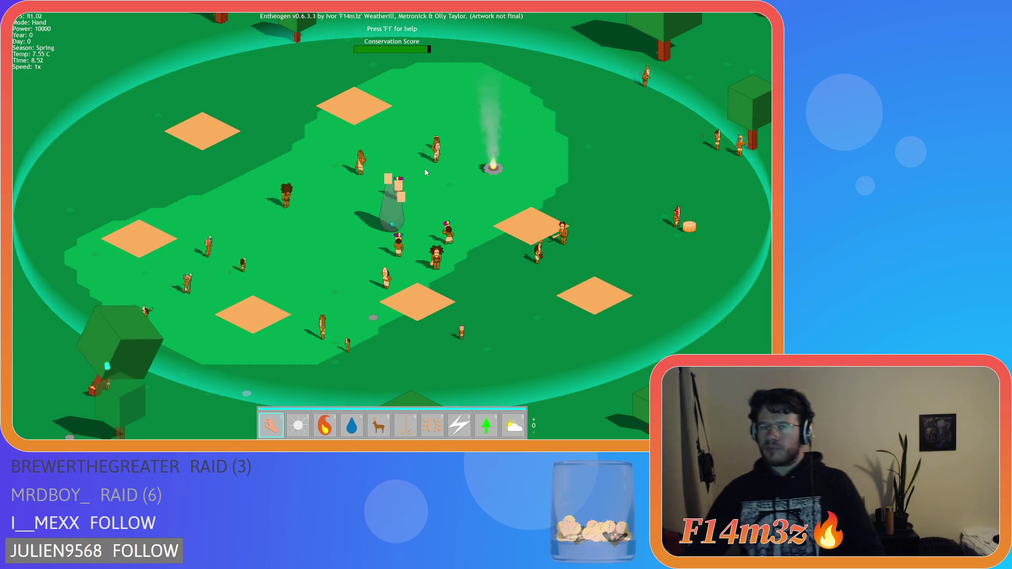
{"action": "key", "text": "a"}
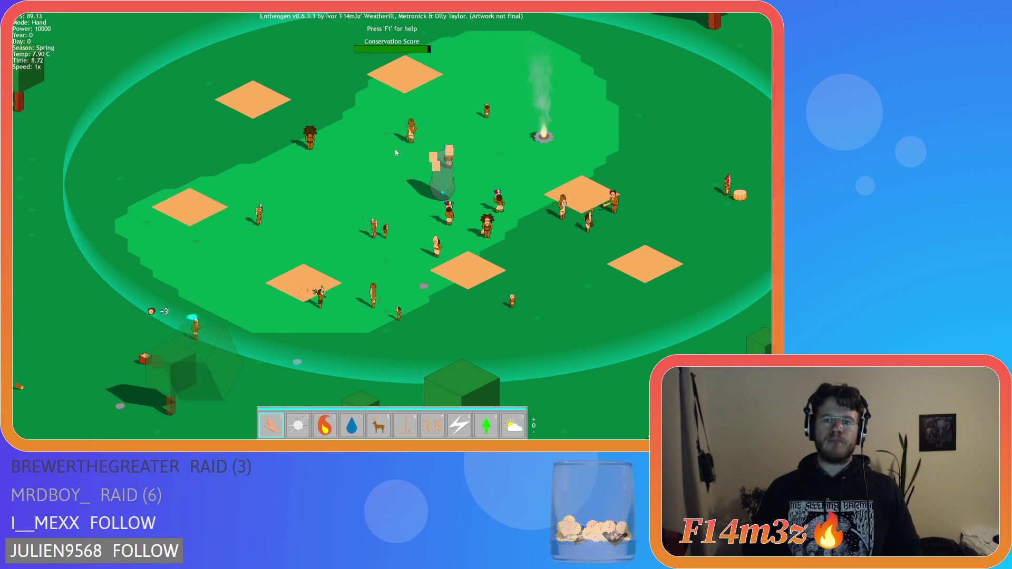
Open the Tribe panel, centre on a villager, switch to Smite lightning and strike the first villager
{"action": "key", "text": "d"}
{"action": "key", "text": "d"}
{"action": "key", "text": "a"}
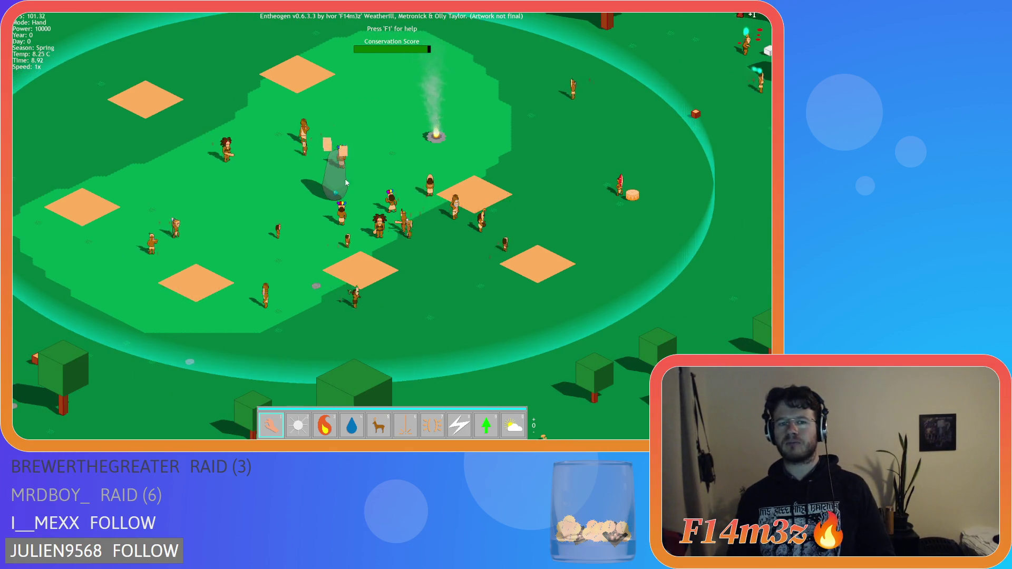
{"action": "left_click", "coordinate": [363, 195]}
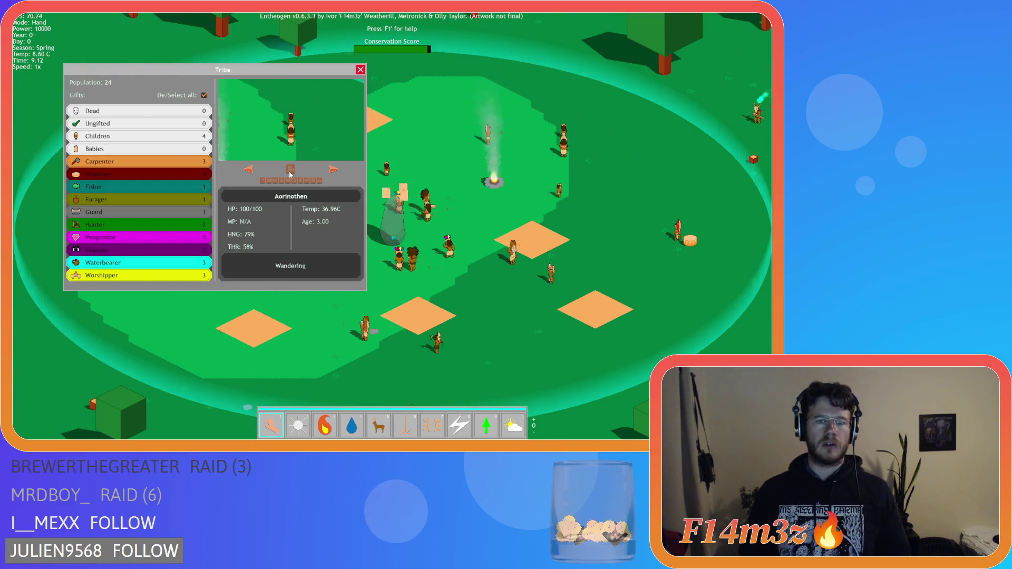
{"action": "left_click", "coordinate": [290, 170]}
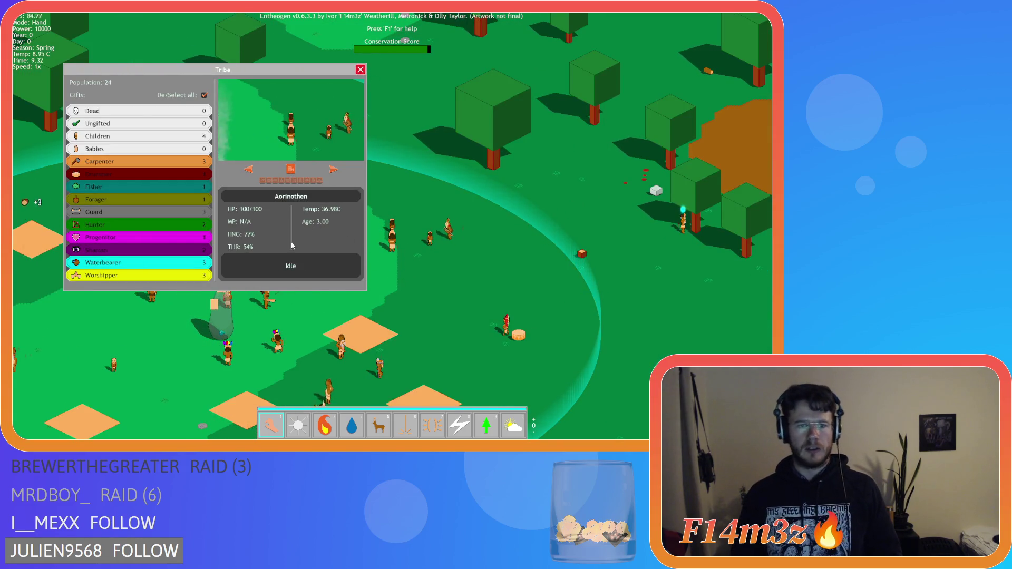
{"action": "key", "text": "9"}
{"action": "key", "text": "8"}
{"action": "left_click", "coordinate": [395, 231]}
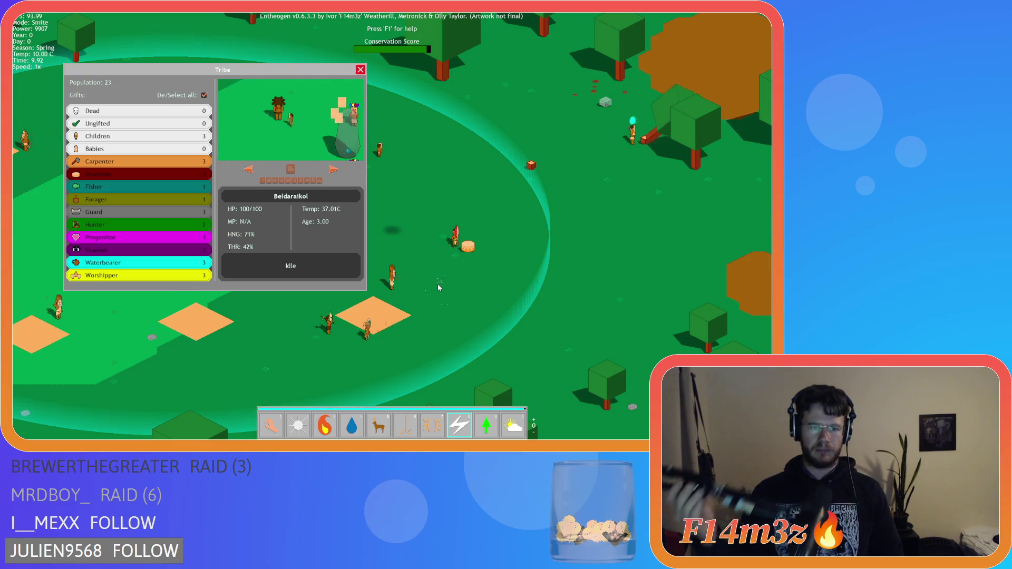
Smite the villagers by the campfire, including Shiranbeldar and Minishamin, following each with the camera
{"action": "left_click", "coordinate": [293, 169]}
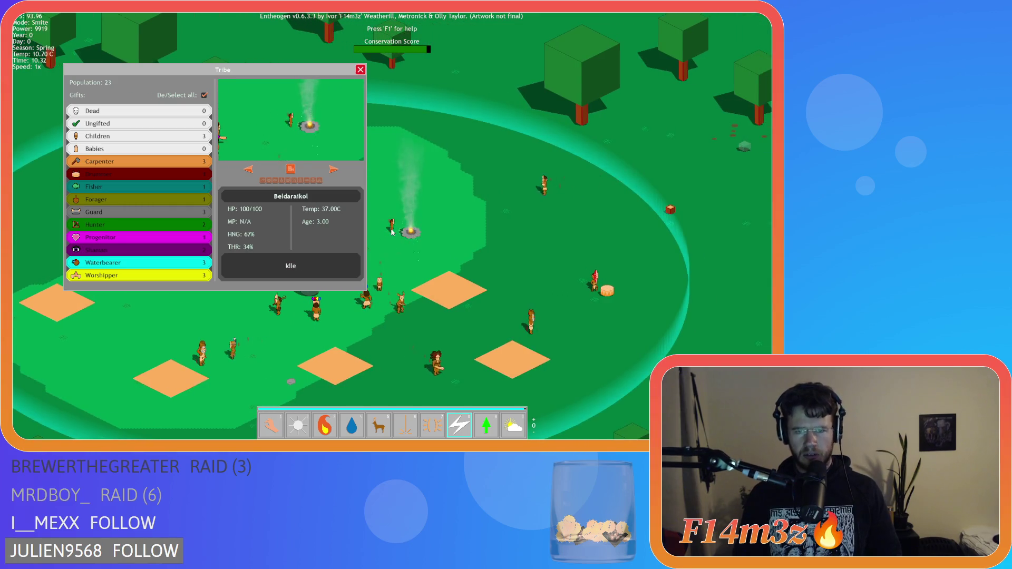
{"action": "left_click", "coordinate": [392, 232]}
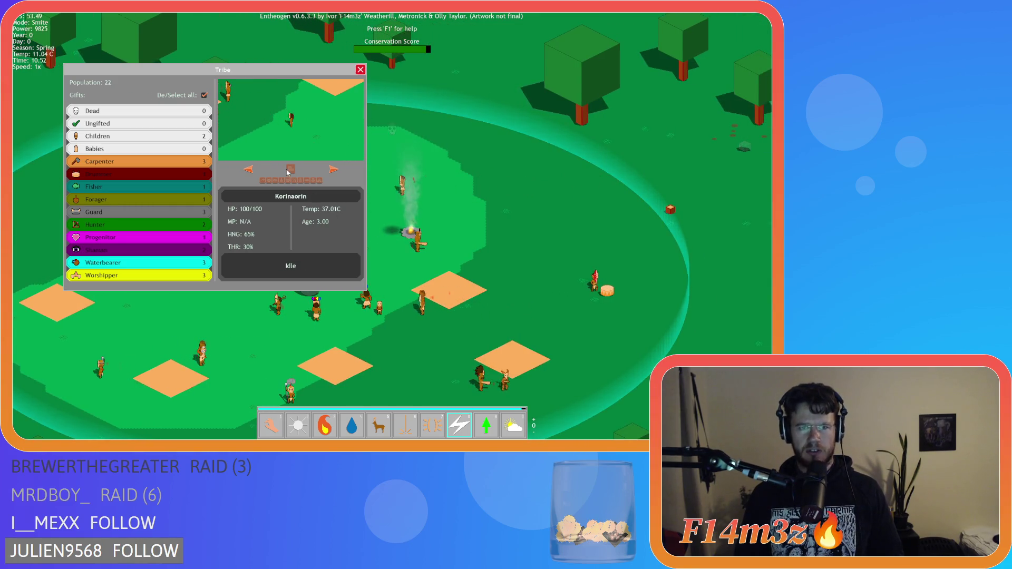
{"action": "left_click", "coordinate": [391, 231]}
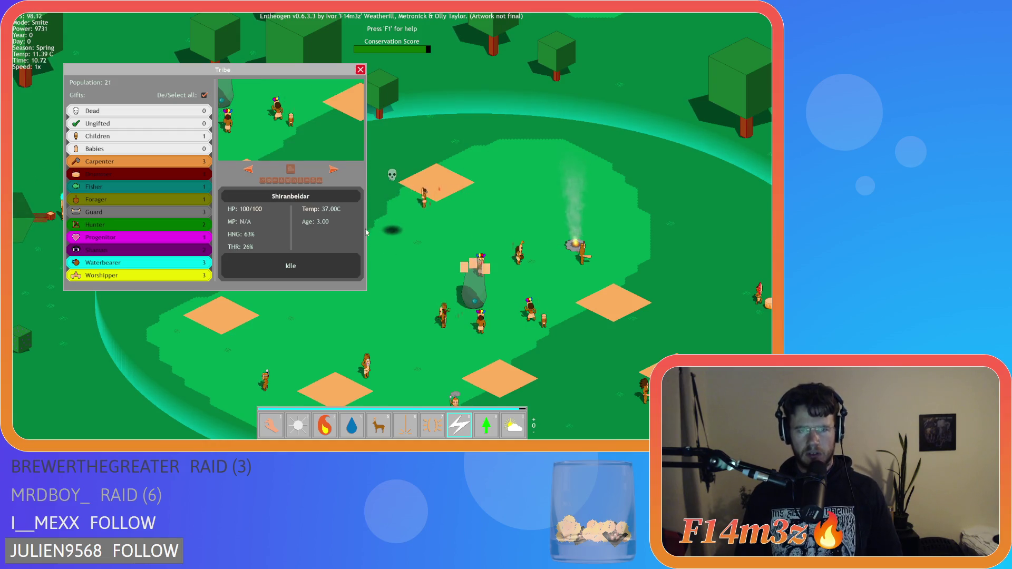
{"action": "left_click", "coordinate": [290, 169]}
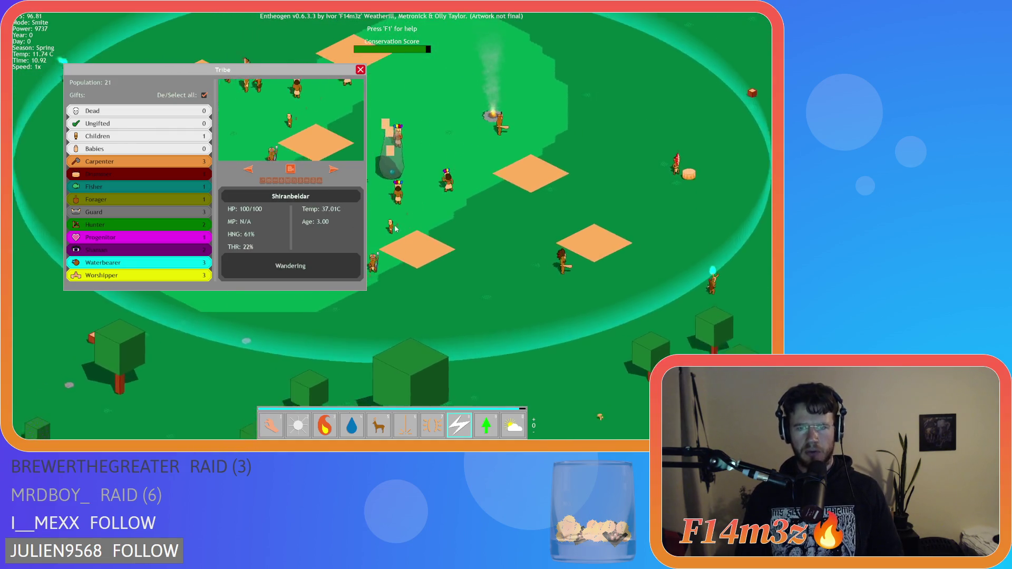
{"action": "left_click", "coordinate": [395, 228]}
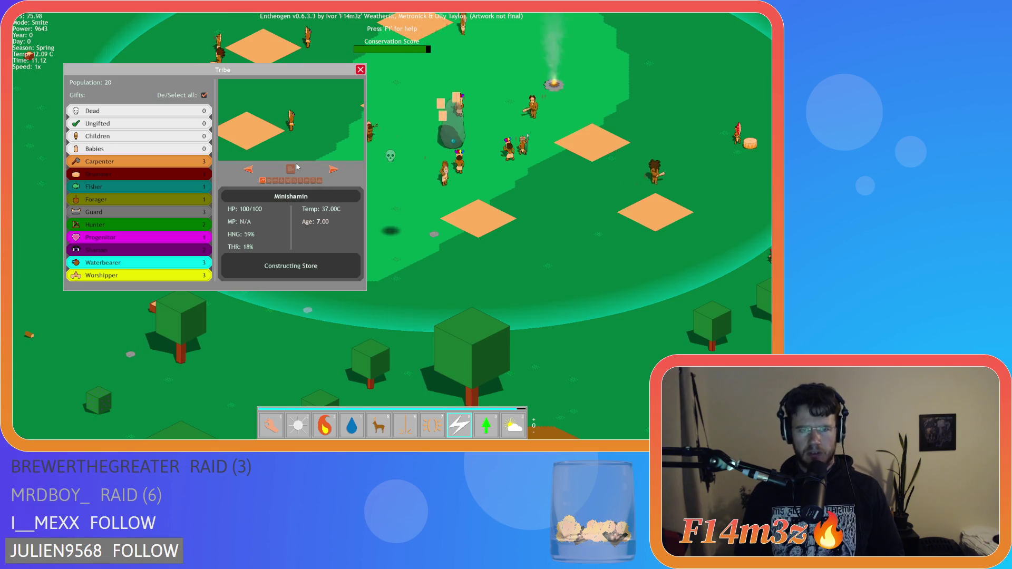
{"action": "left_click", "coordinate": [297, 167]}
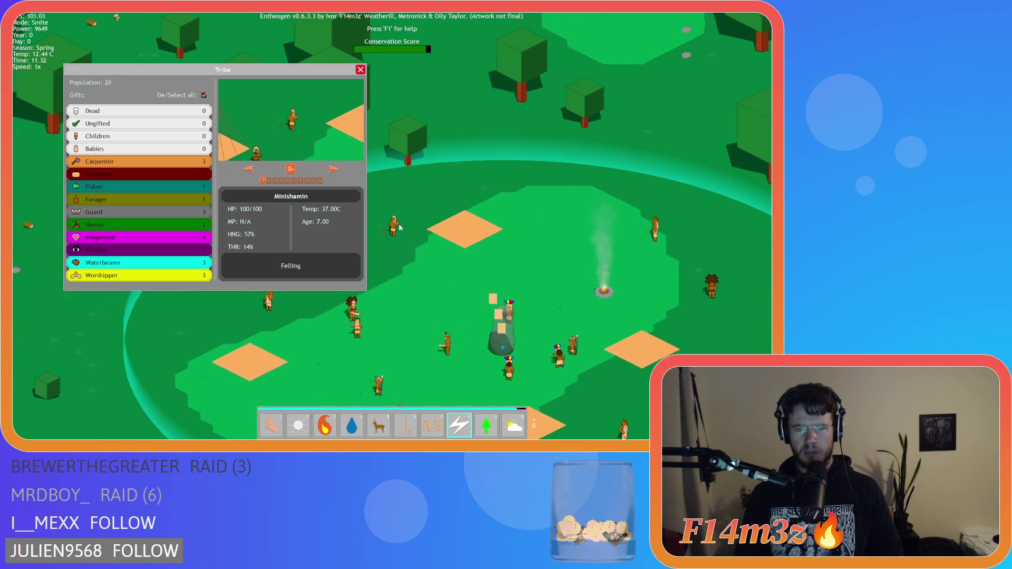
{"action": "left_click", "coordinate": [400, 228]}
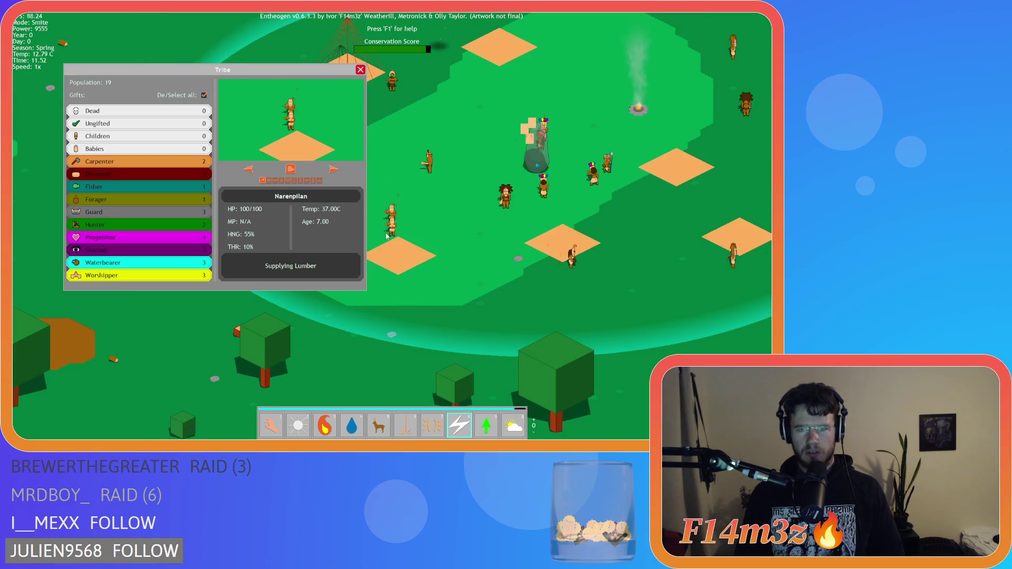
{"action": "left_click", "coordinate": [388, 234]}
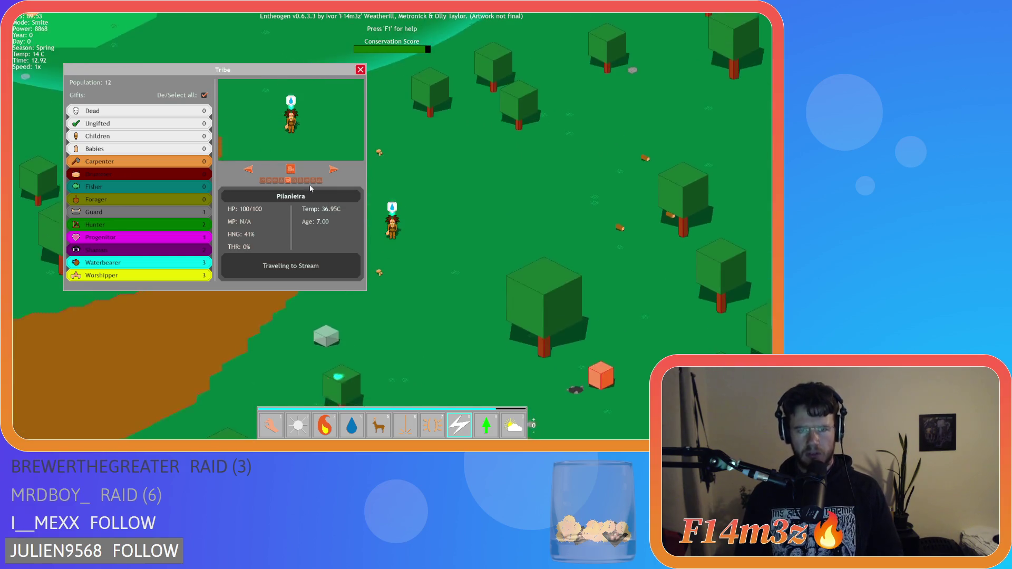
Smite Naraster, Einarshelar, Zharinpontan, Kargelnar, Kelaraster and other worshippers until two villagers remain
{"action": "left_click", "coordinate": [392, 224]}
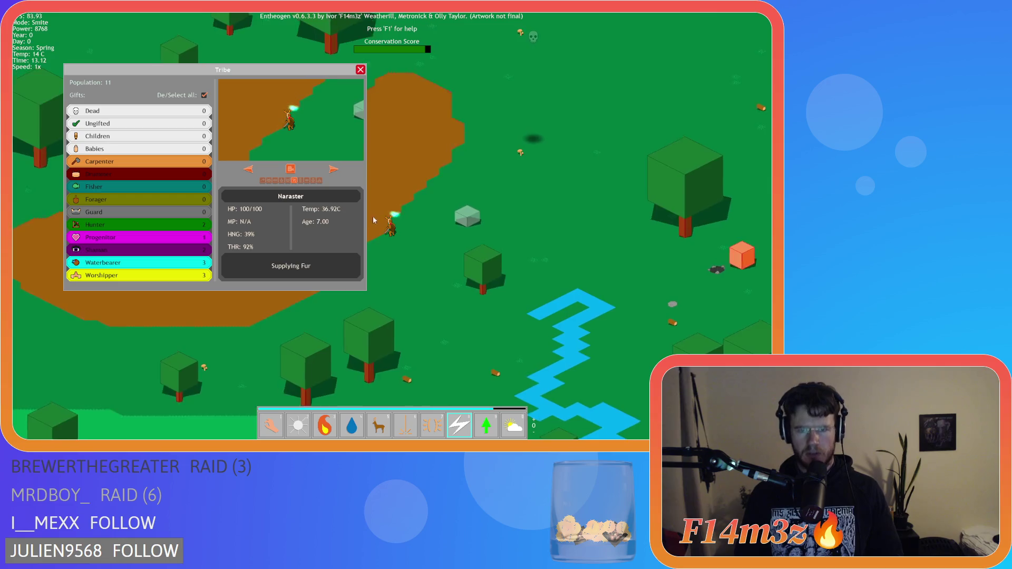
{"action": "left_click", "coordinate": [391, 224]}
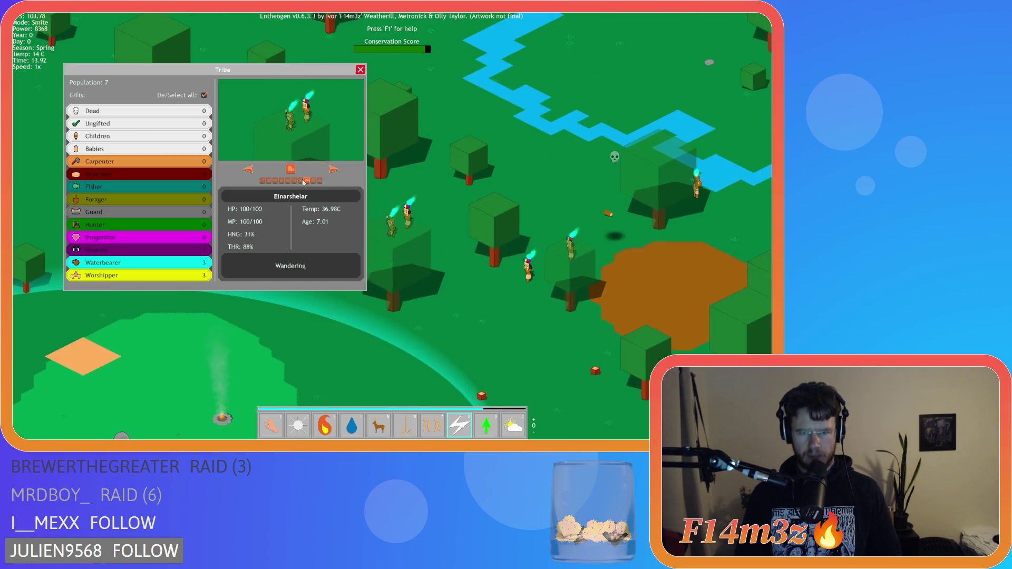
{"action": "left_click", "coordinate": [391, 219]}
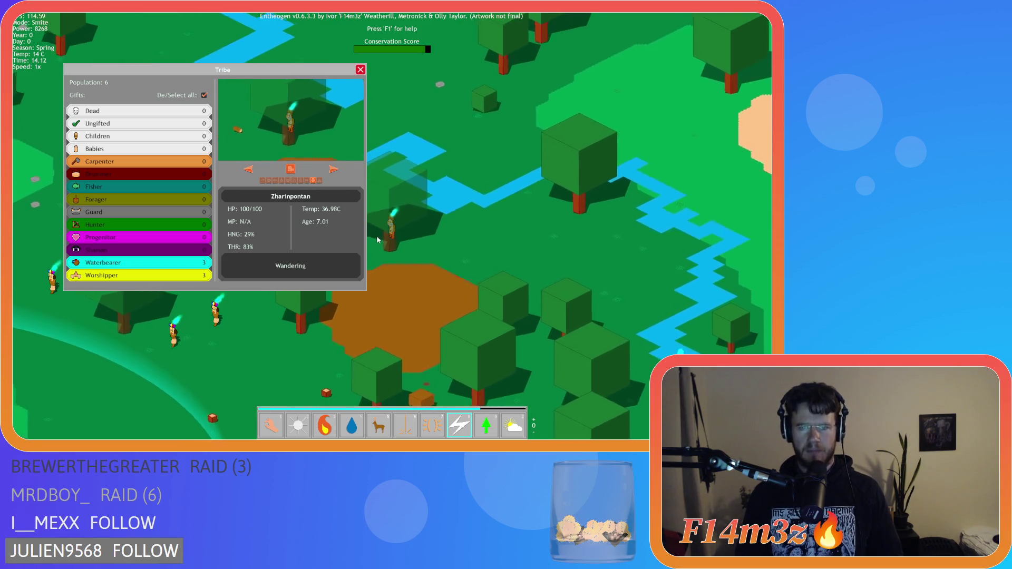
{"action": "left_click", "coordinate": [389, 231]}
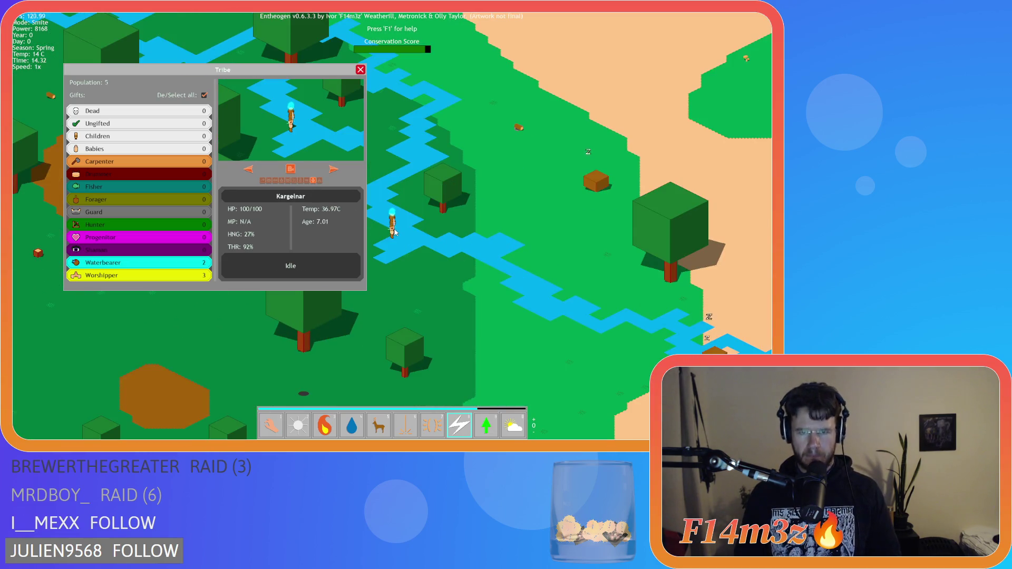
{"action": "left_click", "coordinate": [392, 231]}
{"action": "left_click", "coordinate": [398, 233]}
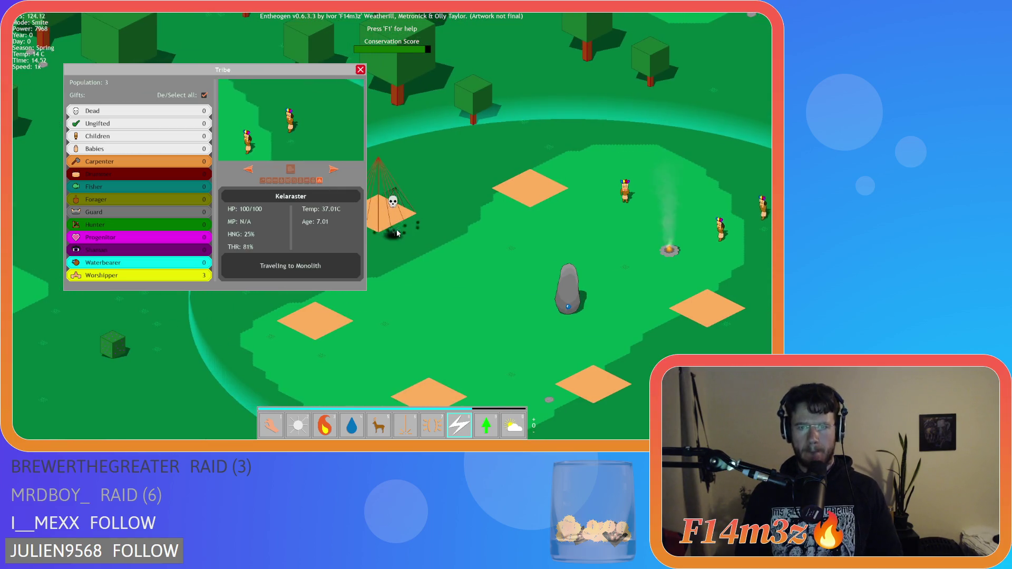
{"action": "left_click", "coordinate": [398, 234]}
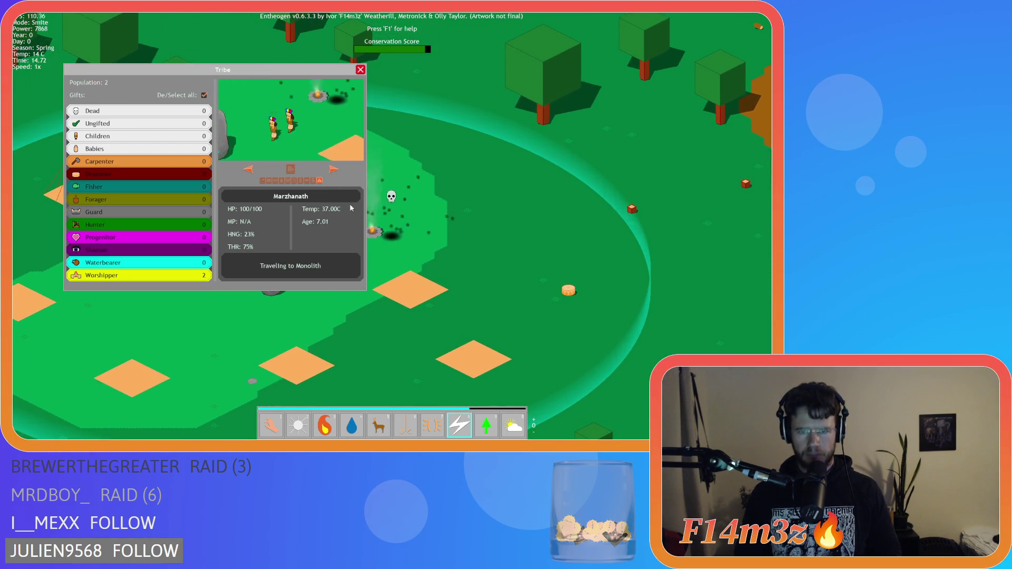
{"action": "left_click", "coordinate": [390, 227]}
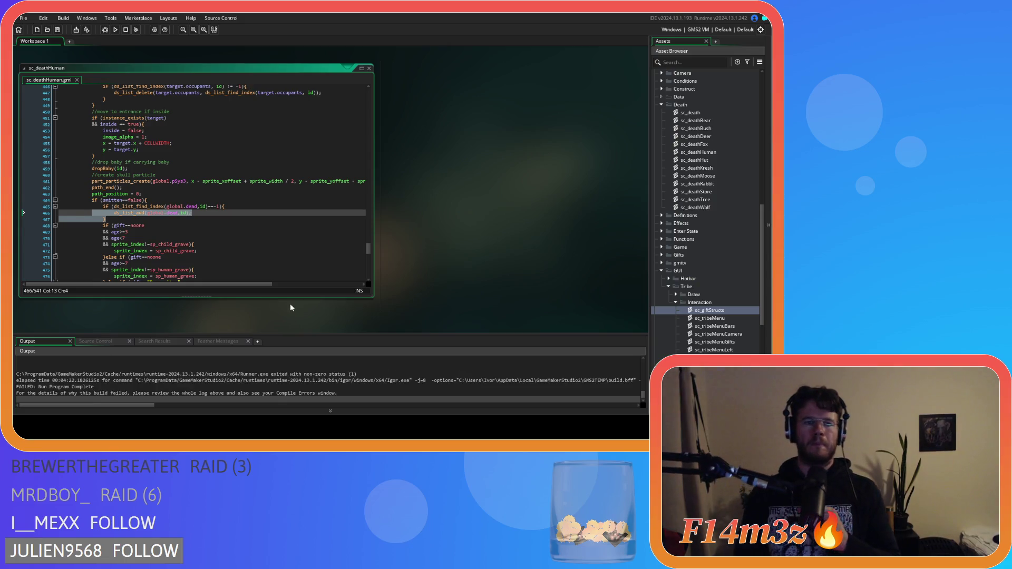
Smite the last remaining villager, crashing the test run back to sc_deathHuman
{"action": "left_click", "coordinate": [217, 233]}
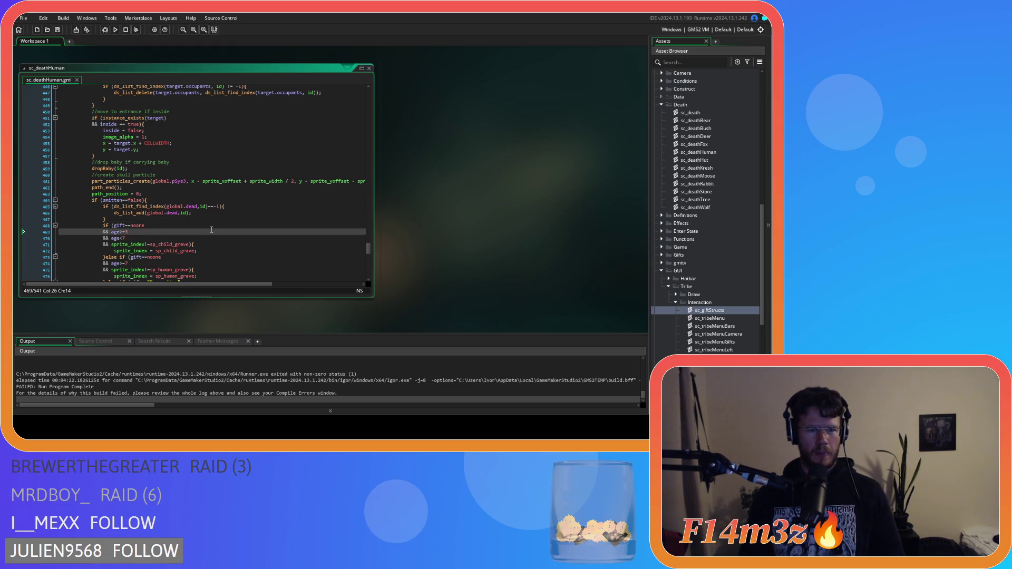
Open the ob_gui game object from the Asset Browser's Objects > Game folder
{"action": "scroll", "coordinate": [694, 287], "scroll_direction": "up", "scroll_amount": 10}
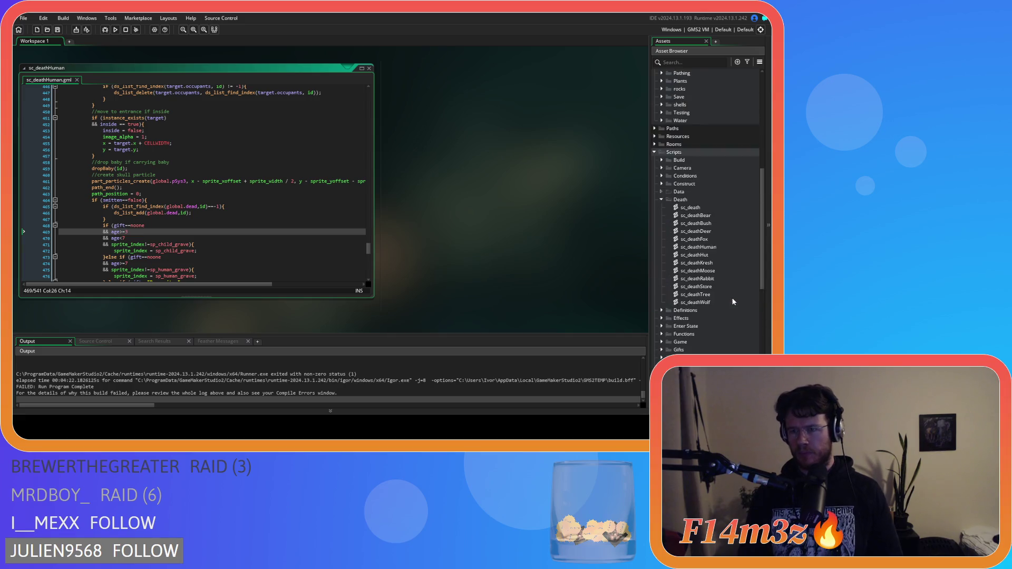
{"action": "left_click", "coordinate": [252, 194]}
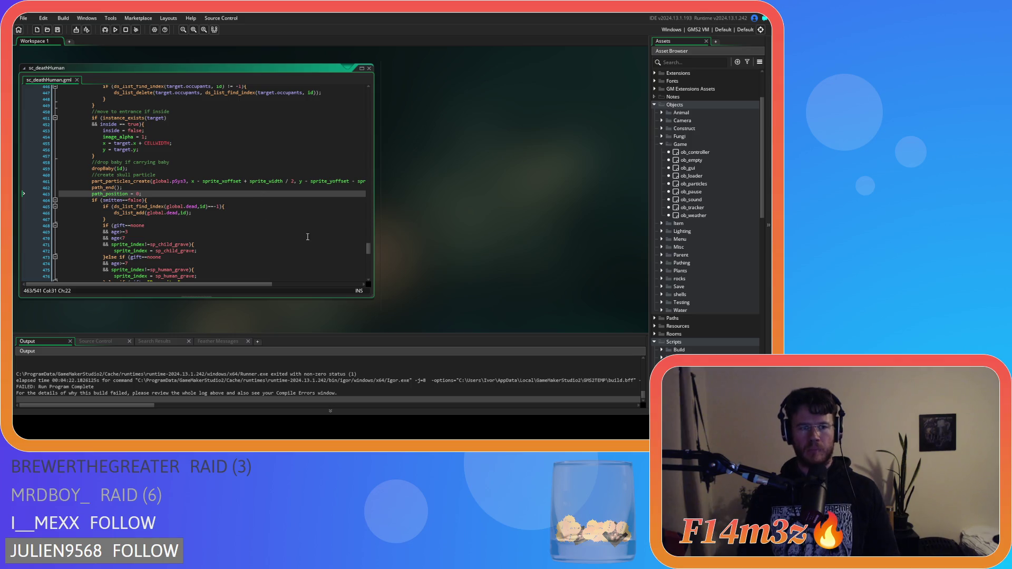
{"action": "double_click", "coordinate": [687, 168]}
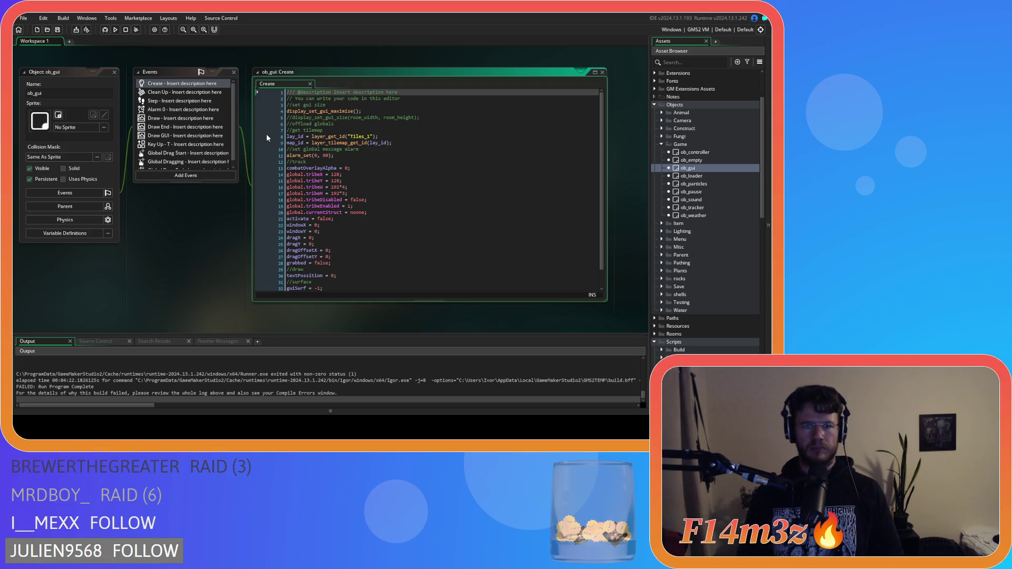
Open ob_gui's Draw GUI event and review the Tribe panel code for population, gifts and De/Select all
{"action": "left_click", "coordinate": [349, 130]}
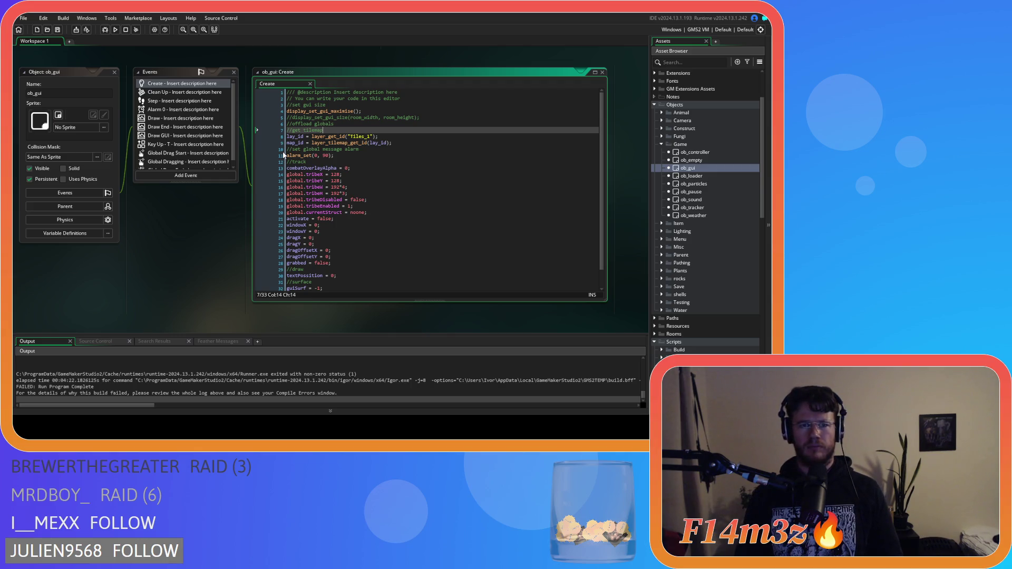
{"action": "left_click", "coordinate": [359, 176]}
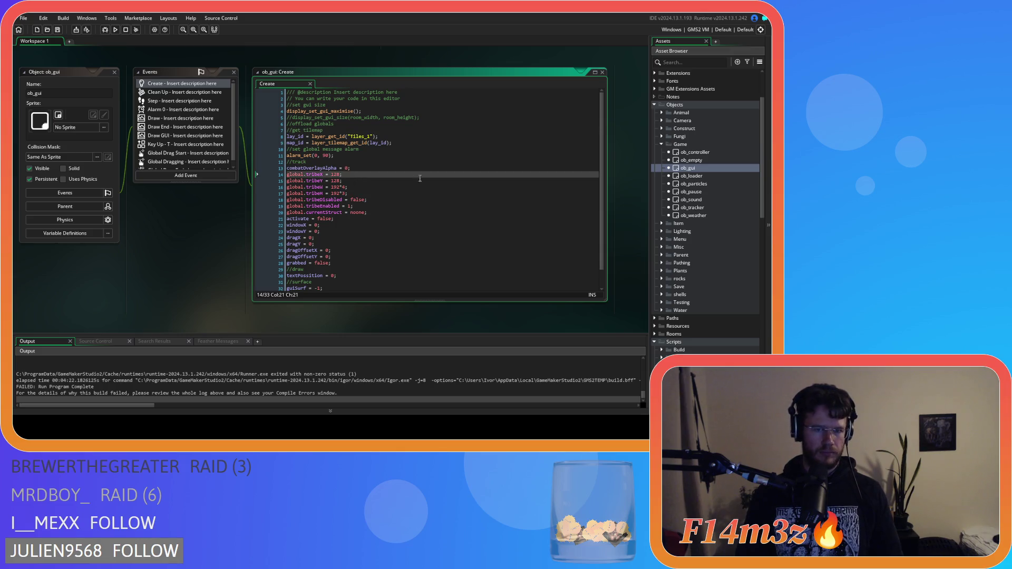
{"action": "double_click", "coordinate": [192, 137]}
{"action": "left_click", "coordinate": [475, 174]}
{"action": "left_click_drag", "start_coordinate": [601, 100], "coordinate": [602, 106]}
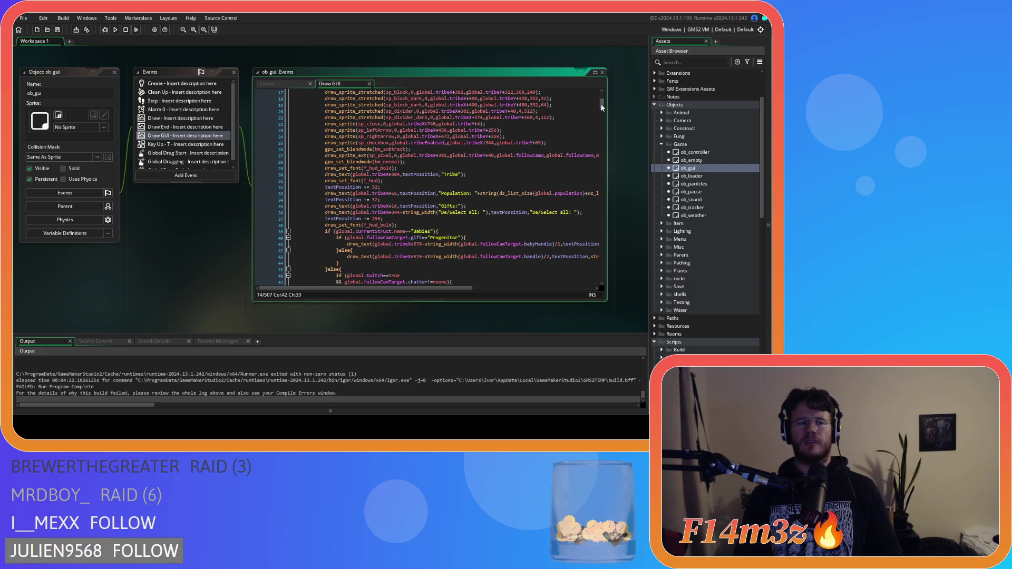